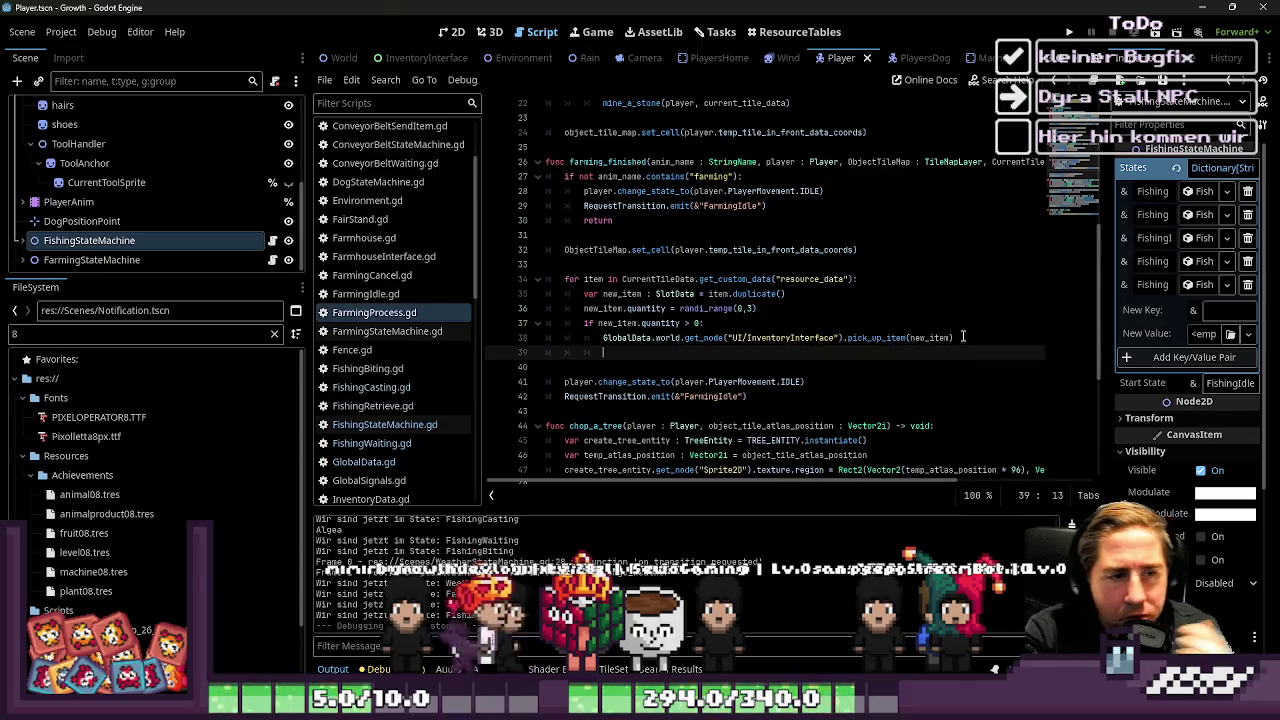
Change the line-39 NewNotification.emit argument from loot to new_item, then run the project
{"action": "key", "text": "BackSpace"}
{"action": "key", "text": "BackSpace"}
{"action": "key", "text": "BackSpace"}
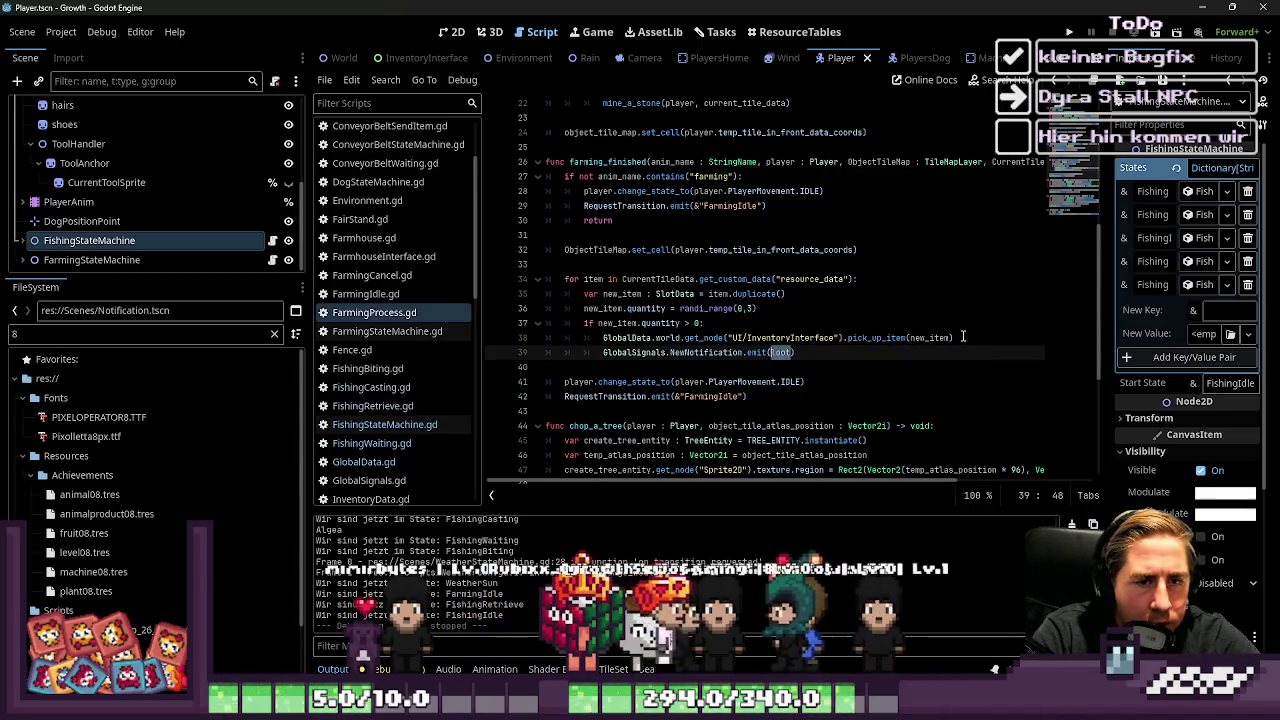
{"action": "type", "text": "new_it"}
{"action": "key", "text": "Return"}
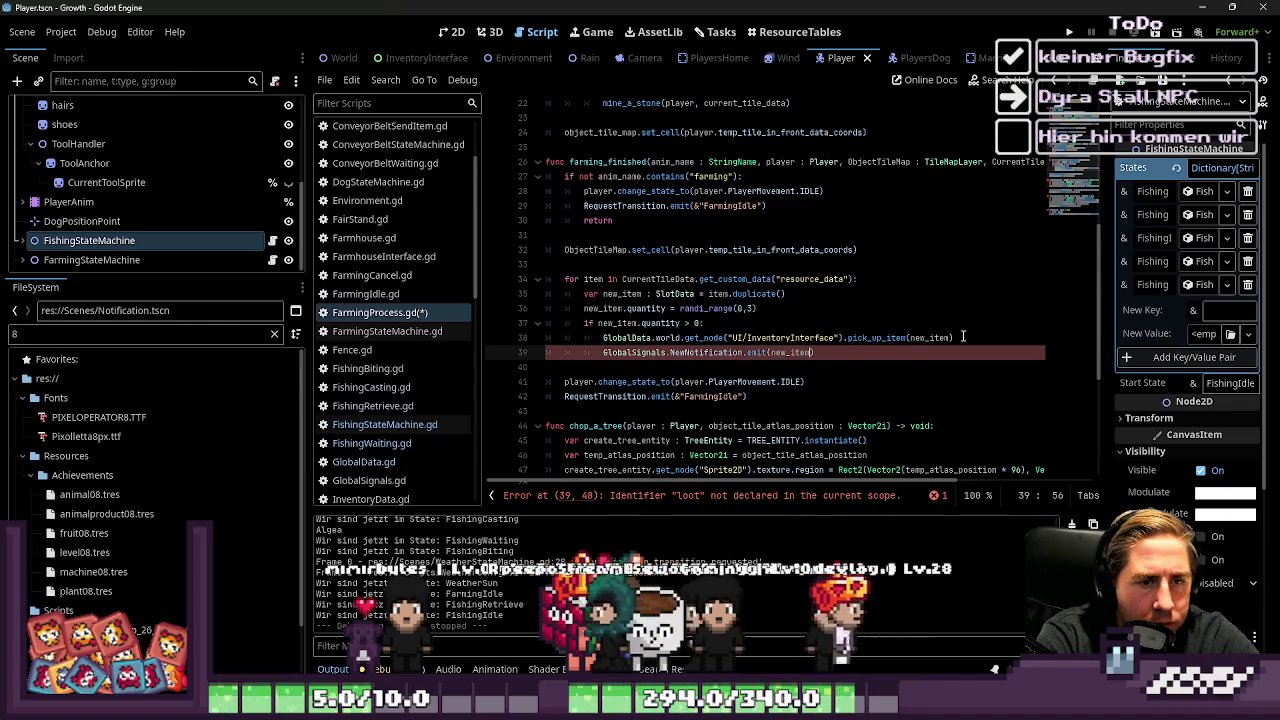
{"action": "type", "text": ")"}
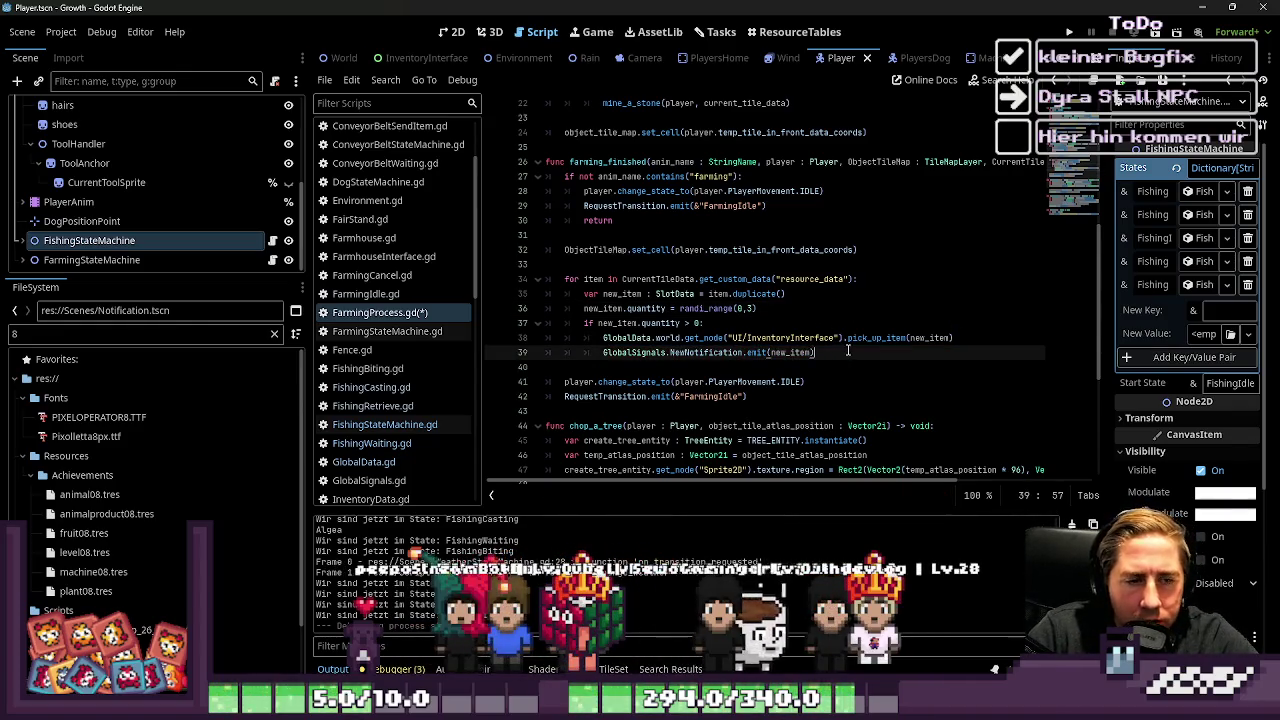
{"action": "left_click", "coordinate": [607, 283]}
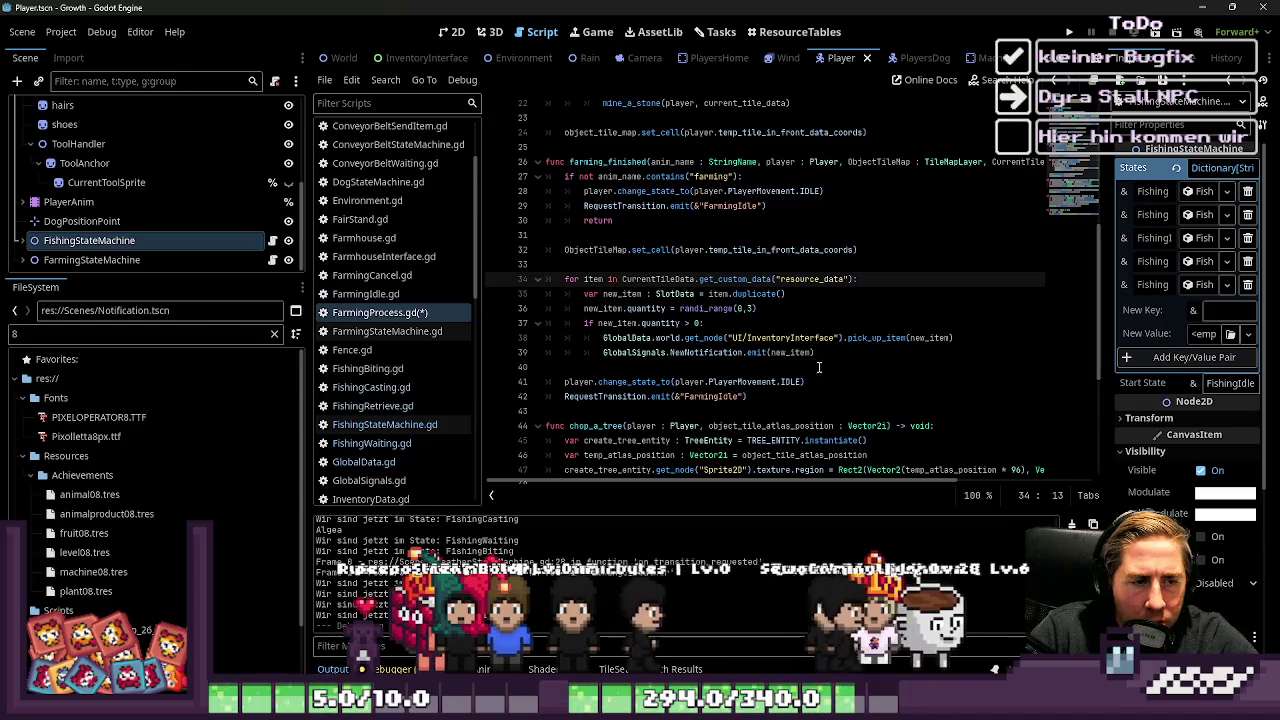
{"action": "left_click", "coordinate": [1066, 31]}
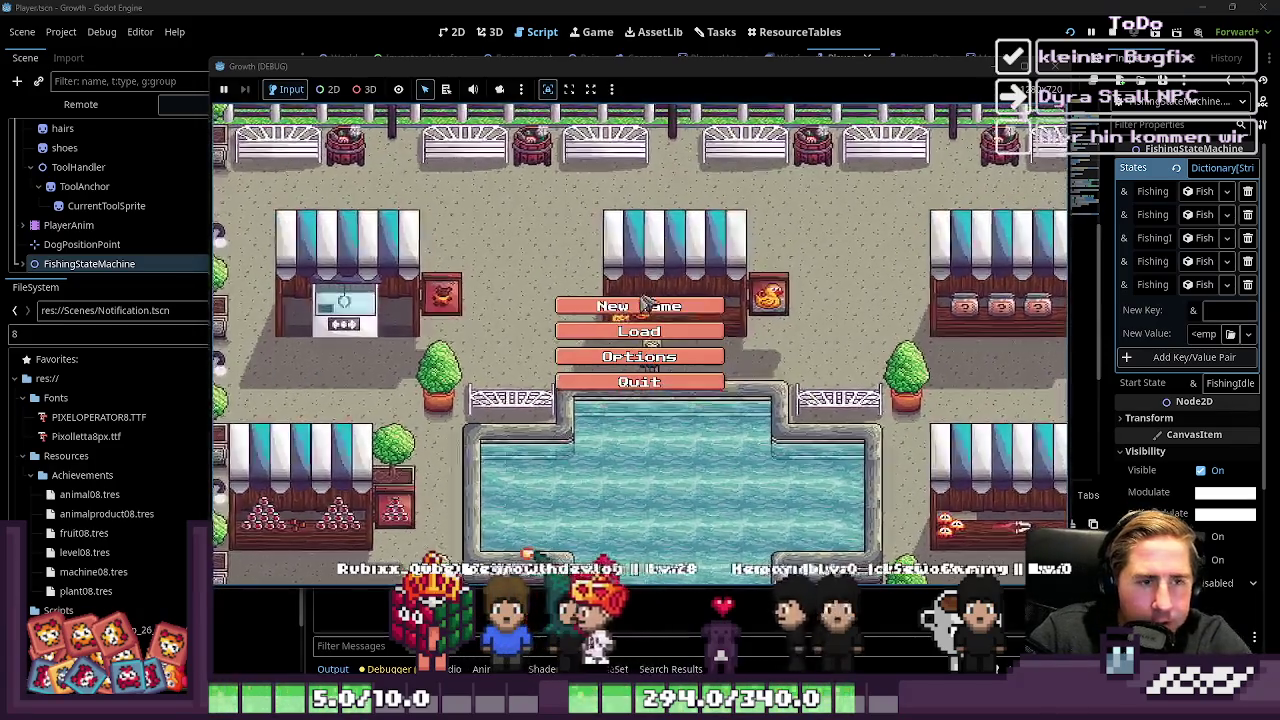
Start a New Game with a character named 'asd3', scroll the inventory, then close it
{"action": "left_click", "coordinate": [645, 310]}
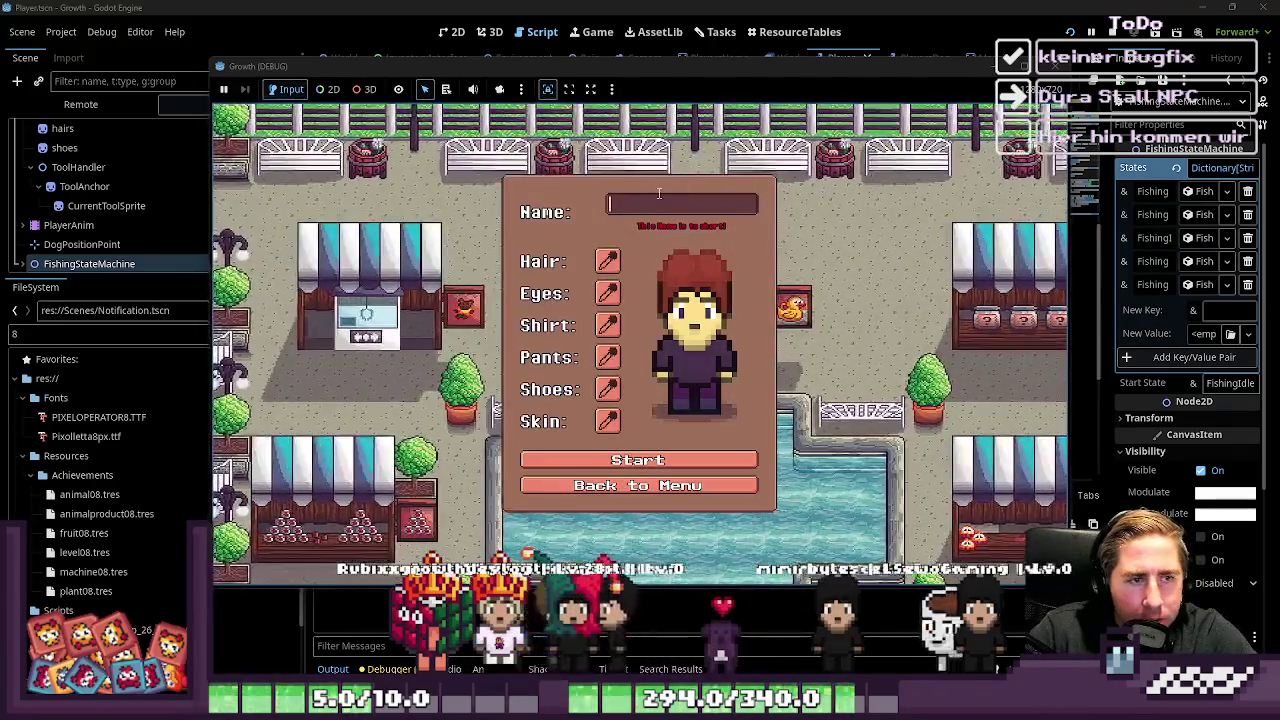
{"action": "type", "text": "asd"}
{"action": "type", "text": "3"}
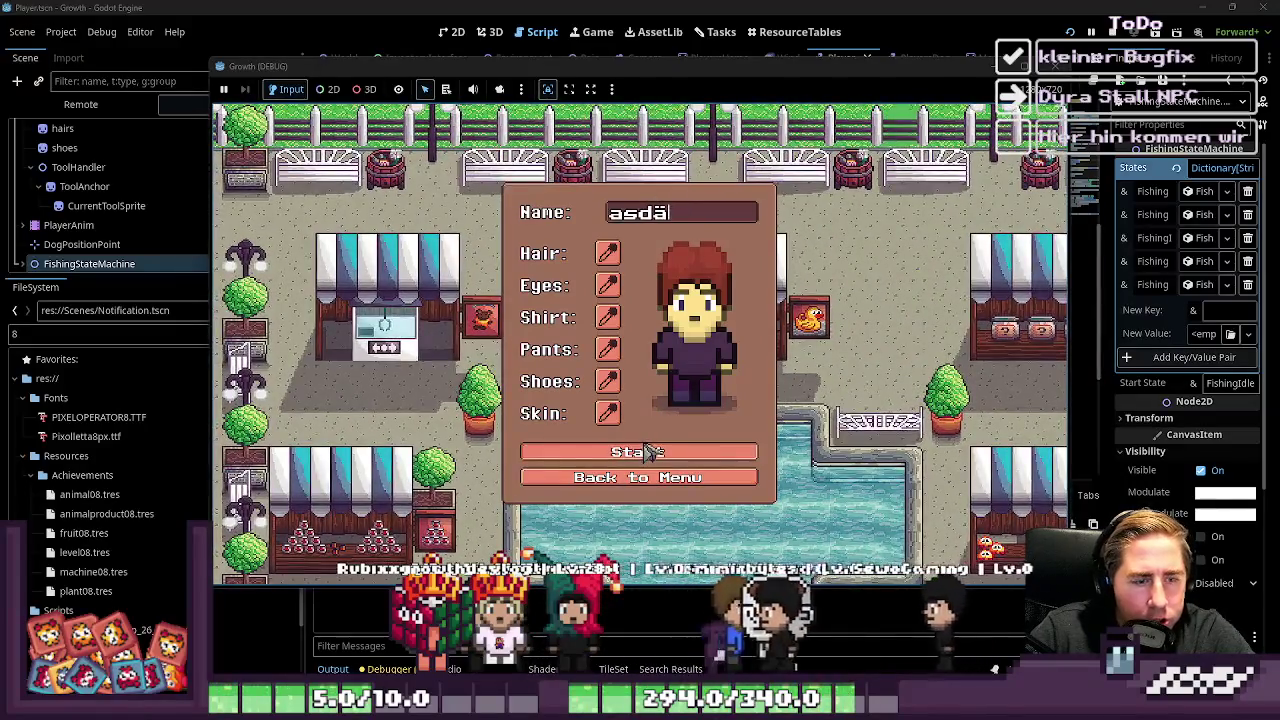
{"action": "key", "text": "Return"}
{"action": "scroll", "coordinate": [600, 300], "scroll_direction": "down", "scroll_amount": 8}
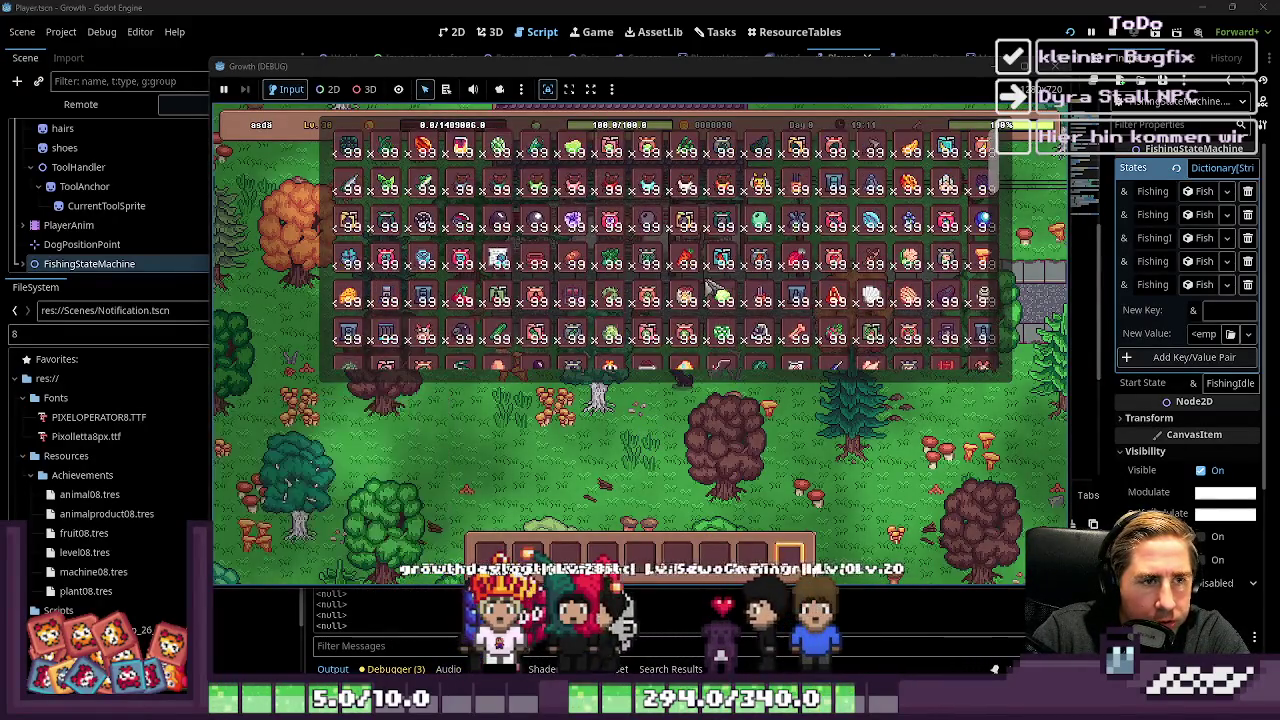
{"action": "scroll", "coordinate": [548, 308], "scroll_direction": "down", "scroll_amount": 5}
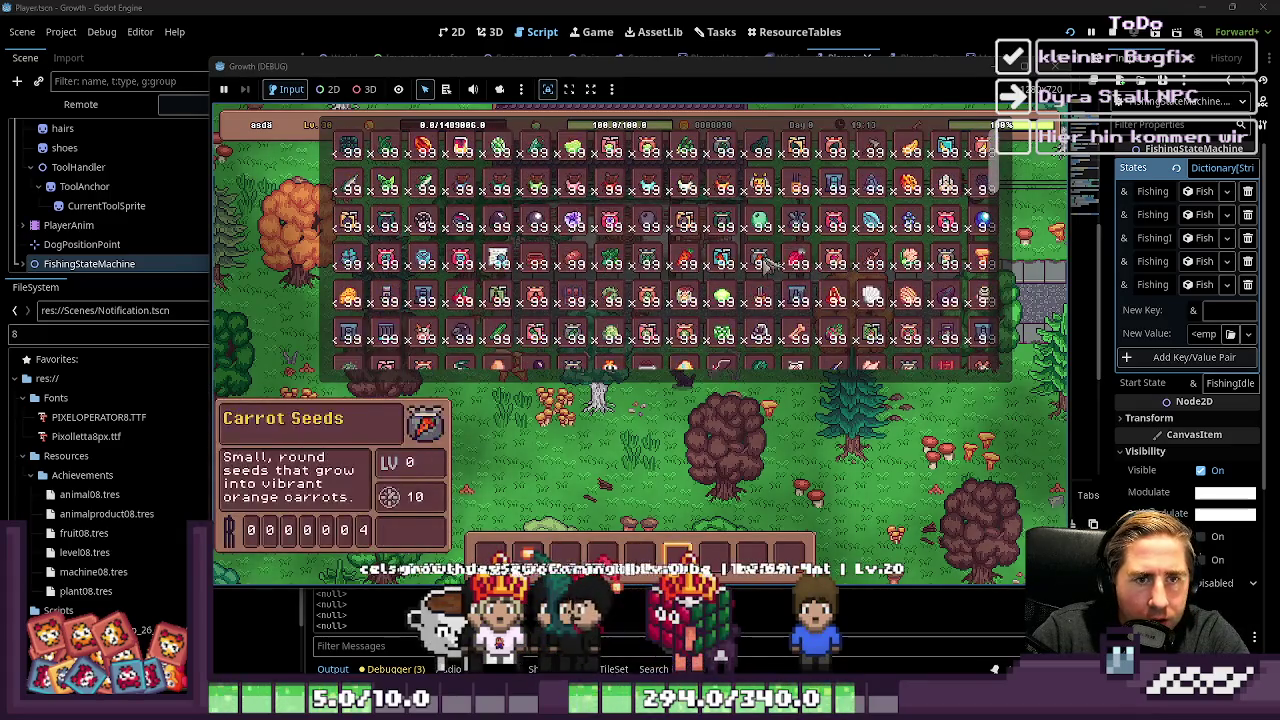
{"action": "scroll", "coordinate": [414, 320], "scroll_direction": "down", "scroll_amount": 3}
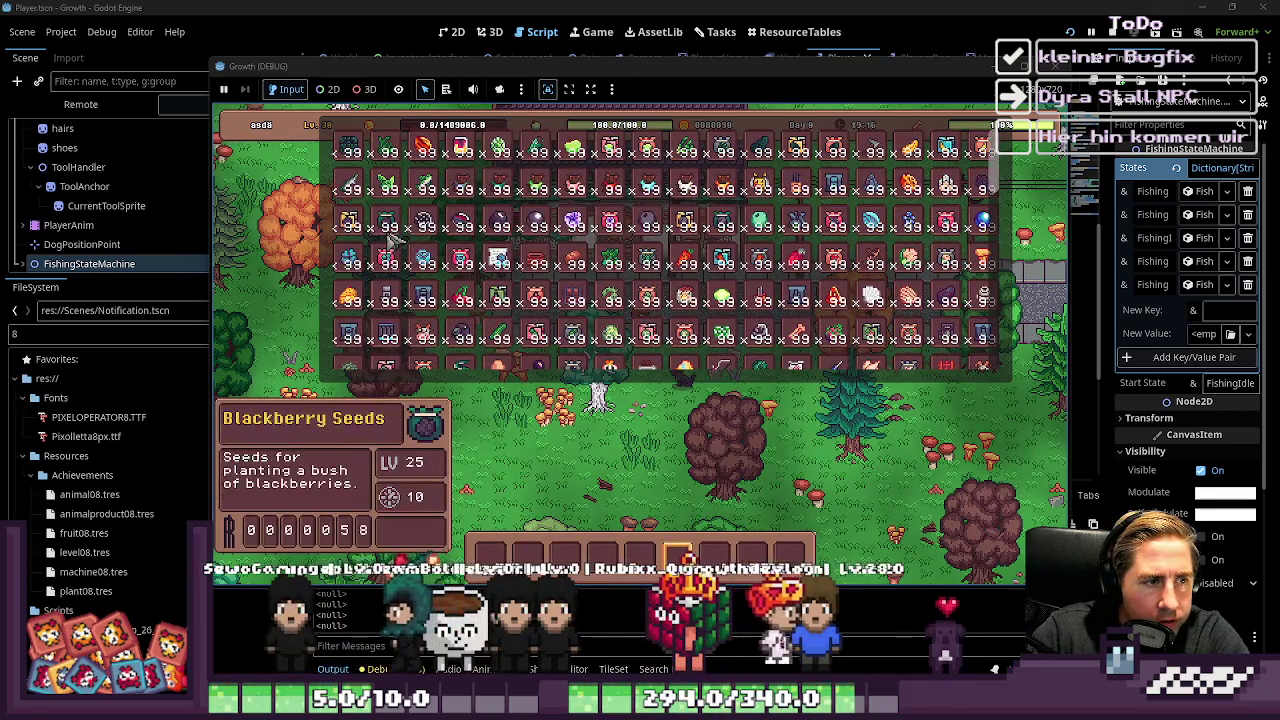
{"action": "scroll", "coordinate": [592, 220], "scroll_direction": "up", "scroll_amount": 2}
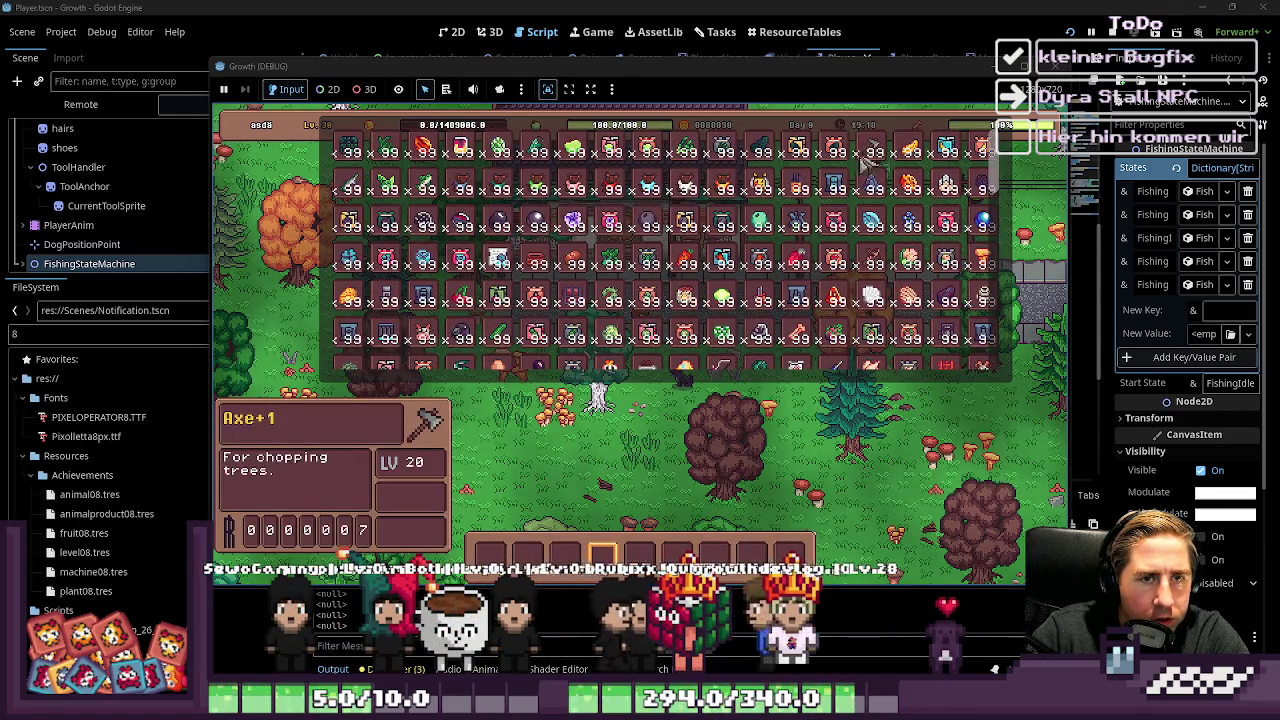
{"action": "key", "text": "Escape"}
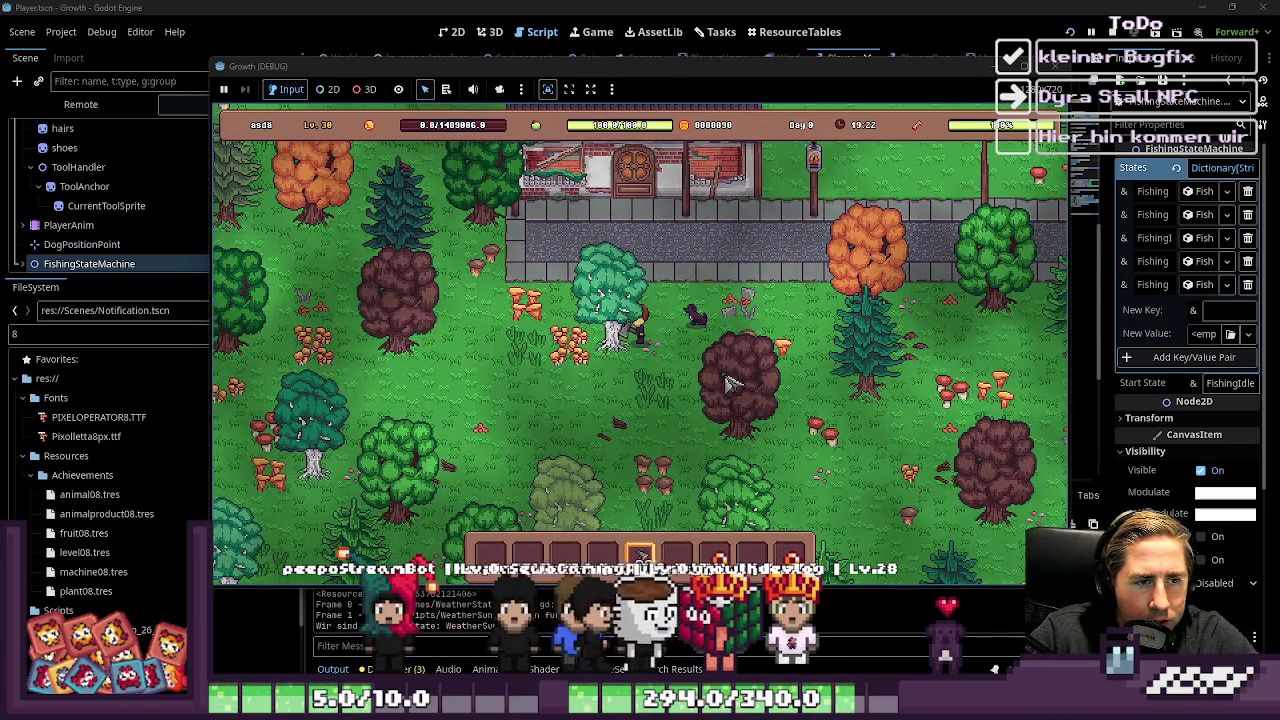
Walk the character around the forest, chopping the nearby tree and the orange maple
{"action": "key", "text": "s"}
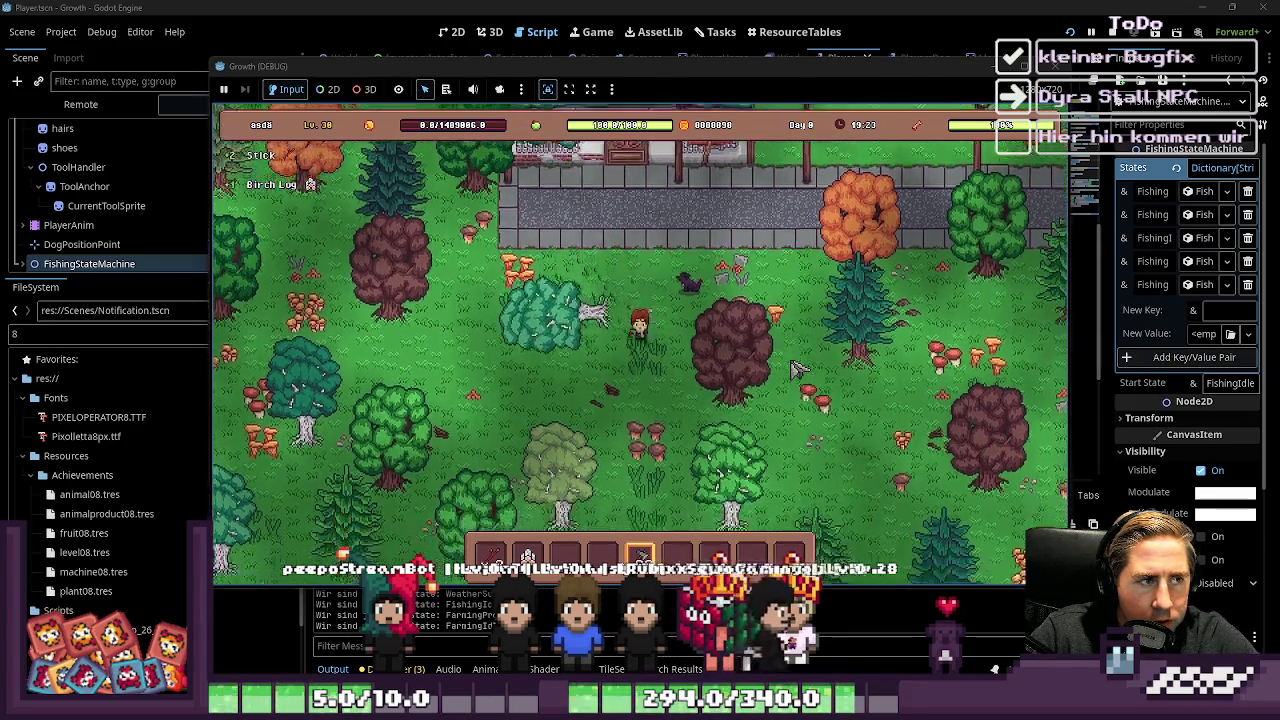
{"action": "key", "text": "d"}
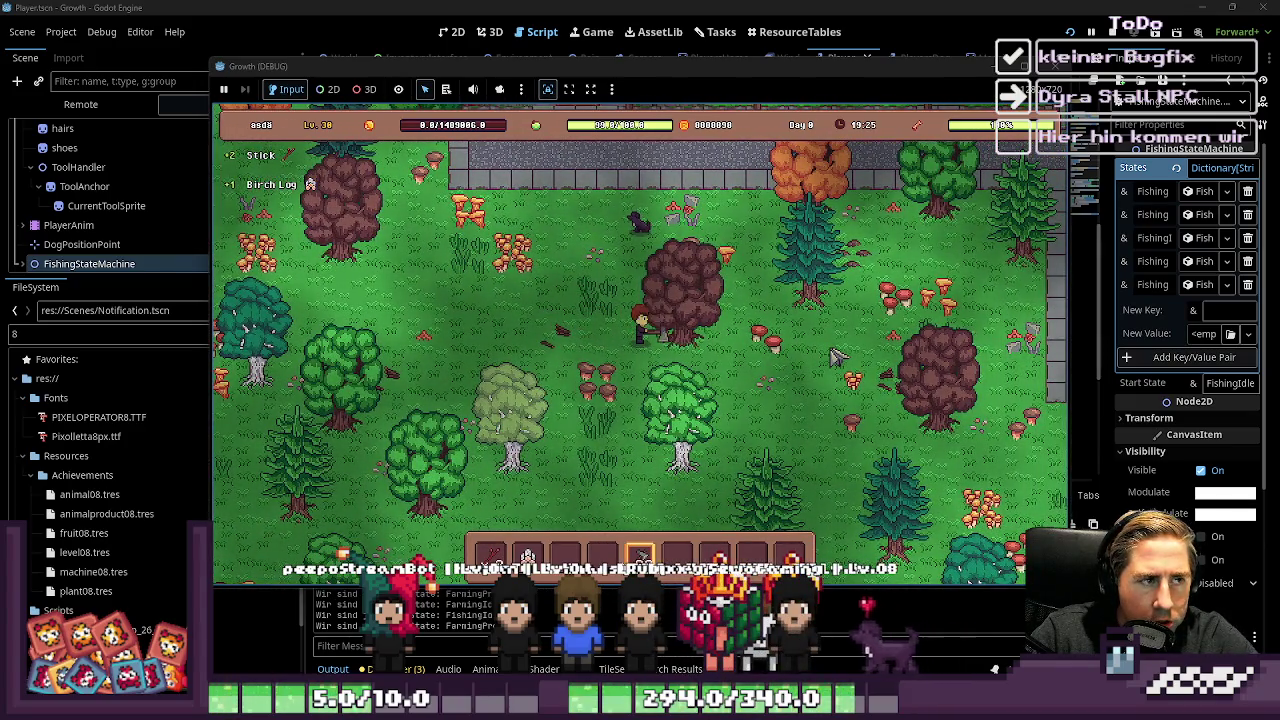
{"action": "key", "text": "w"}
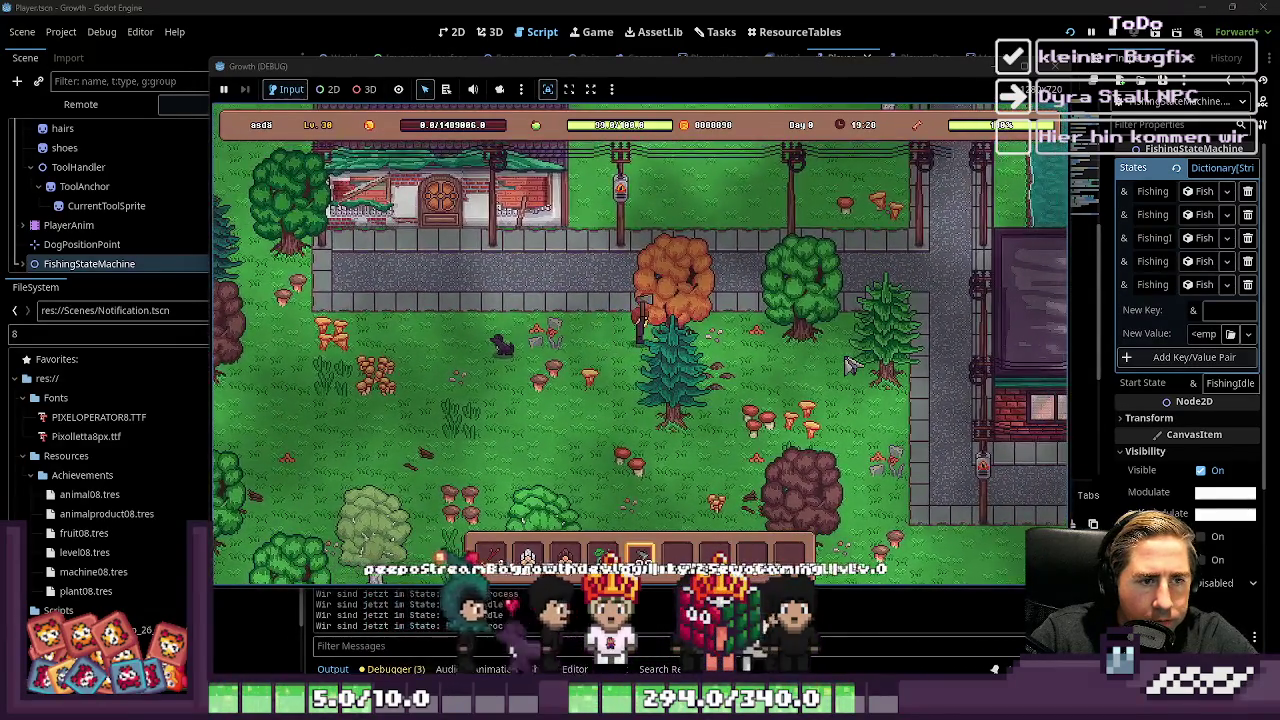
{"action": "key", "text": "d"}
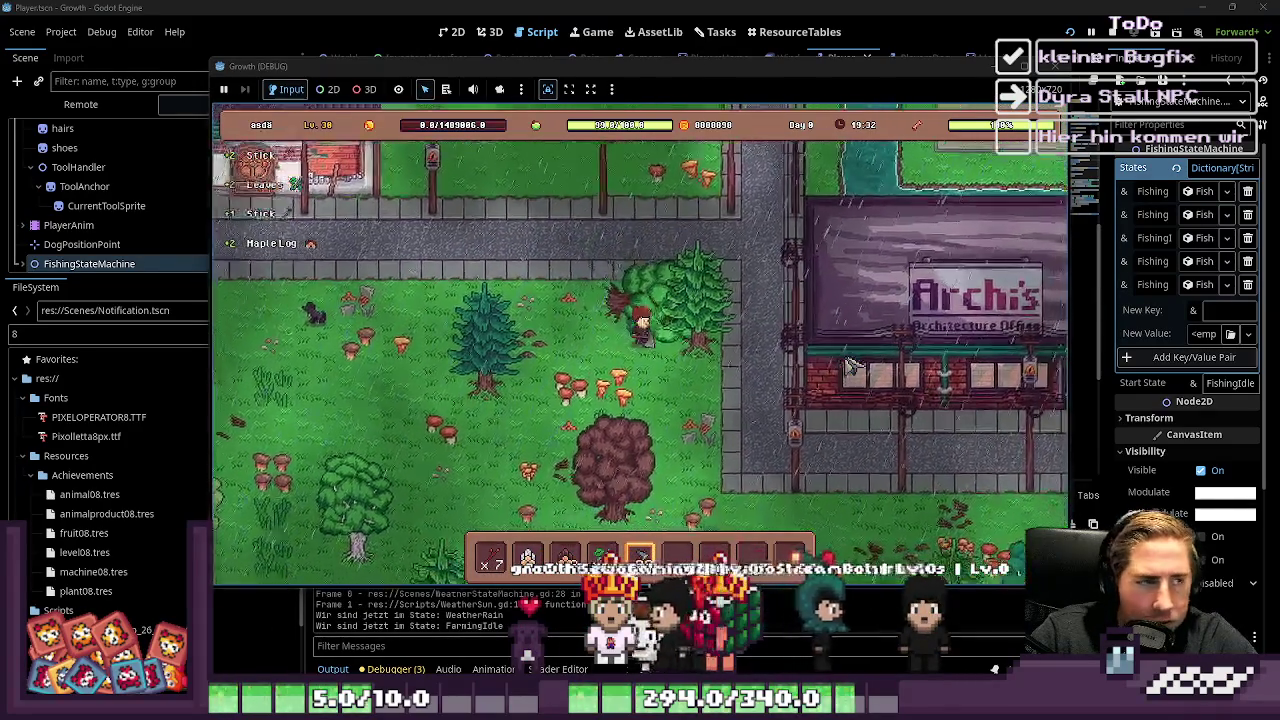
{"action": "key", "text": "w"}
{"action": "key", "text": "d"}
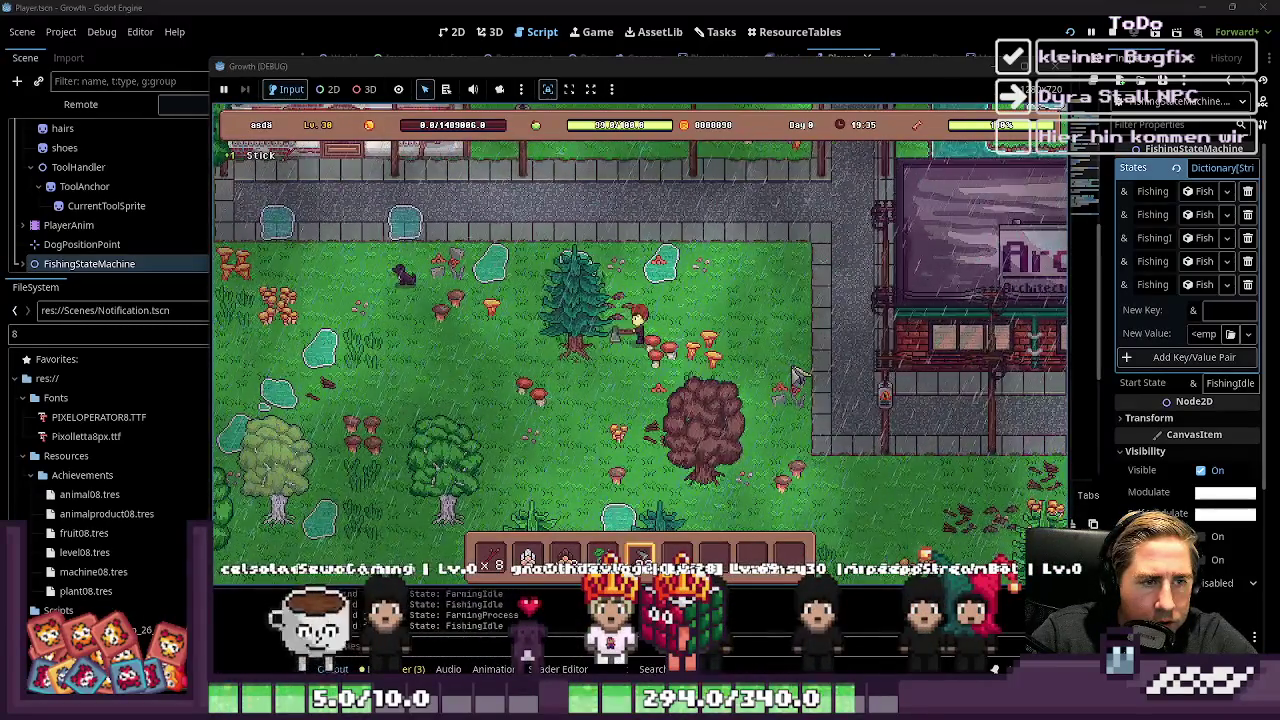
{"action": "key", "text": "s"}
{"action": "key", "text": "d"}
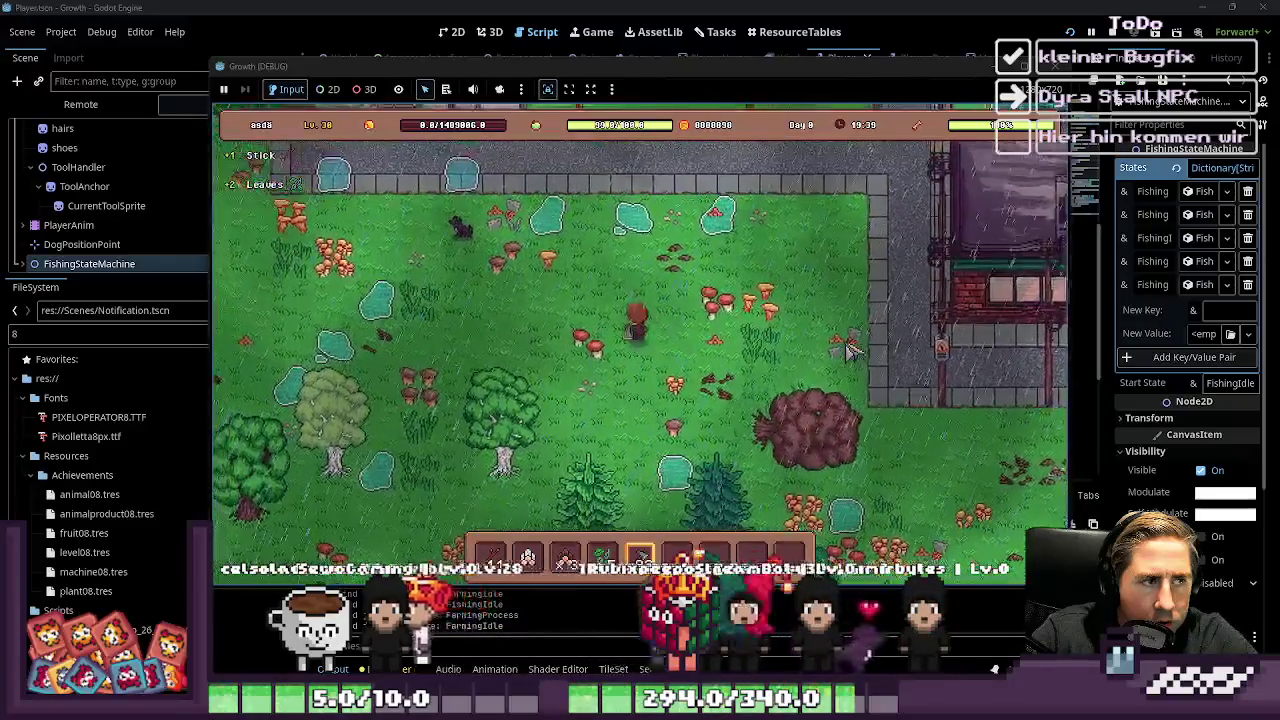
{"action": "key", "text": "d"}
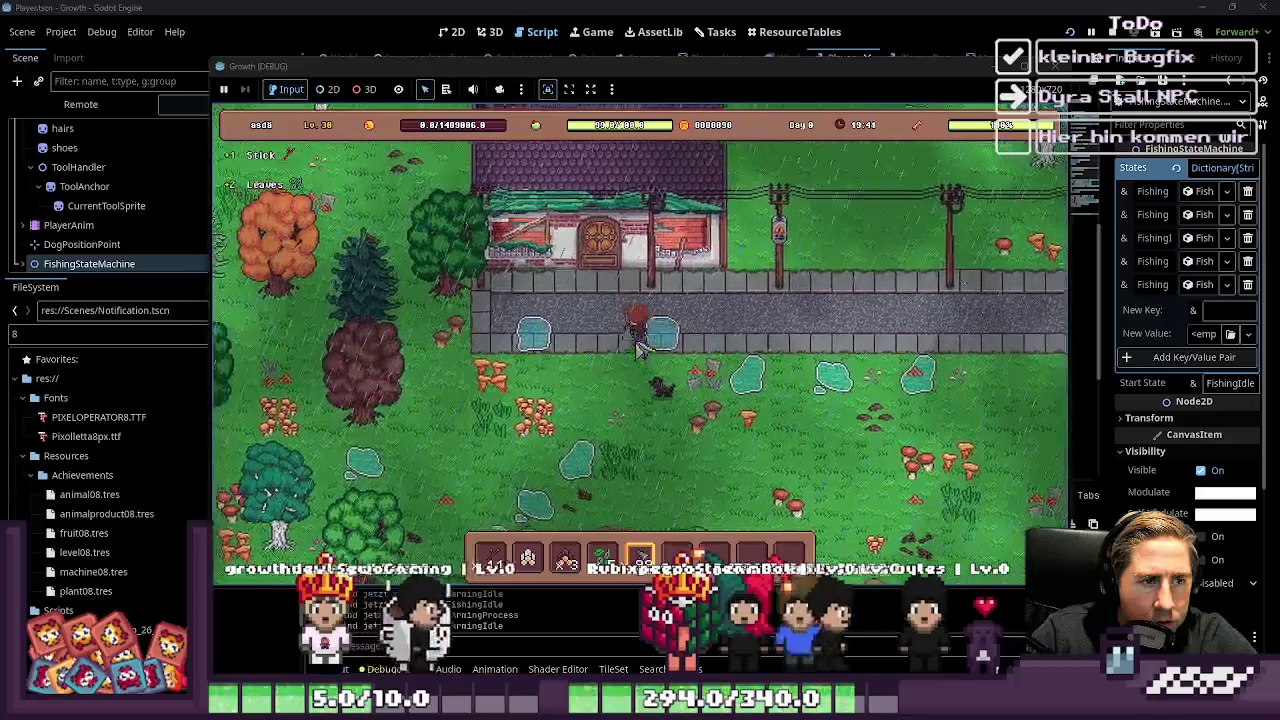
{"action": "key", "text": "a"}
{"action": "key", "text": "w"}
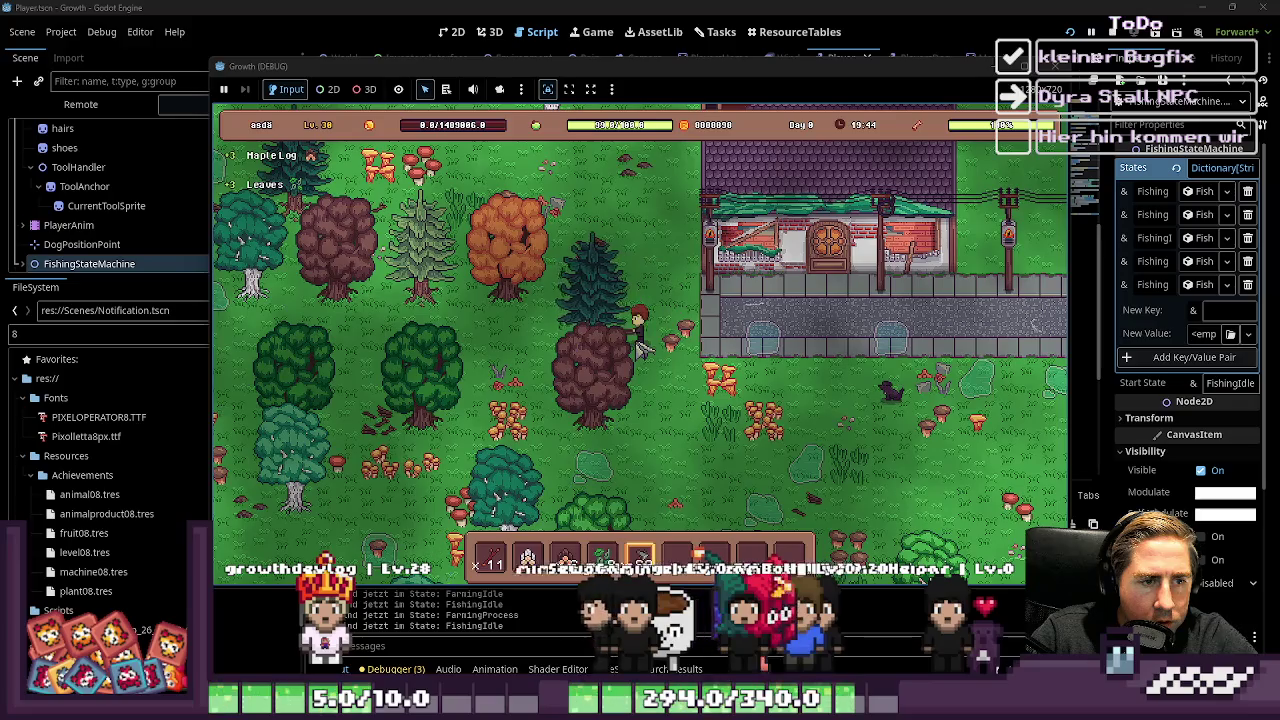
{"action": "key", "text": "w"}
{"action": "key", "text": "a"}
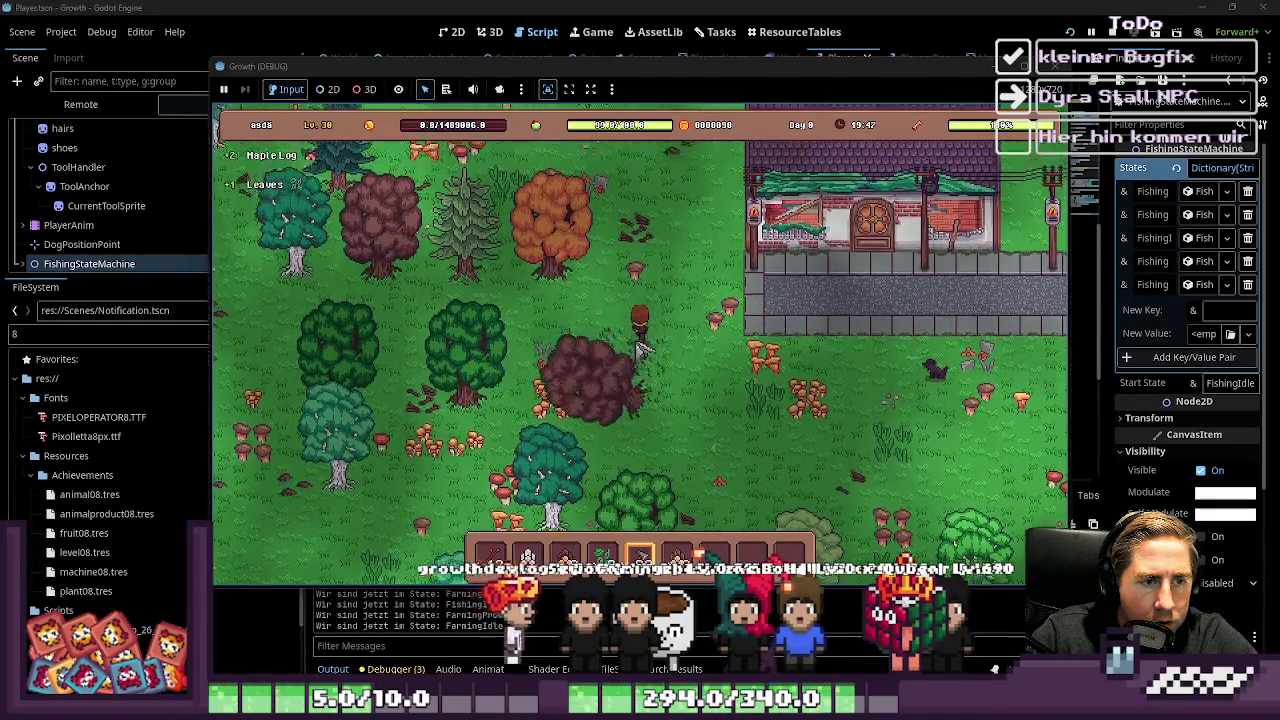
{"action": "key", "text": "a"}
{"action": "key", "text": "w"}
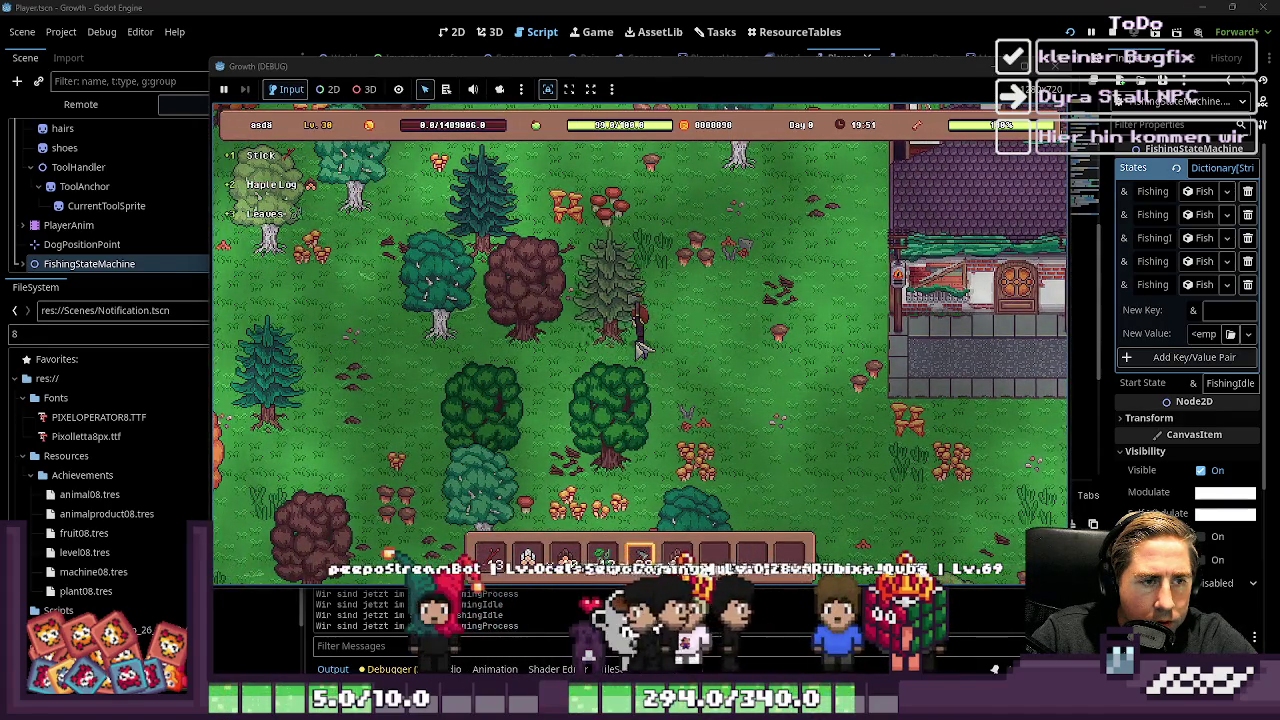
Chop down a pine, a birch and another pine, then stop the game with F8
{"action": "left_click", "coordinate": [640, 345]}
{"action": "key", "text": "a"}
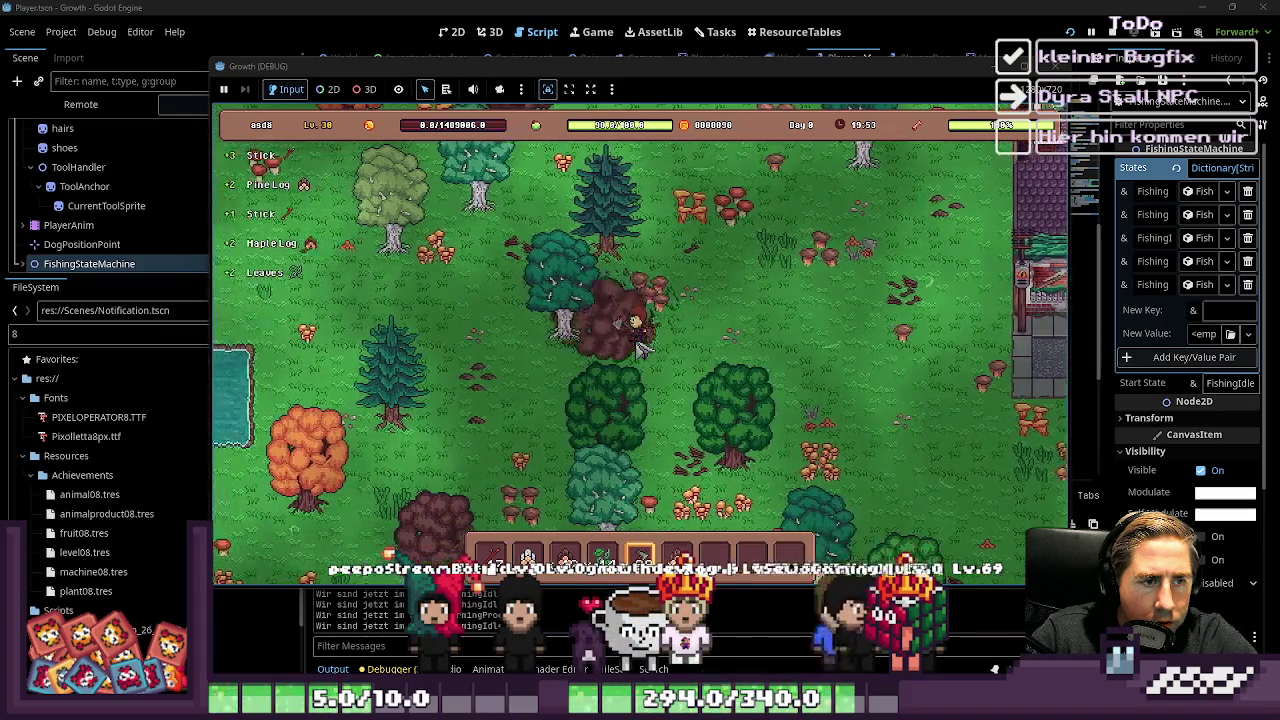
{"action": "left_click", "coordinate": [643, 345]}
{"action": "key", "text": "w"}
{"action": "key", "text": "a"}
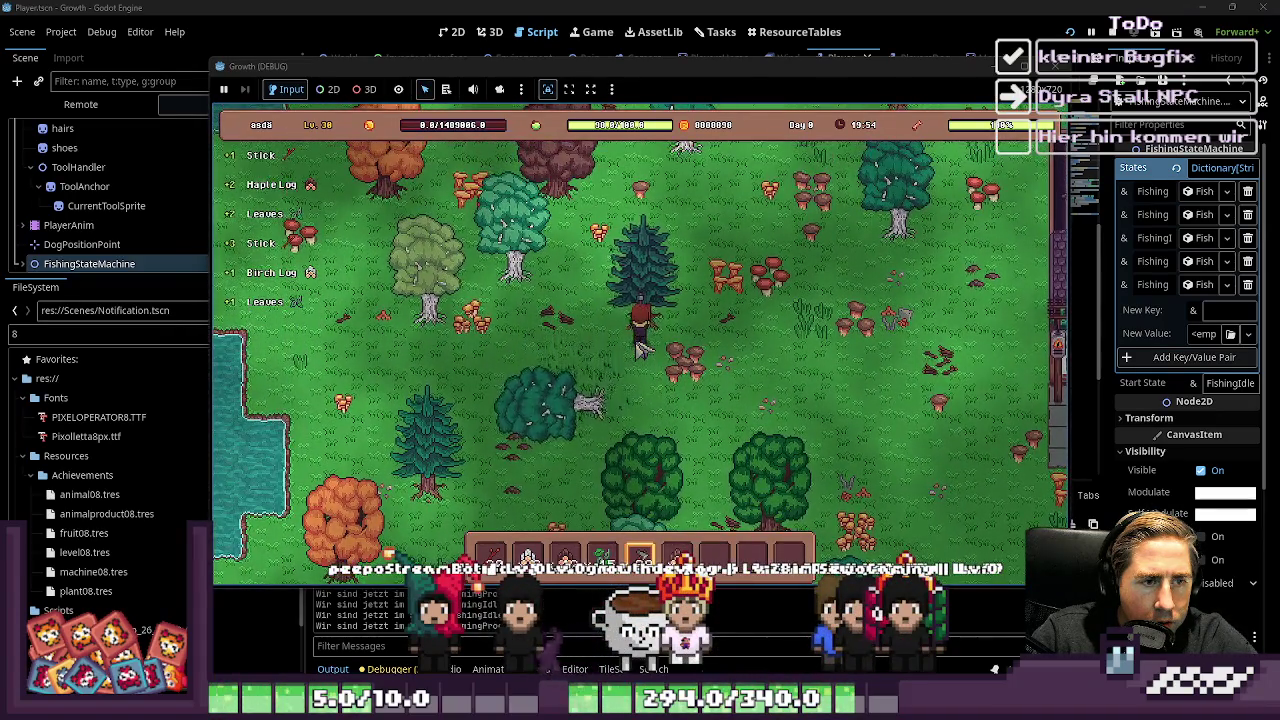
{"action": "left_click", "coordinate": [640, 345]}
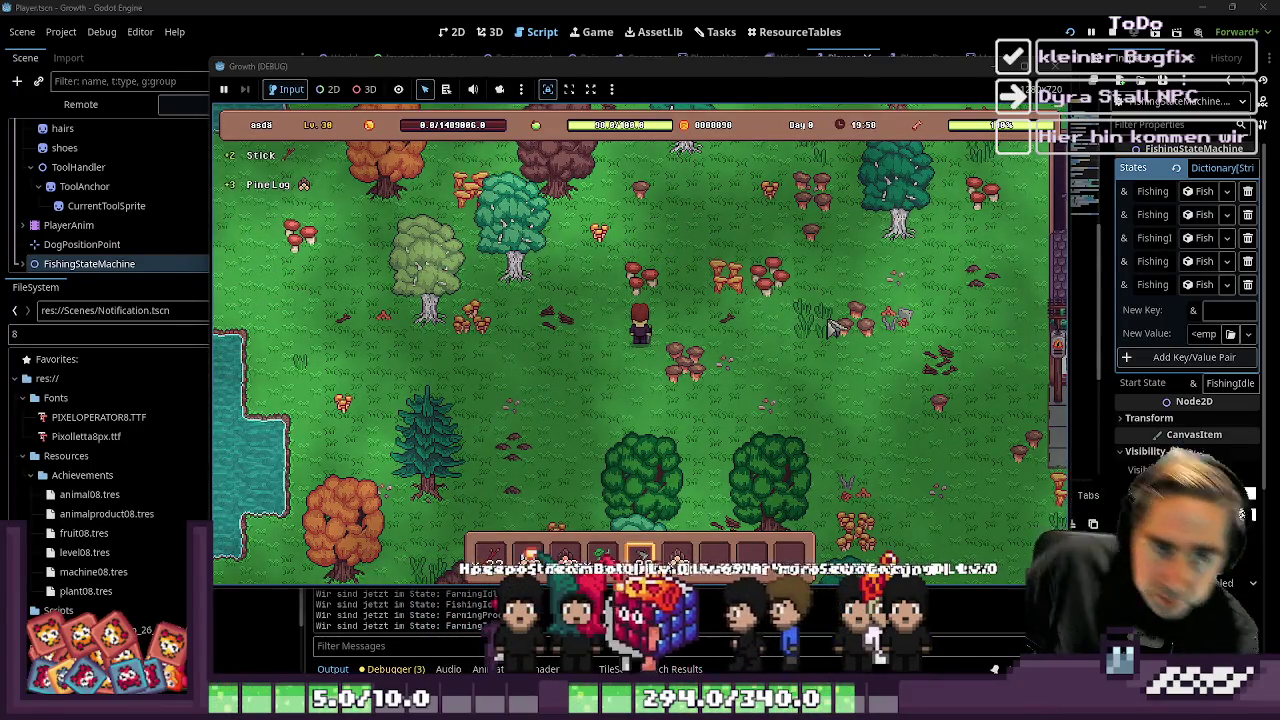
{"action": "key", "text": "F8"}
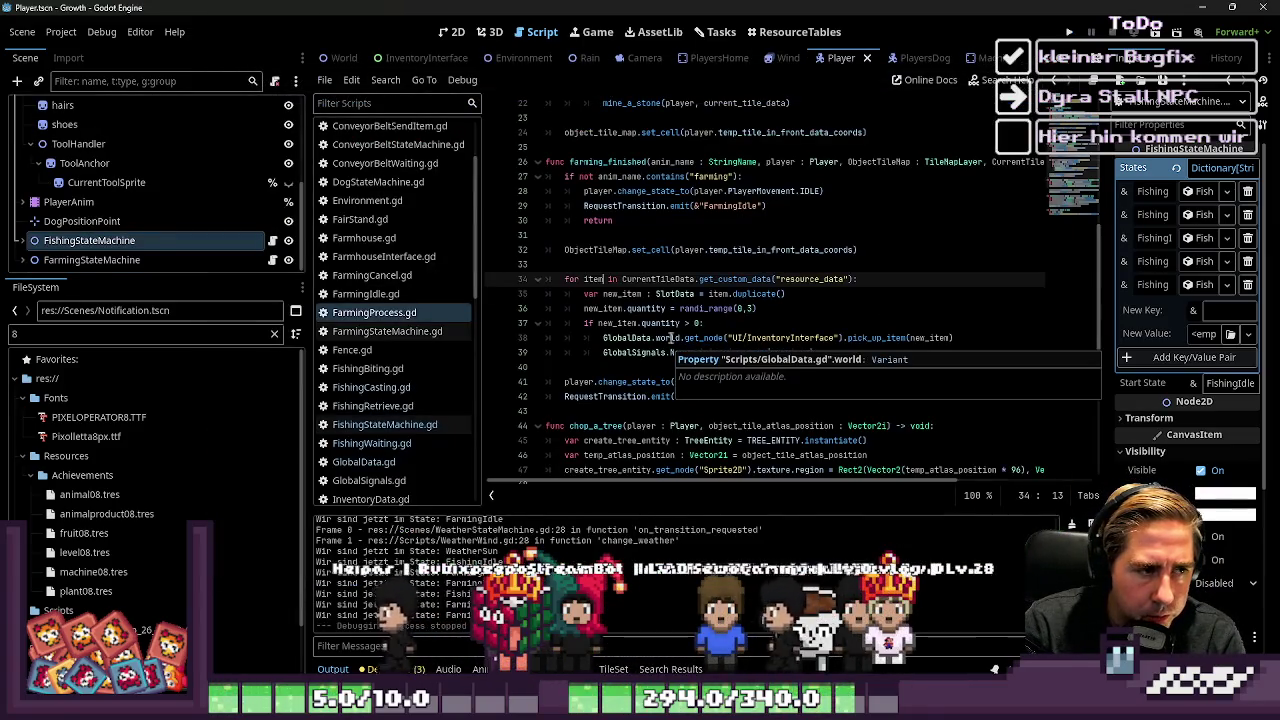
Relaunch the game, skip the title, and start playing with a new character named 'da'
{"action": "left_click", "coordinate": [1069, 32]}
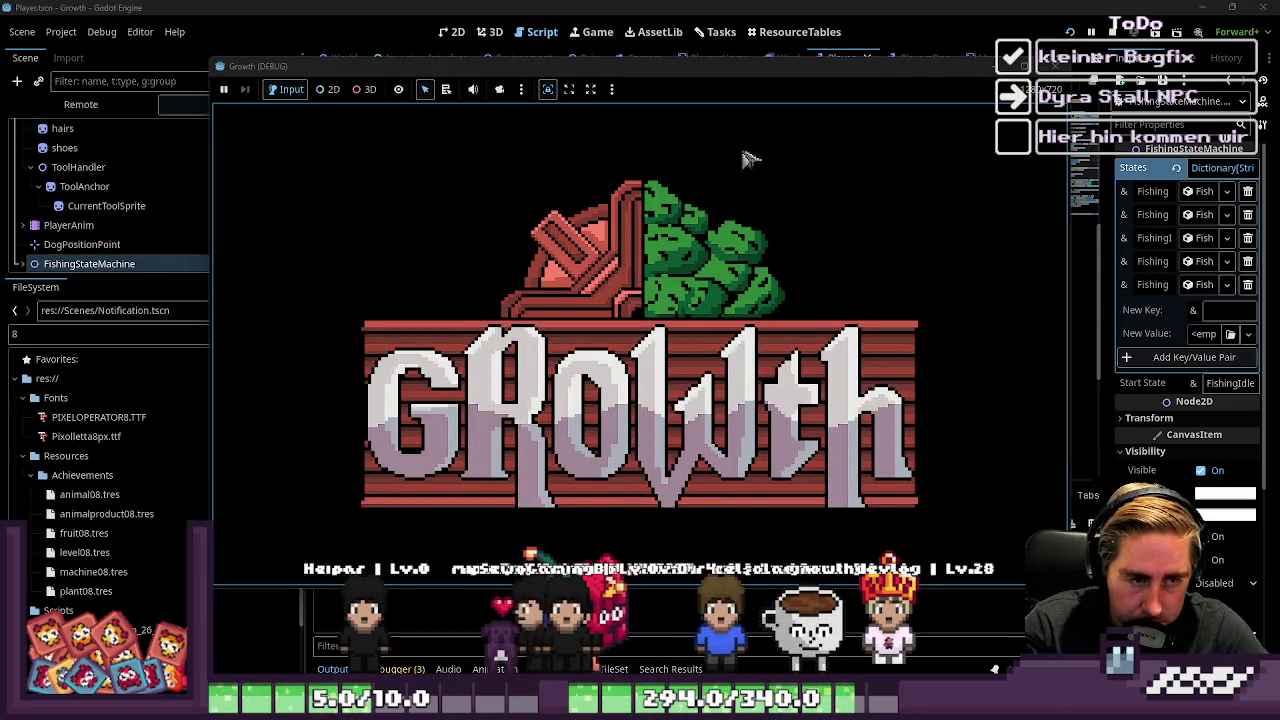
{"action": "key", "text": "Return"}
{"action": "type", "text": "da"}
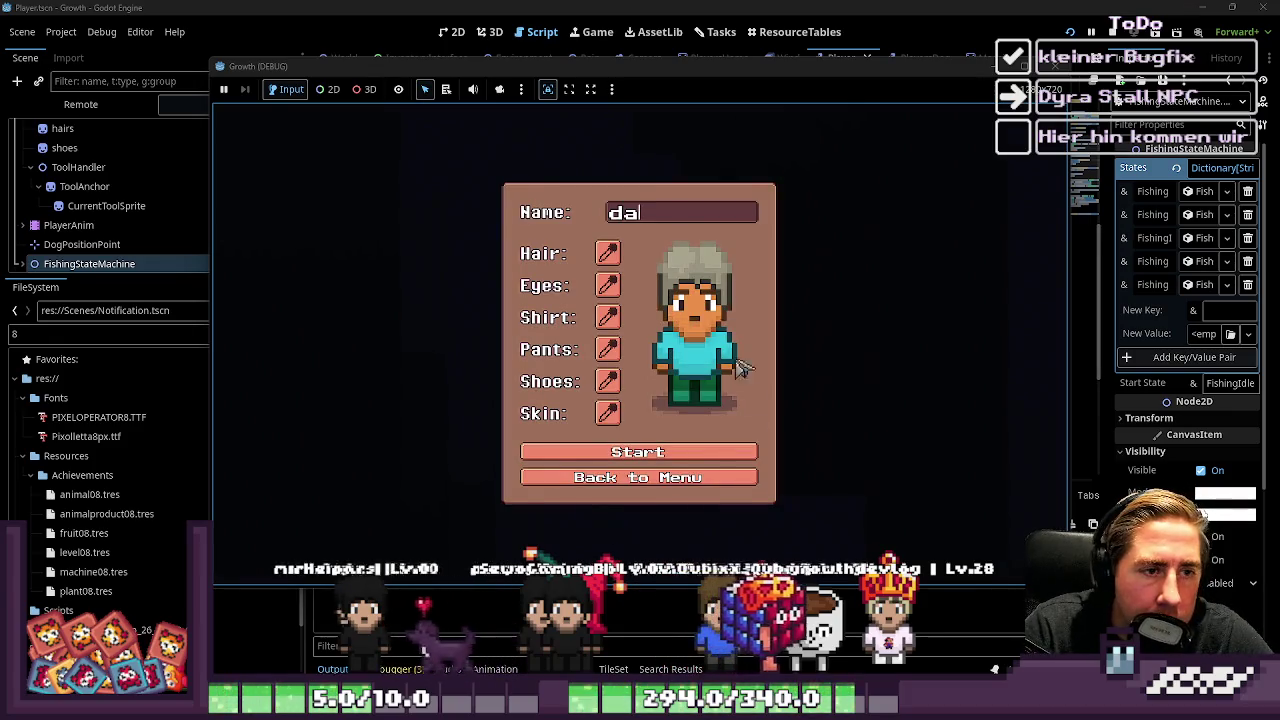
{"action": "left_click", "coordinate": [648, 452]}
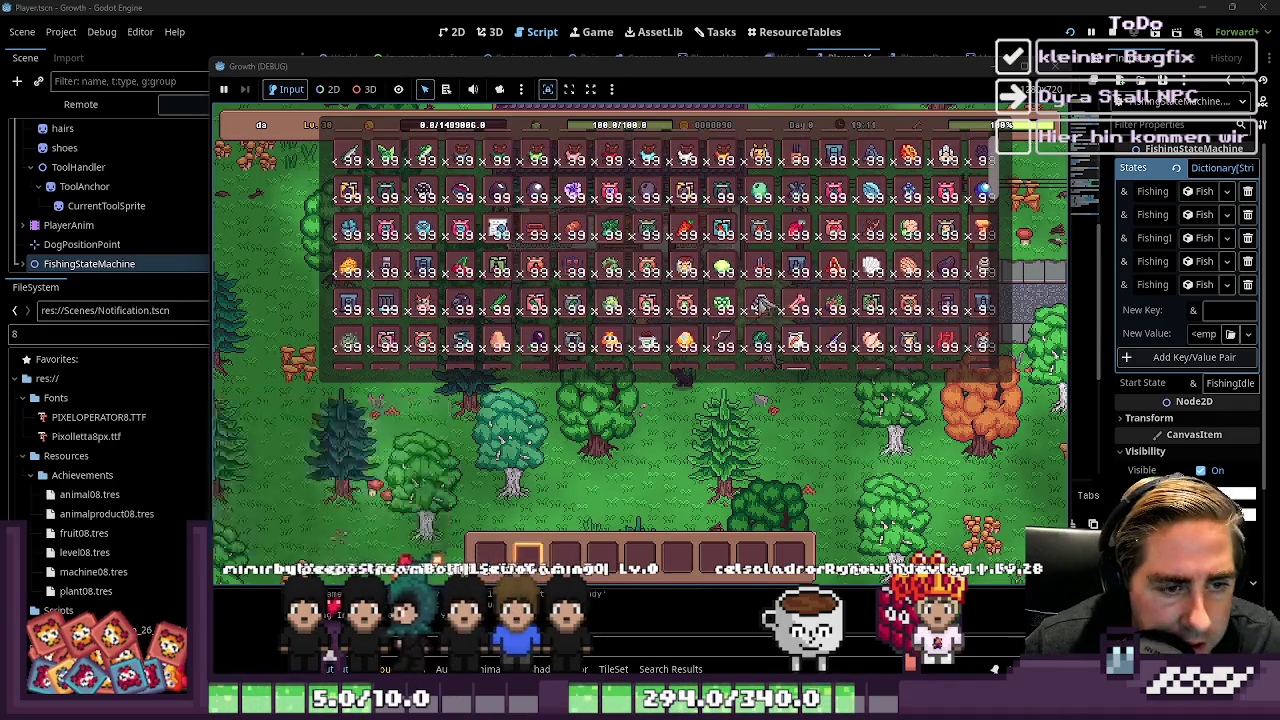
Select hotbar slot 8, scroll the inventory, and walk the player up the stairs
{"action": "key", "text": "8"}
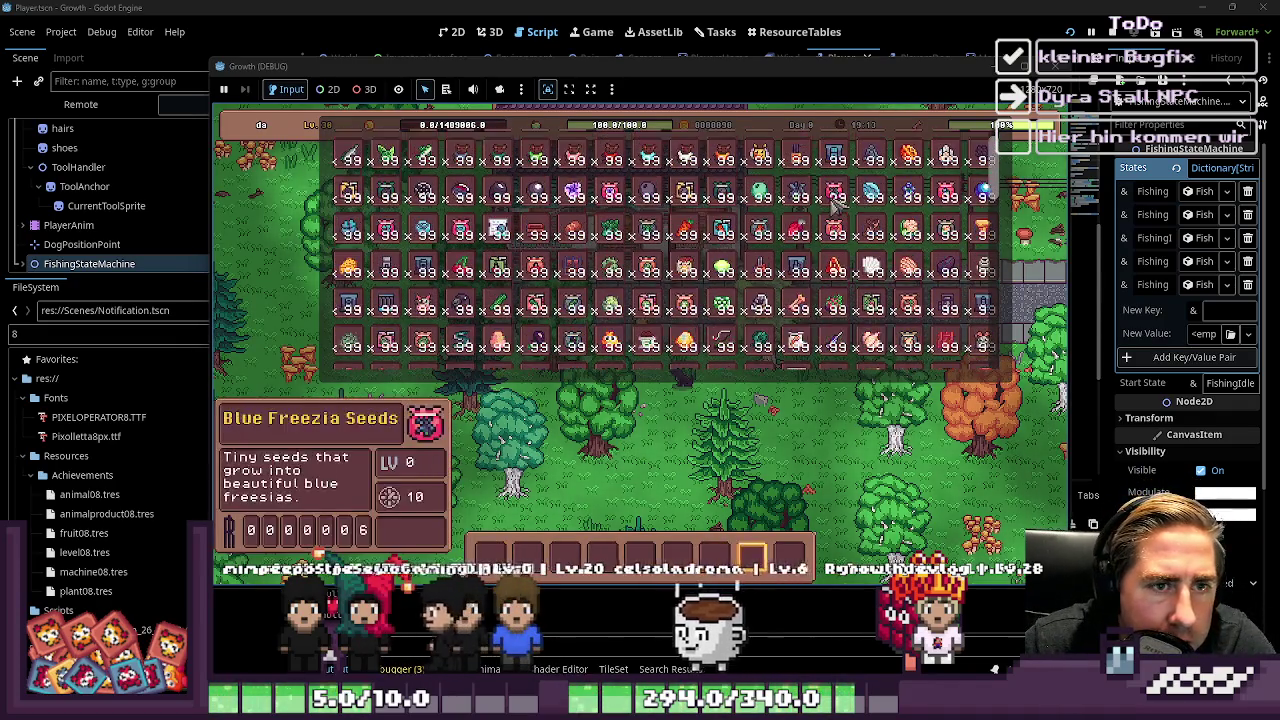
{"action": "scroll", "coordinate": [833, 197], "scroll_direction": "down", "scroll_amount": 2}
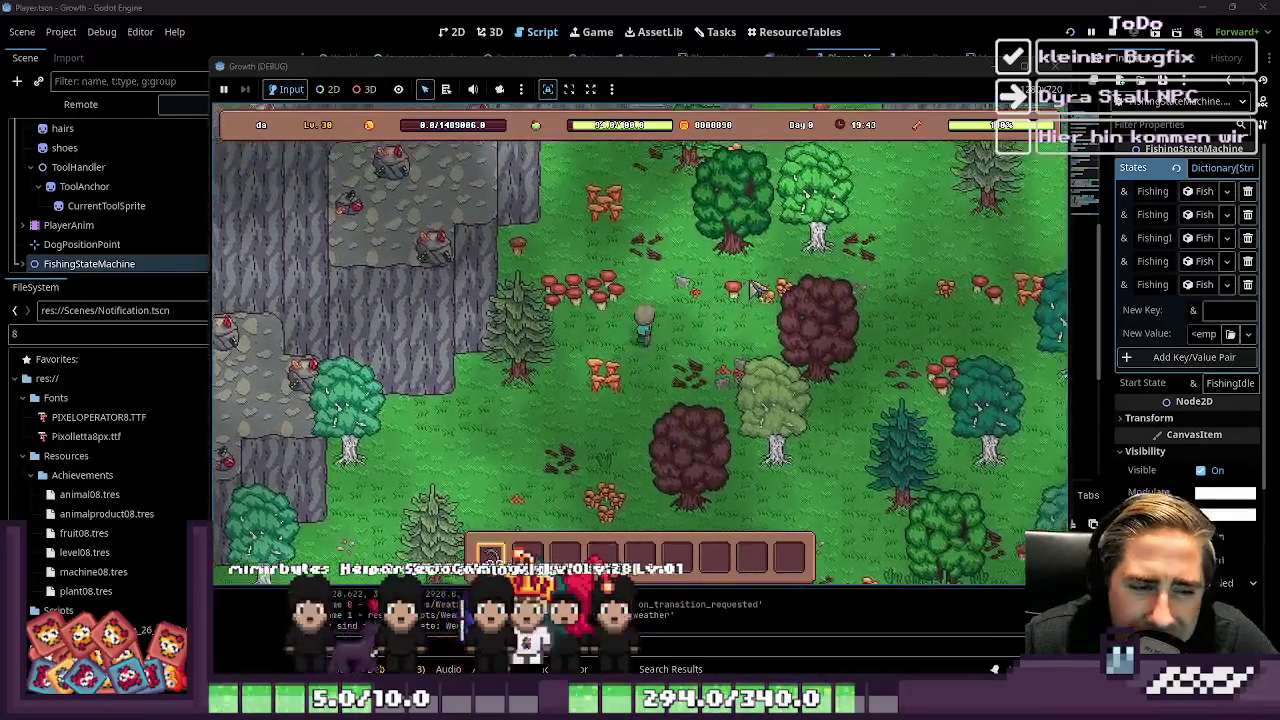
{"action": "key", "text": "w"}
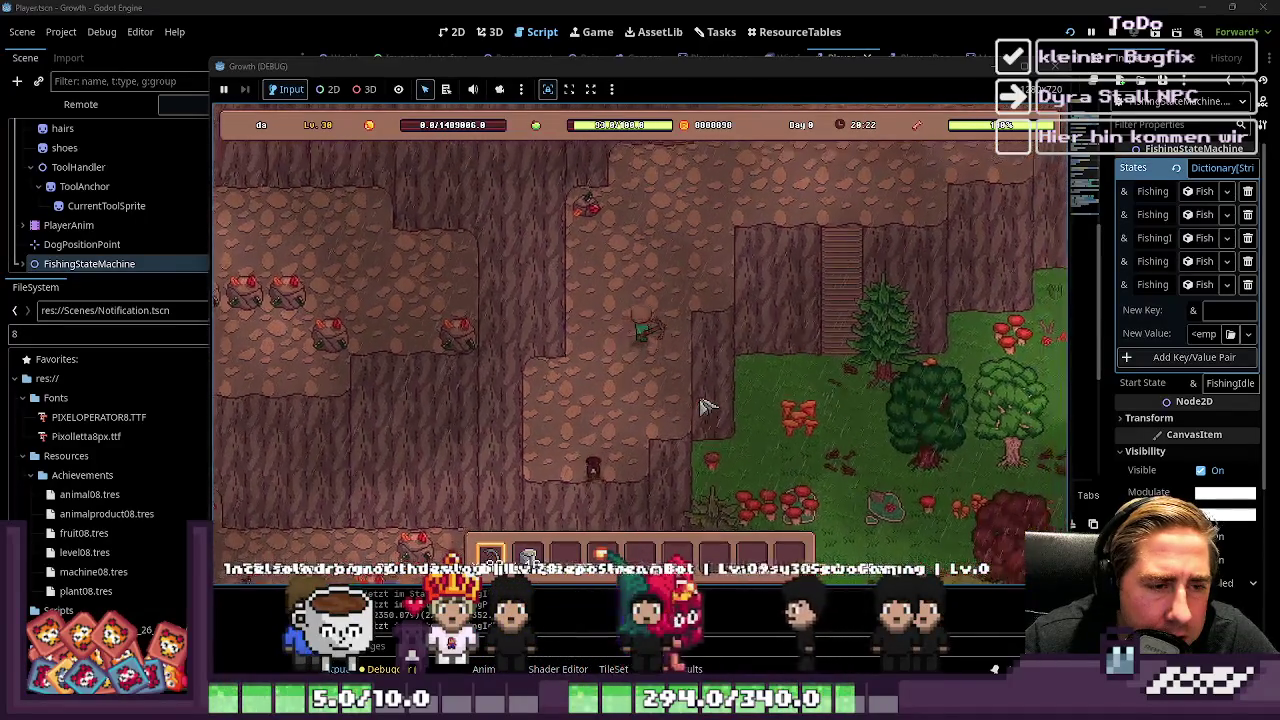
Walk the player through the caves onto the stone to pick it up
{"action": "key", "text": "s"}
{"action": "key", "text": "w"}
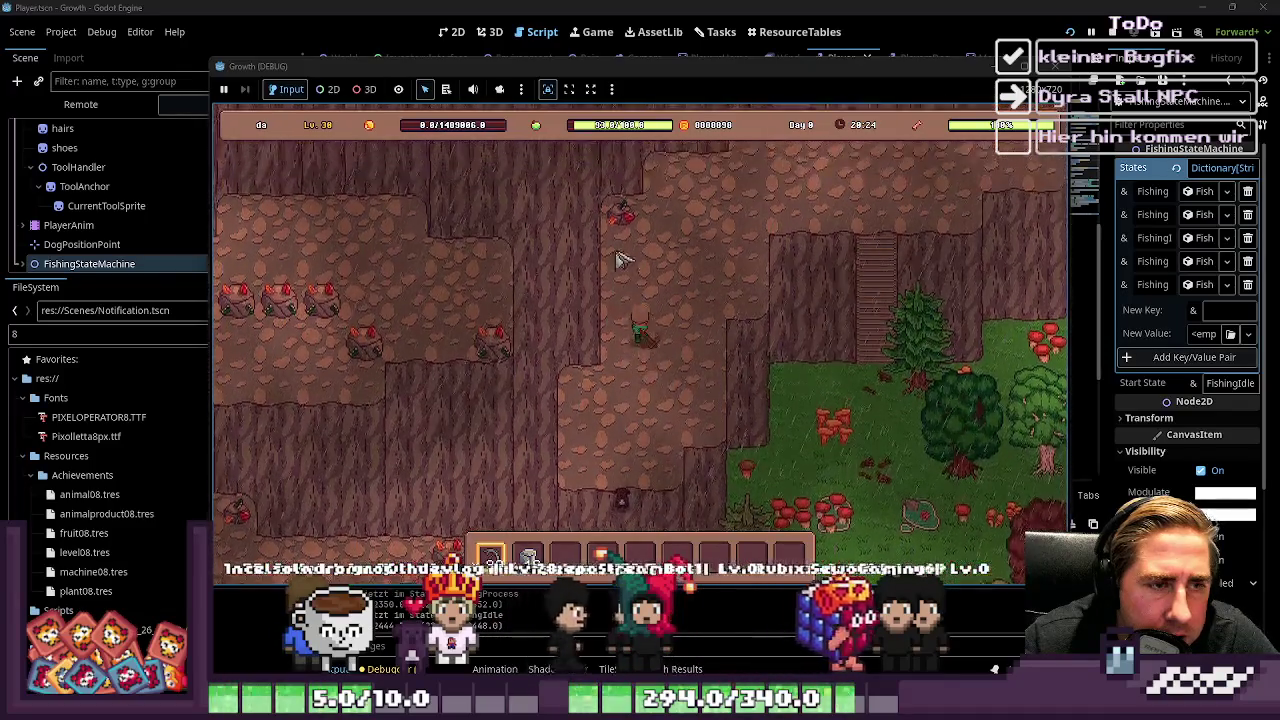
{"action": "key", "text": "w"}
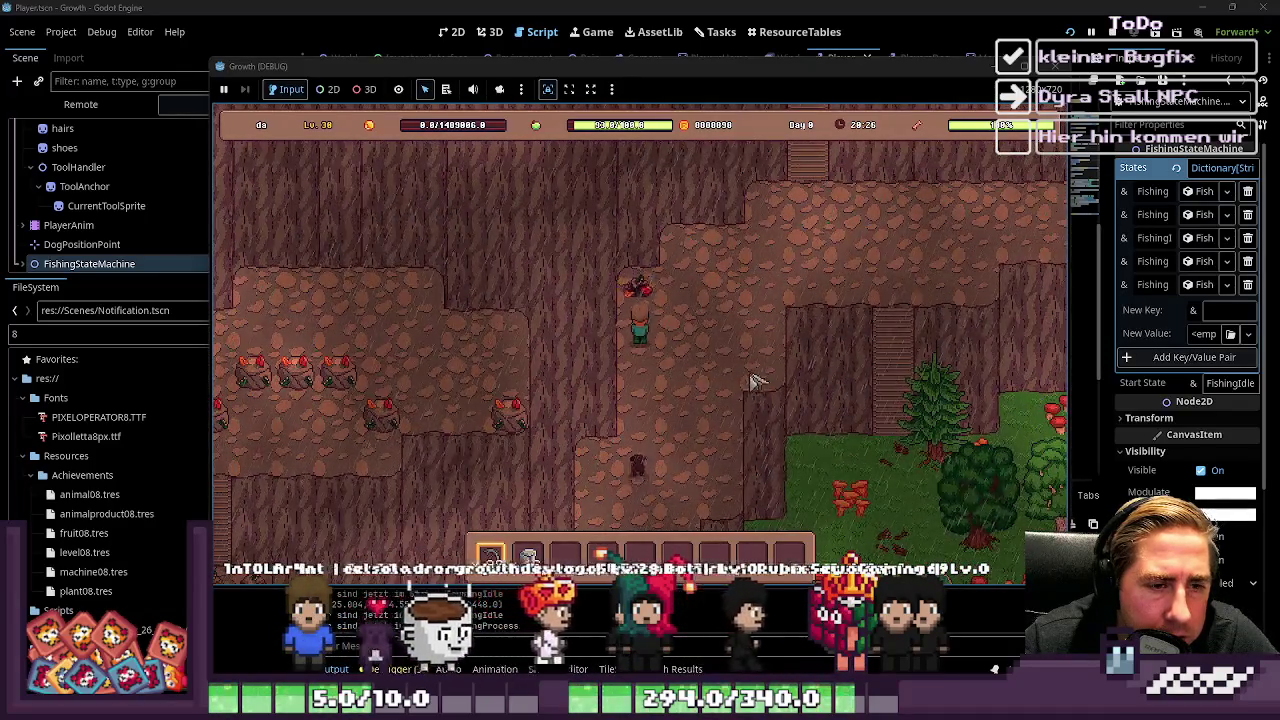
{"action": "key", "text": "d"}
{"action": "key", "text": "w"}
{"action": "key", "text": "d"}
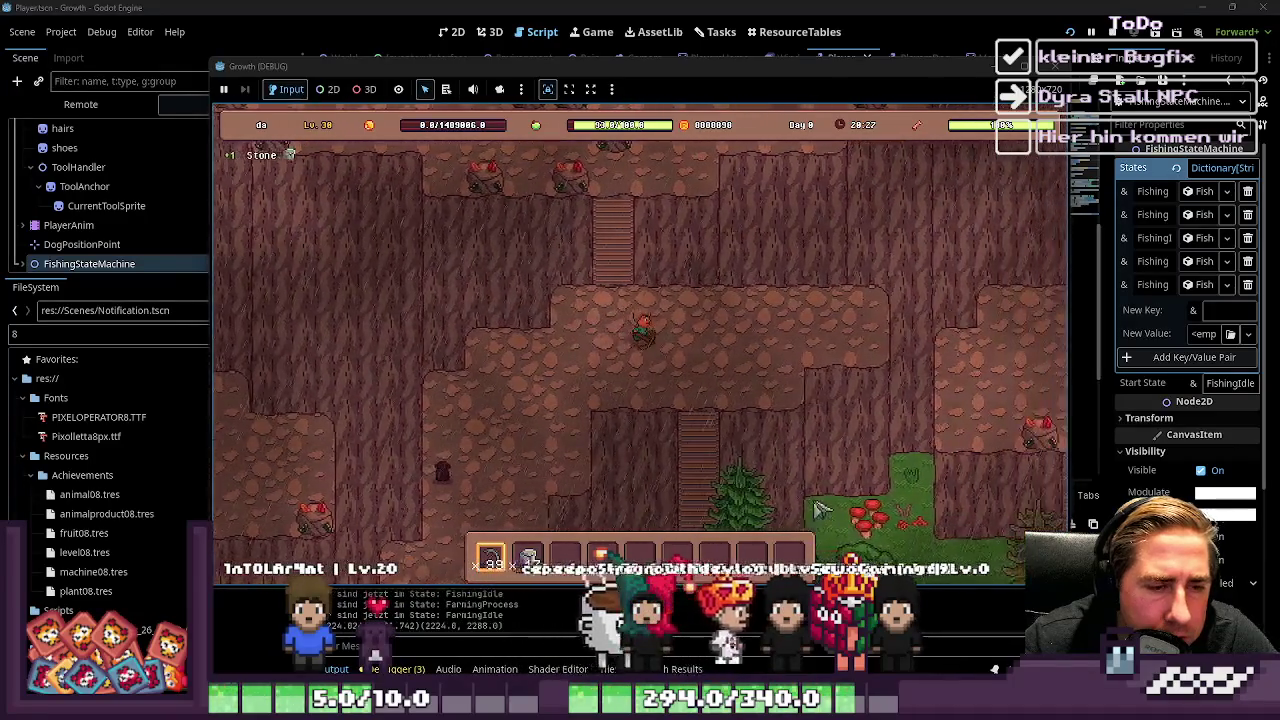
Walk down the stairs into the grassy area, stop the game, and view the Player scene in 2D
{"action": "key", "text": "a"}
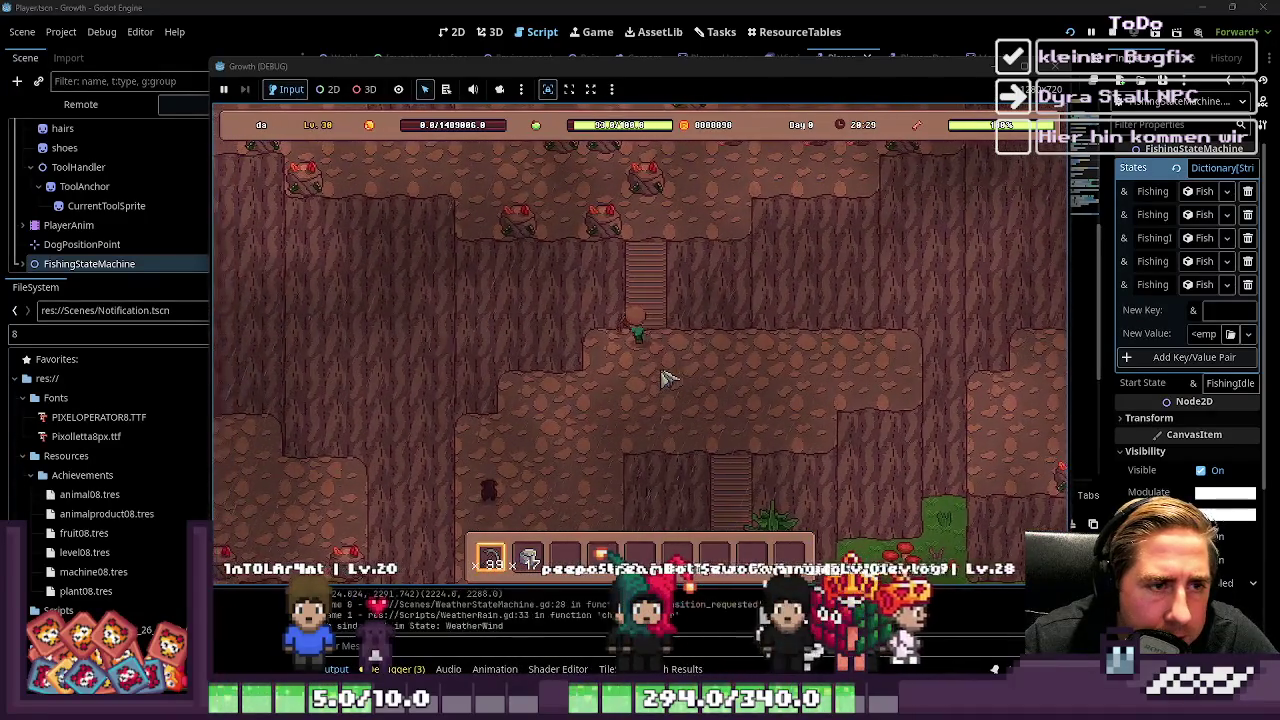
{"action": "key", "text": "w"}
{"action": "key", "text": "s"}
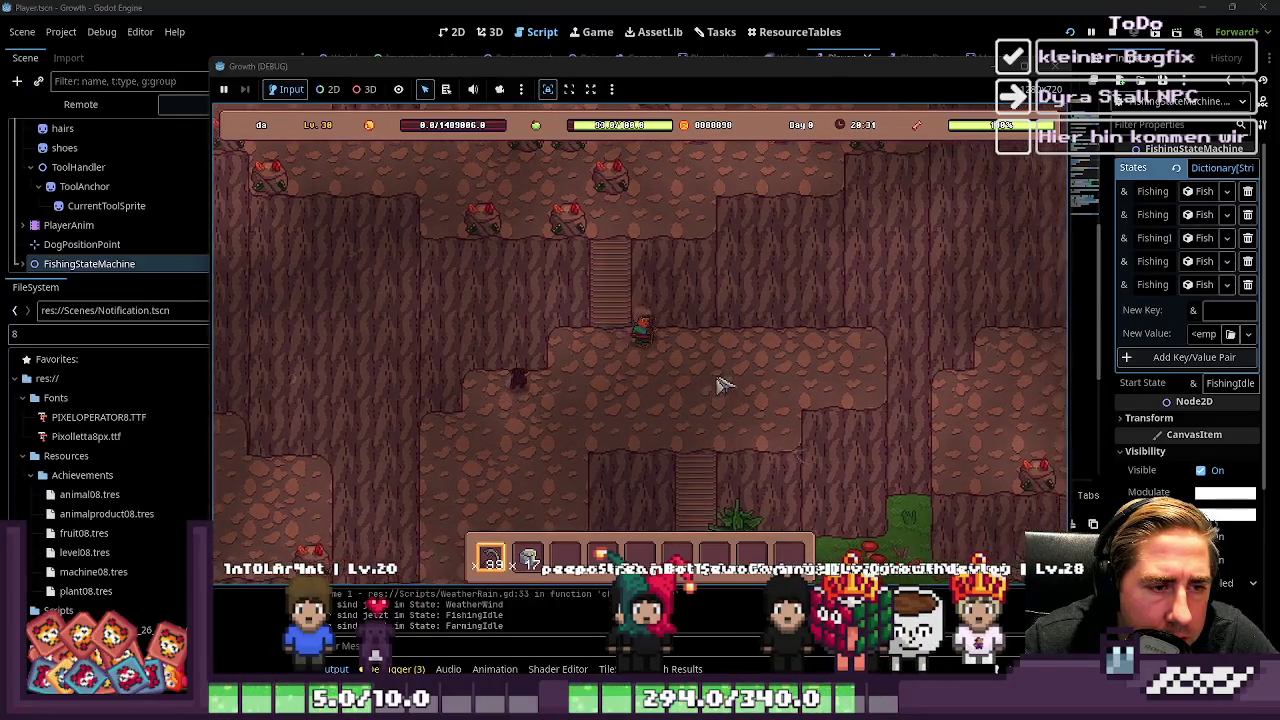
{"action": "key", "text": "d"}
{"action": "key", "text": "s"}
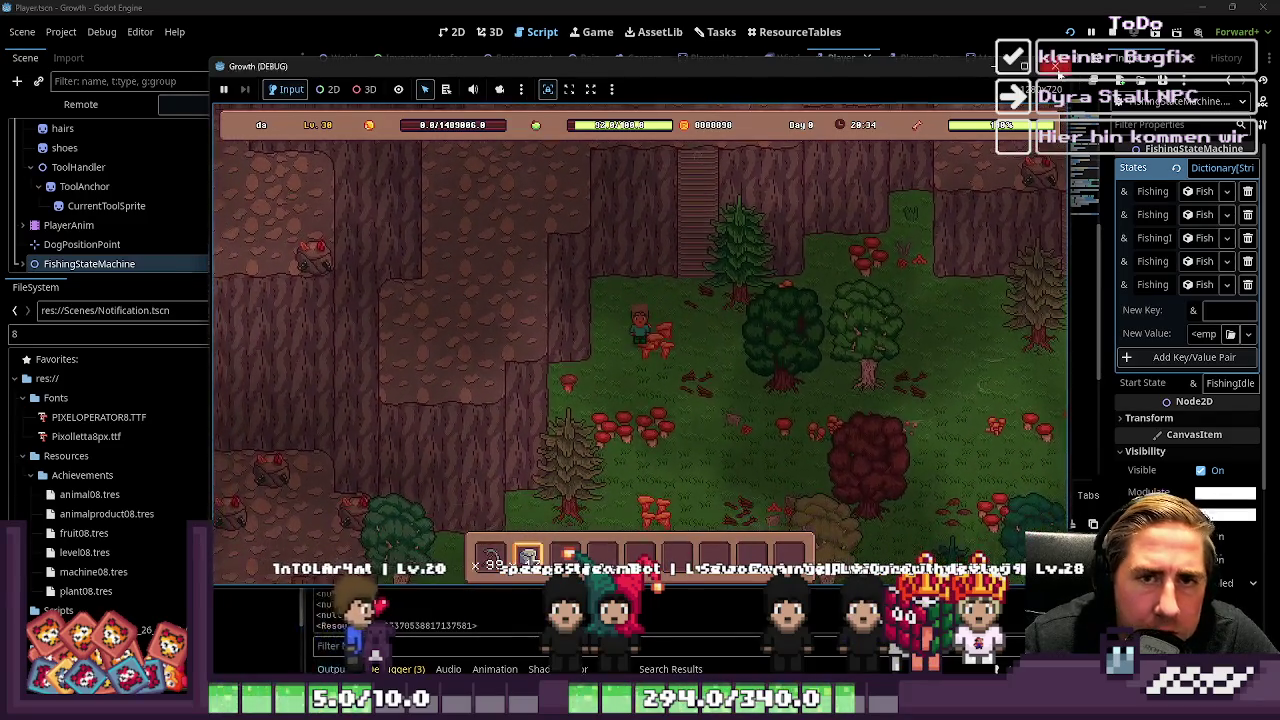
{"action": "key", "text": "F8"}
{"action": "left_click", "coordinate": [452, 31]}
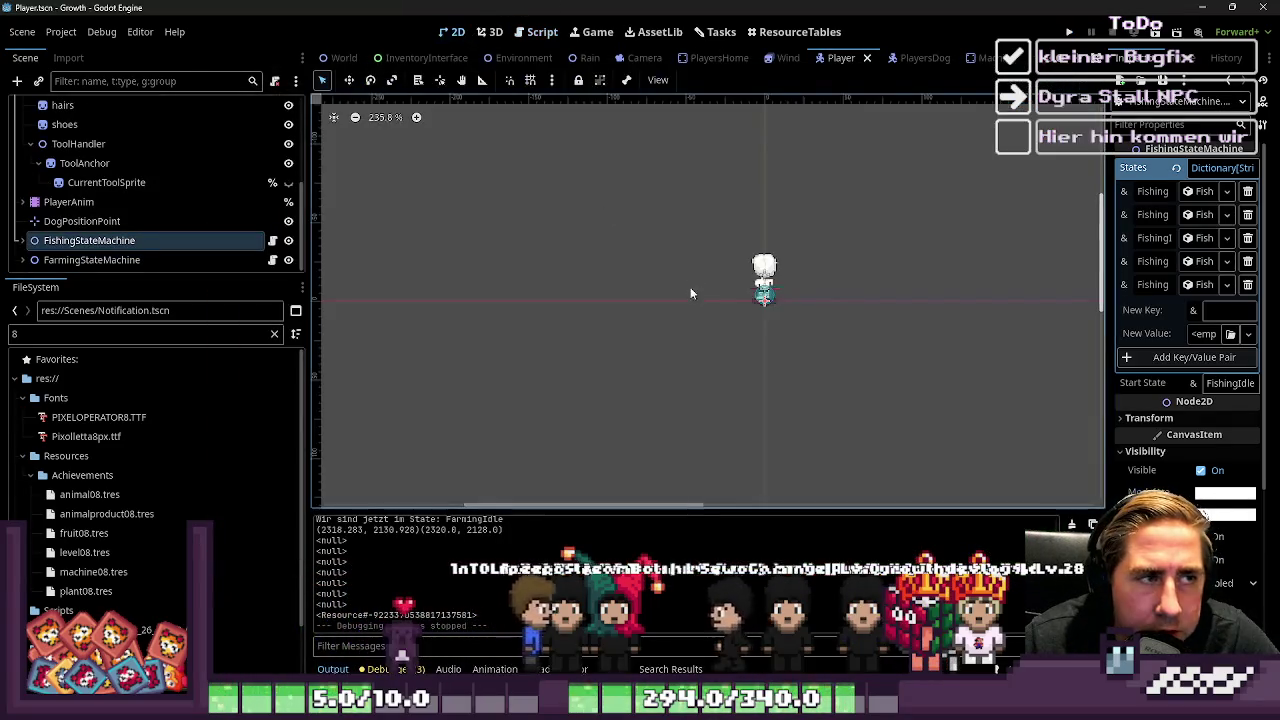
Open the World scene tab and zoom around its map
{"action": "left_click", "coordinate": [340, 57]}
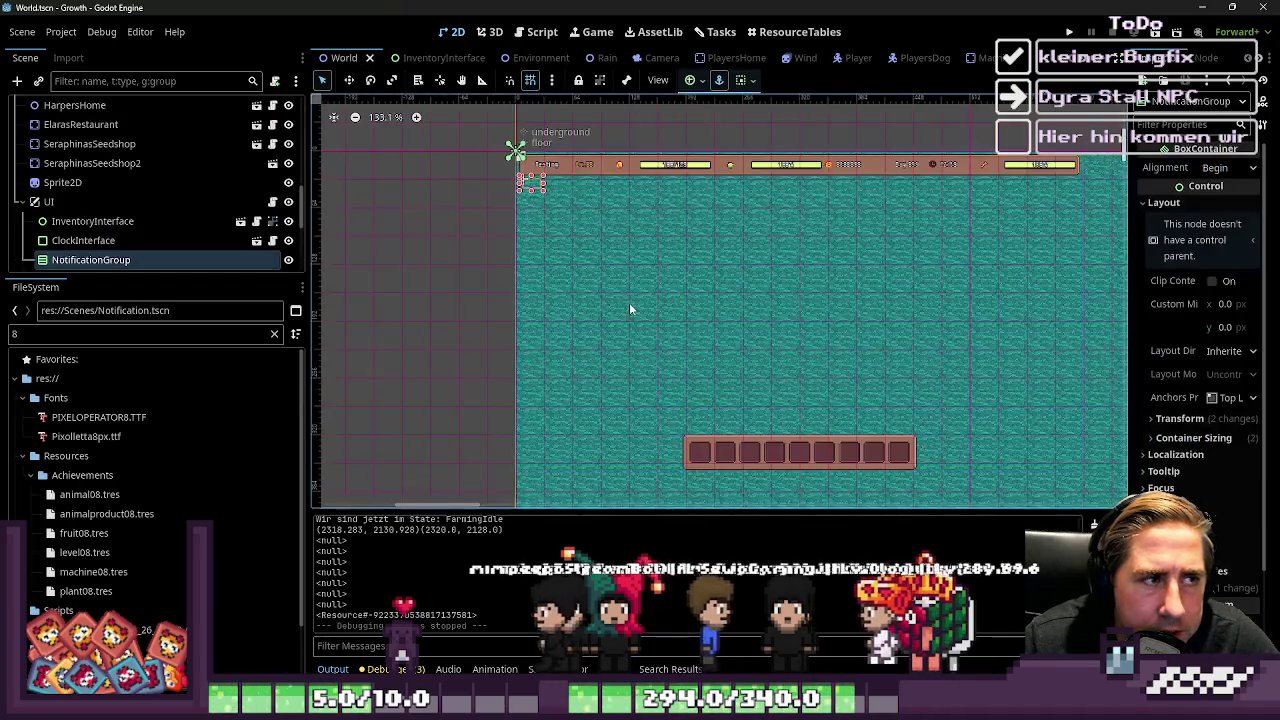
{"action": "scroll", "coordinate": [616, 112], "scroll_direction": "down", "scroll_amount": 5}
{"action": "scroll", "coordinate": [900, 250], "scroll_direction": "up", "scroll_amount": 3}
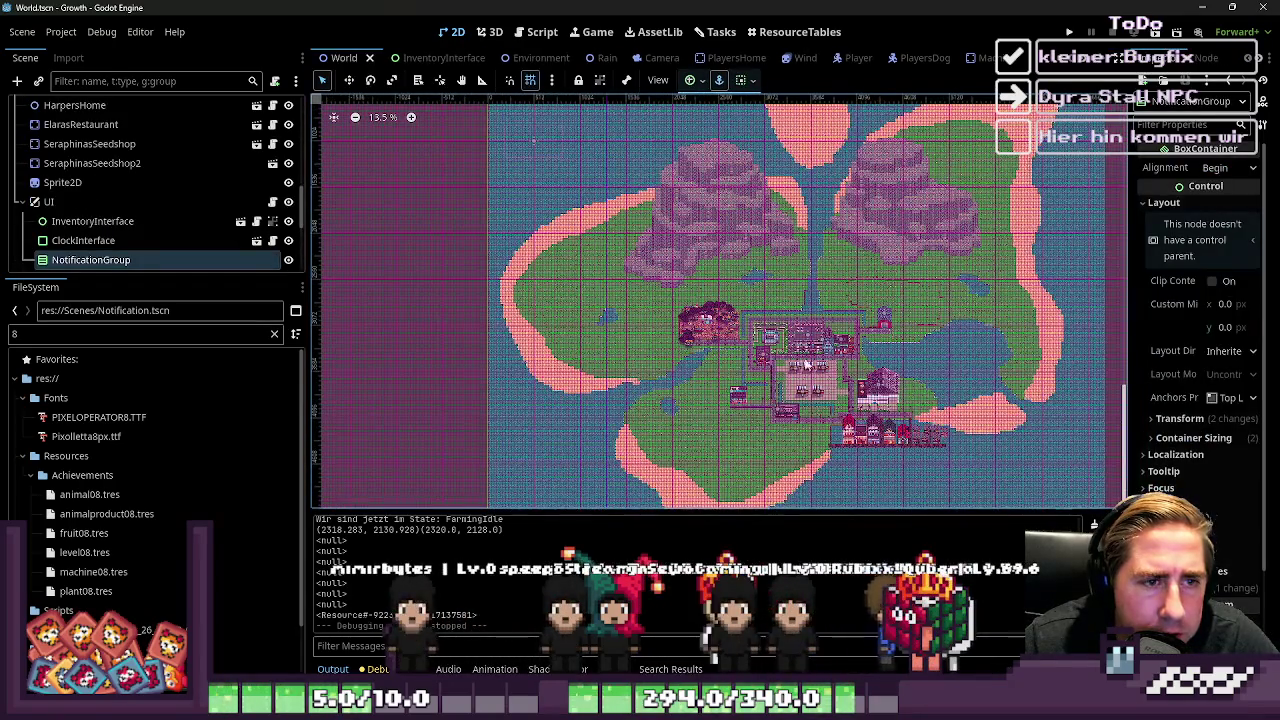
{"action": "scroll", "coordinate": [794, 211], "scroll_direction": "up", "scroll_amount": 1}
{"action": "scroll", "coordinate": [516, 275], "scroll_direction": "up", "scroll_amount": 6}
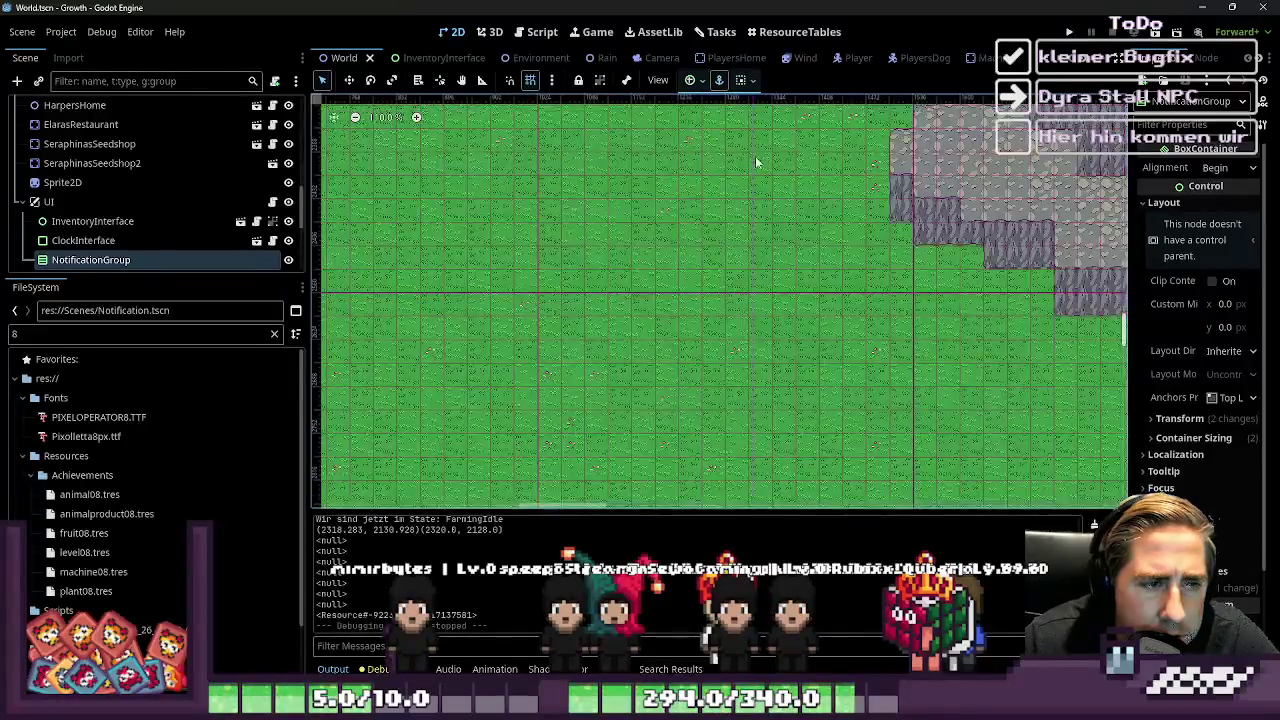
{"action": "scroll", "coordinate": [757, 163], "scroll_direction": "down", "scroll_amount": 5}
{"action": "scroll", "coordinate": [829, 286], "scroll_direction": "up", "scroll_amount": 2}
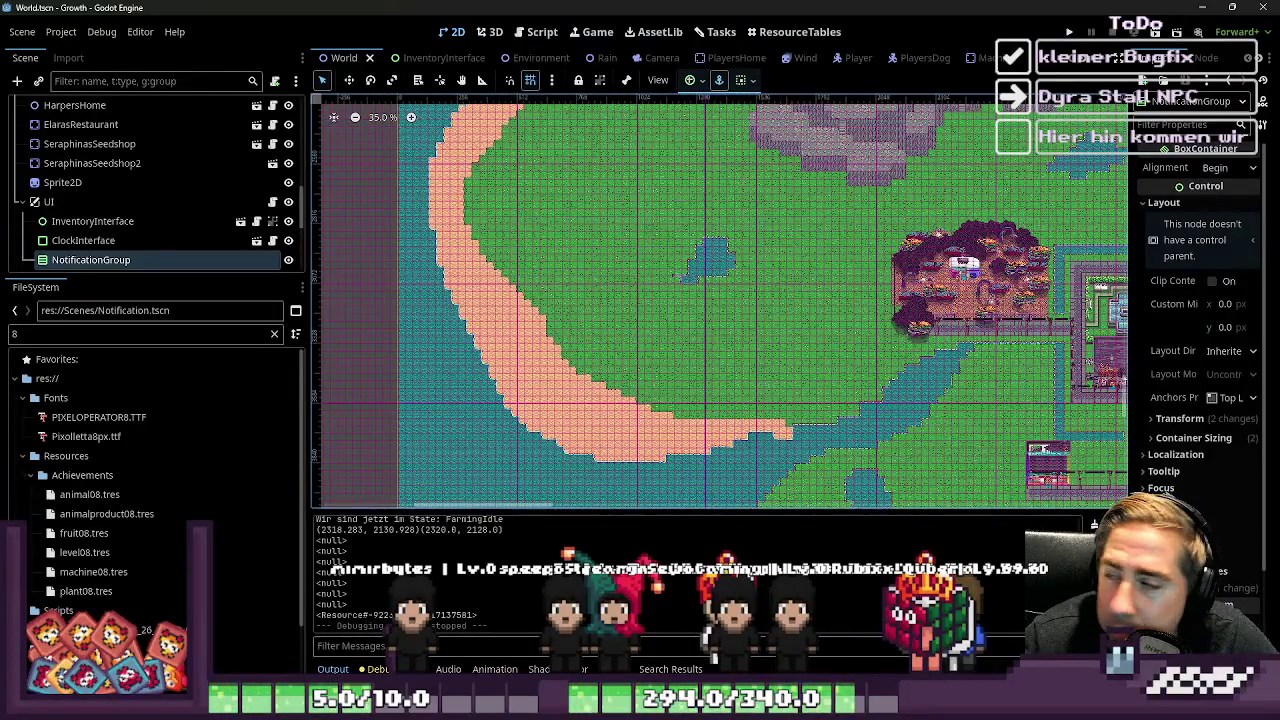
{"action": "scroll", "coordinate": [746, 318], "scroll_direction": "down", "scroll_amount": 1}
{"action": "scroll", "coordinate": [746, 318], "scroll_direction": "down", "scroll_amount": 4}
{"action": "scroll", "coordinate": [760, 266], "scroll_direction": "up", "scroll_amount": 6}
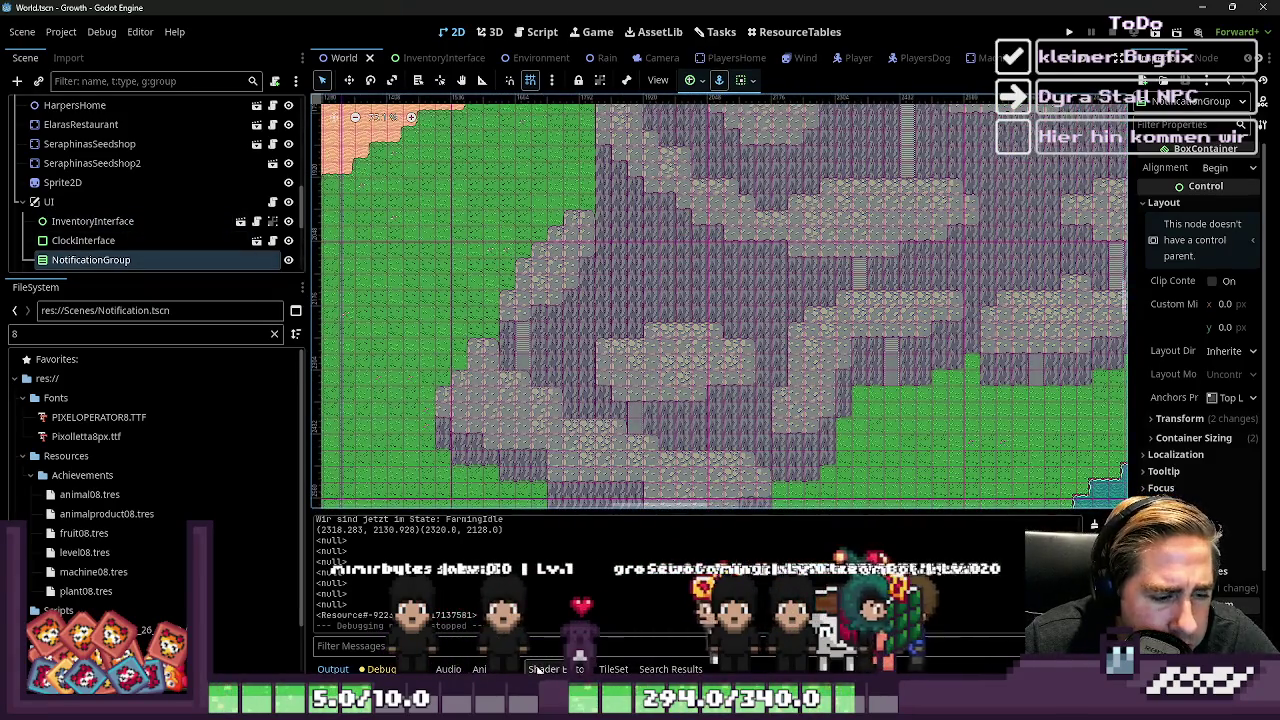
Show the enlarged TileSet panel on floor_tileset.png in Paint mode with the property list open
{"action": "left_click", "coordinate": [613, 669]}
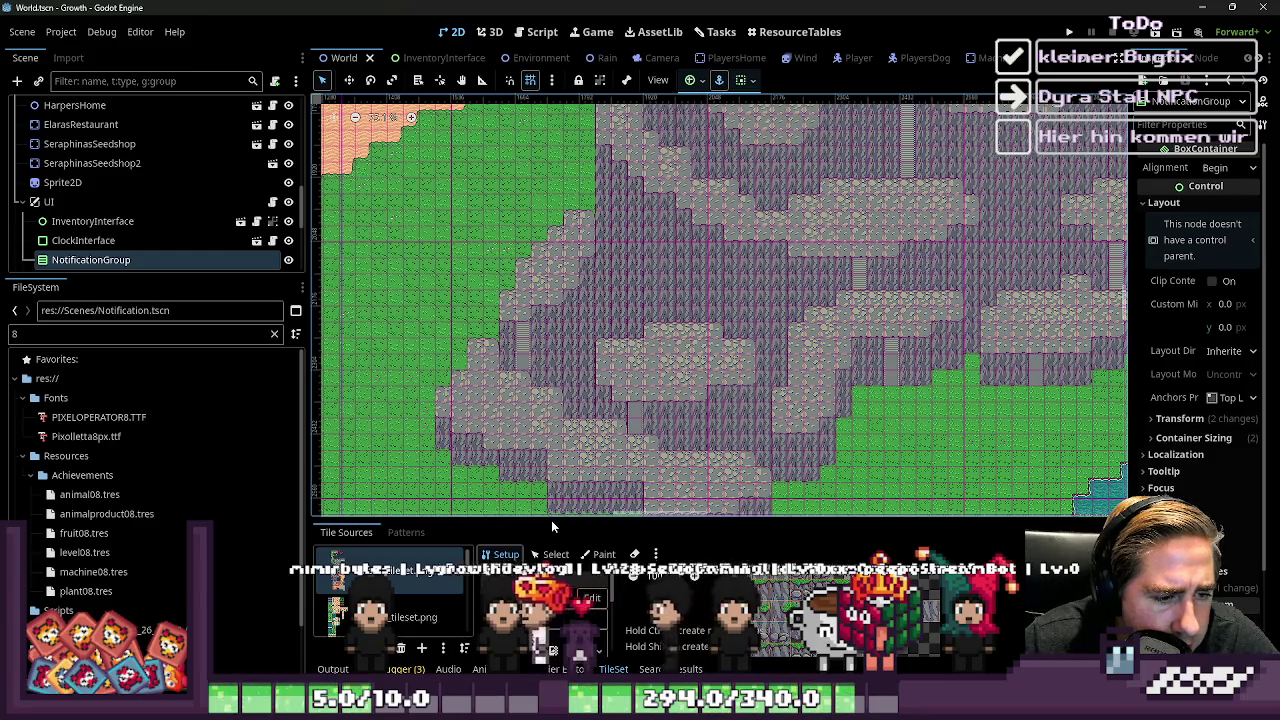
{"action": "left_click_drag", "start_coordinate": [551, 520], "coordinate": [544, 129]}
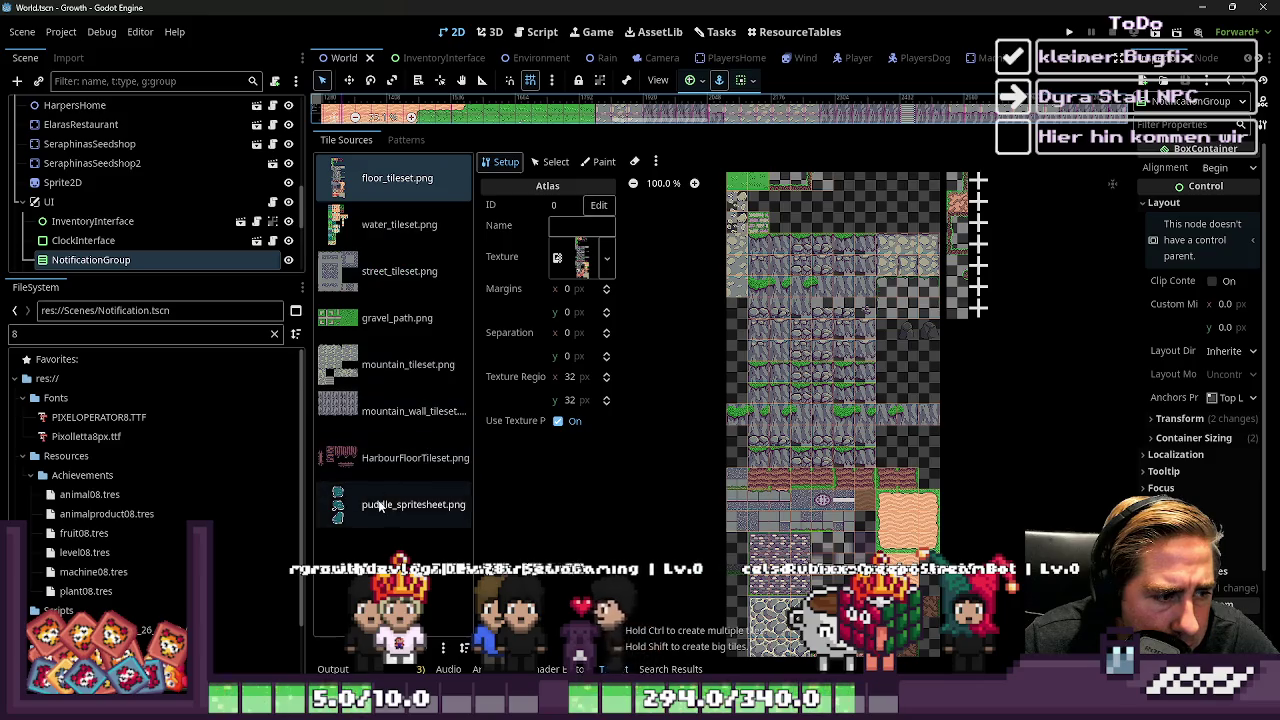
{"action": "left_click", "coordinate": [400, 364]}
{"action": "scroll", "coordinate": [865, 468], "scroll_direction": "up", "scroll_amount": 9}
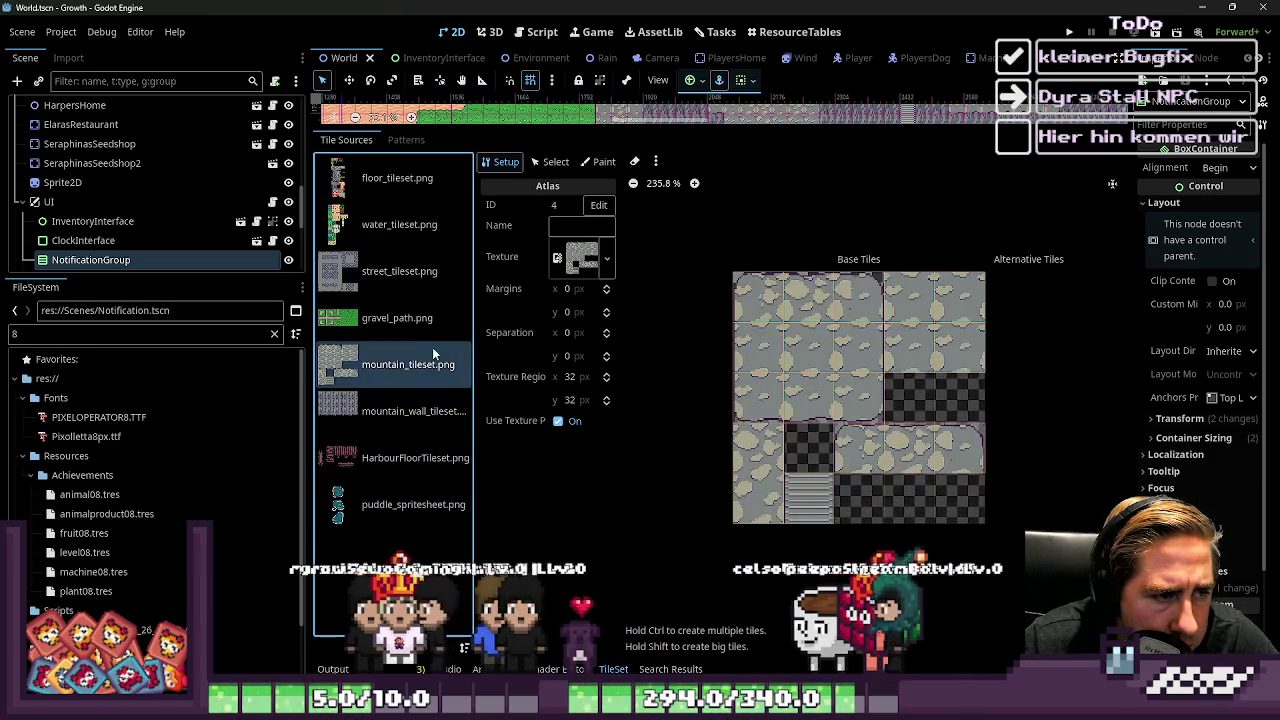
{"action": "left_click", "coordinate": [387, 178]}
{"action": "scroll", "coordinate": [885, 335], "scroll_direction": "down", "scroll_amount": 7}
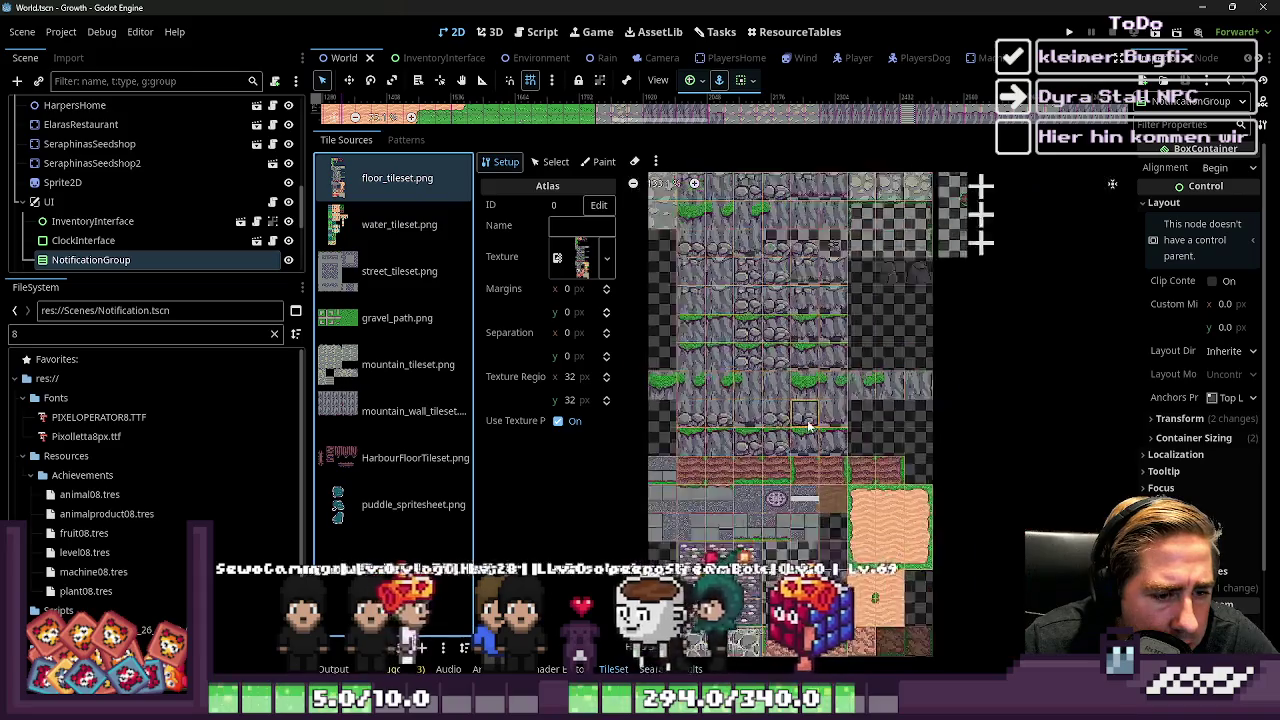
{"action": "scroll", "coordinate": [885, 335], "scroll_direction": "up", "scroll_amount": 5}
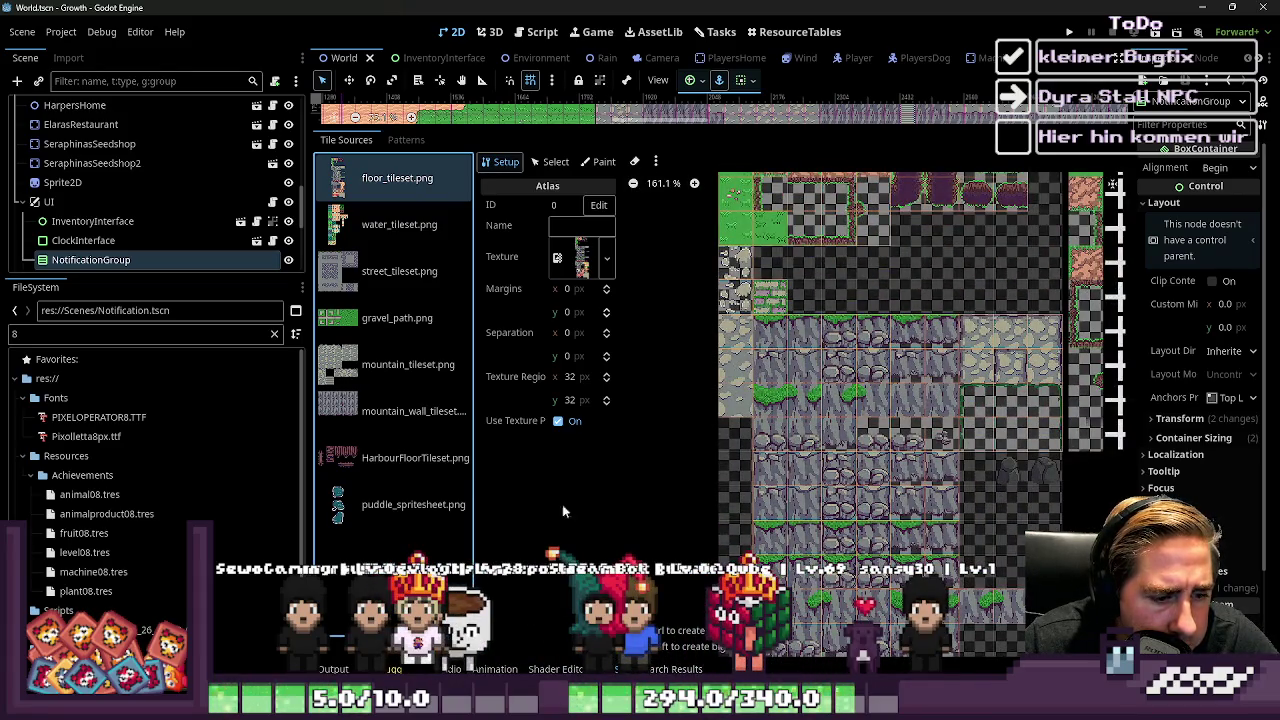
{"action": "left_click", "coordinate": [583, 163]}
{"action": "left_click", "coordinate": [511, 210]}
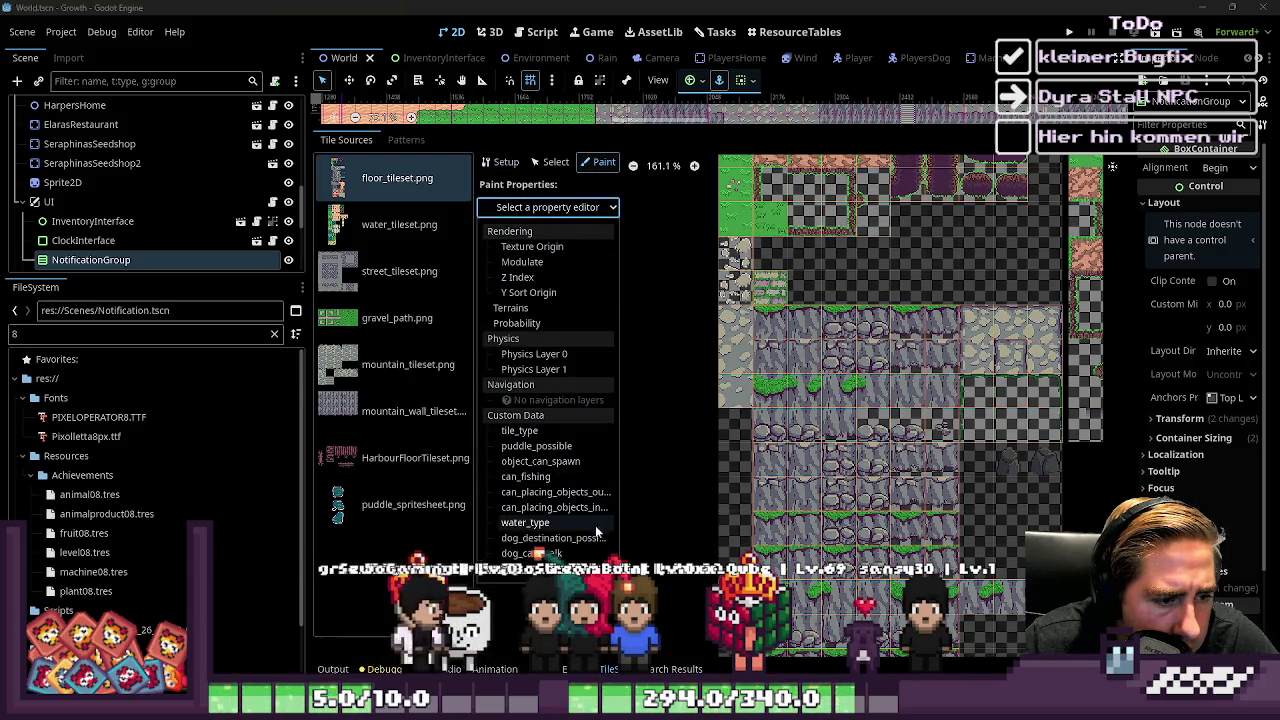
Choose dog_destination_possible as the tile property to paint
{"action": "left_click", "coordinate": [553, 538]}
{"action": "scroll", "coordinate": [660, 303], "scroll_direction": "up", "scroll_amount": 4}
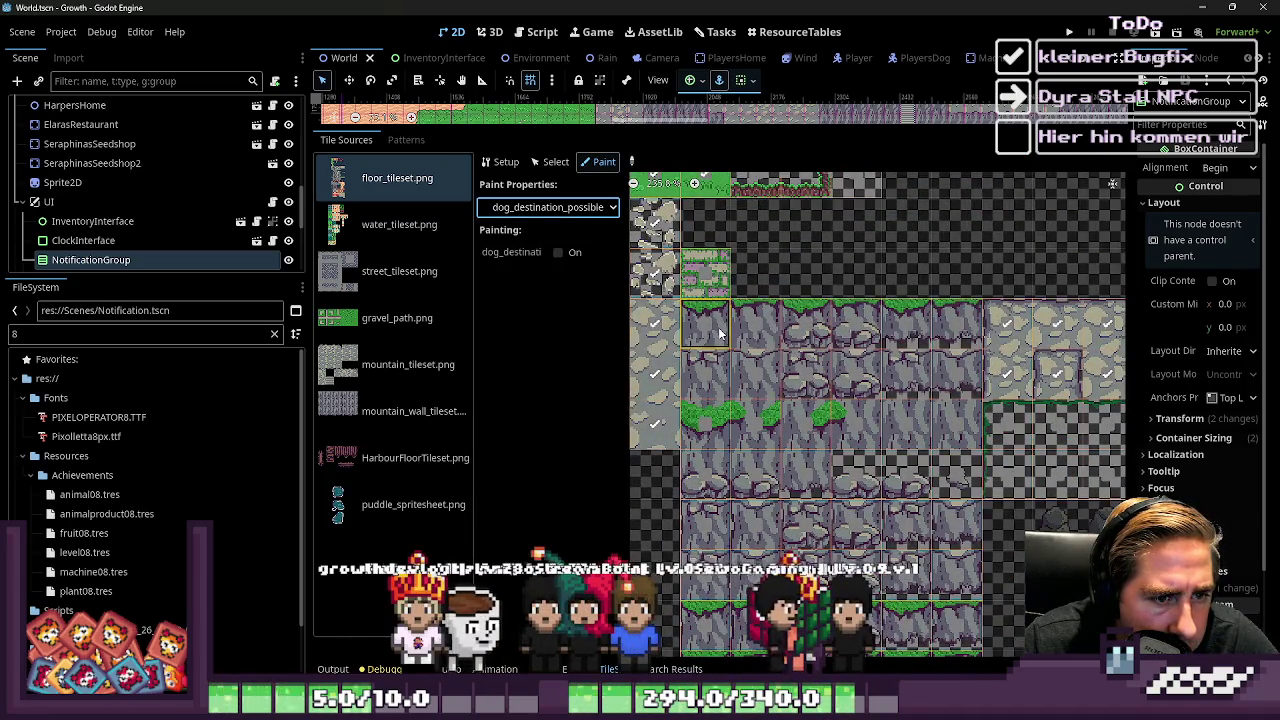
{"action": "scroll", "coordinate": [720, 335], "scroll_direction": "down", "scroll_amount": 10}
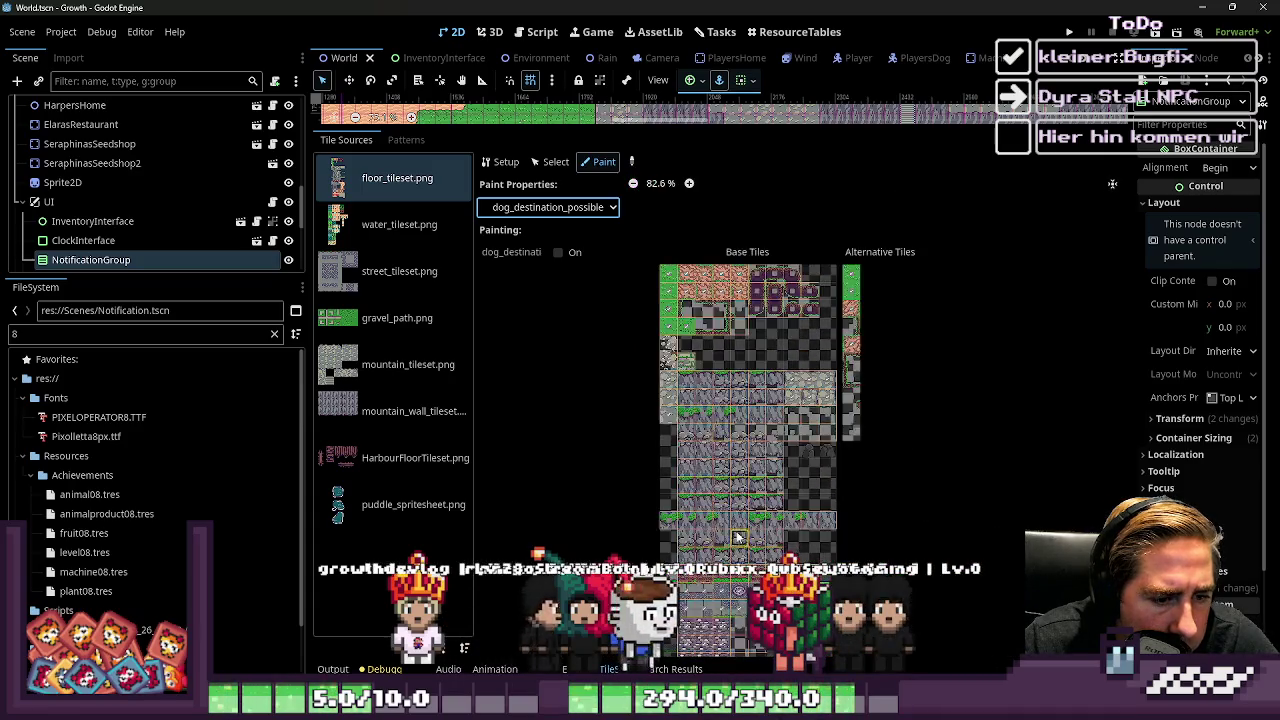
{"action": "scroll", "coordinate": [737, 537], "scroll_direction": "up", "scroll_amount": 9}
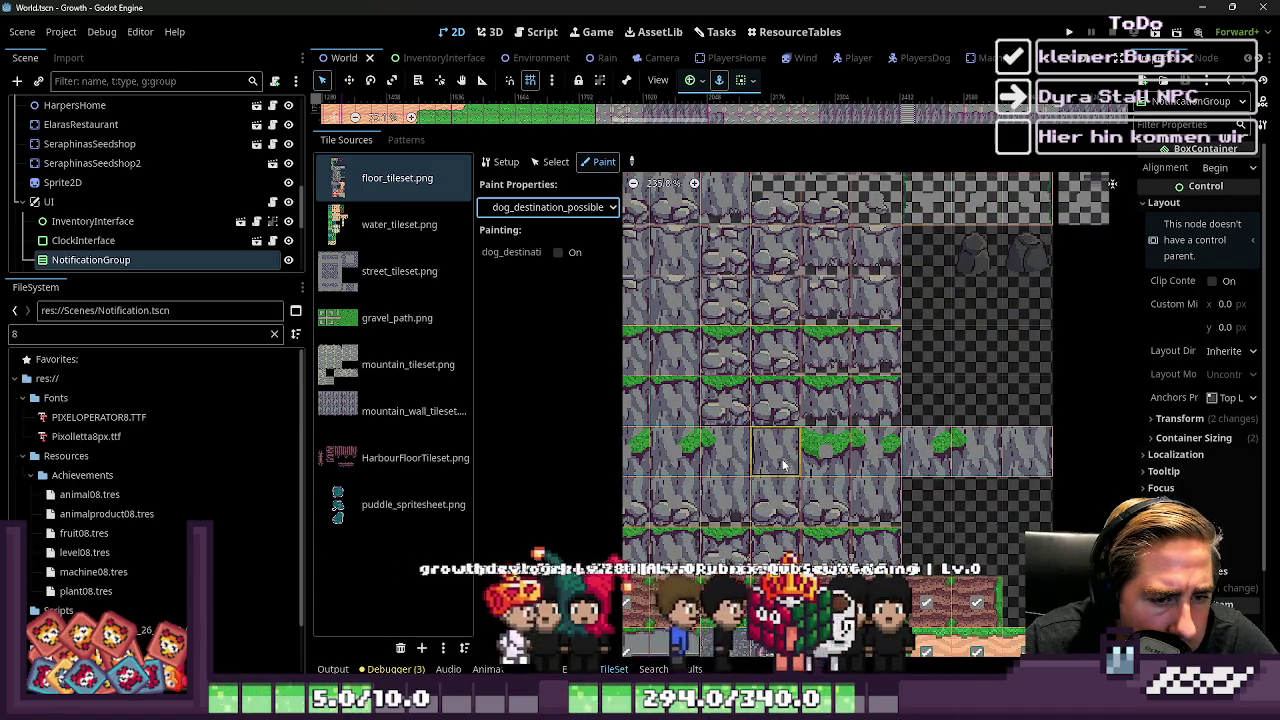
Browse the tile sources: mountain, mountain wall, puddle, HarbourFloor, gravel, street, water and floor tilesets
{"action": "left_click", "coordinate": [400, 411]}
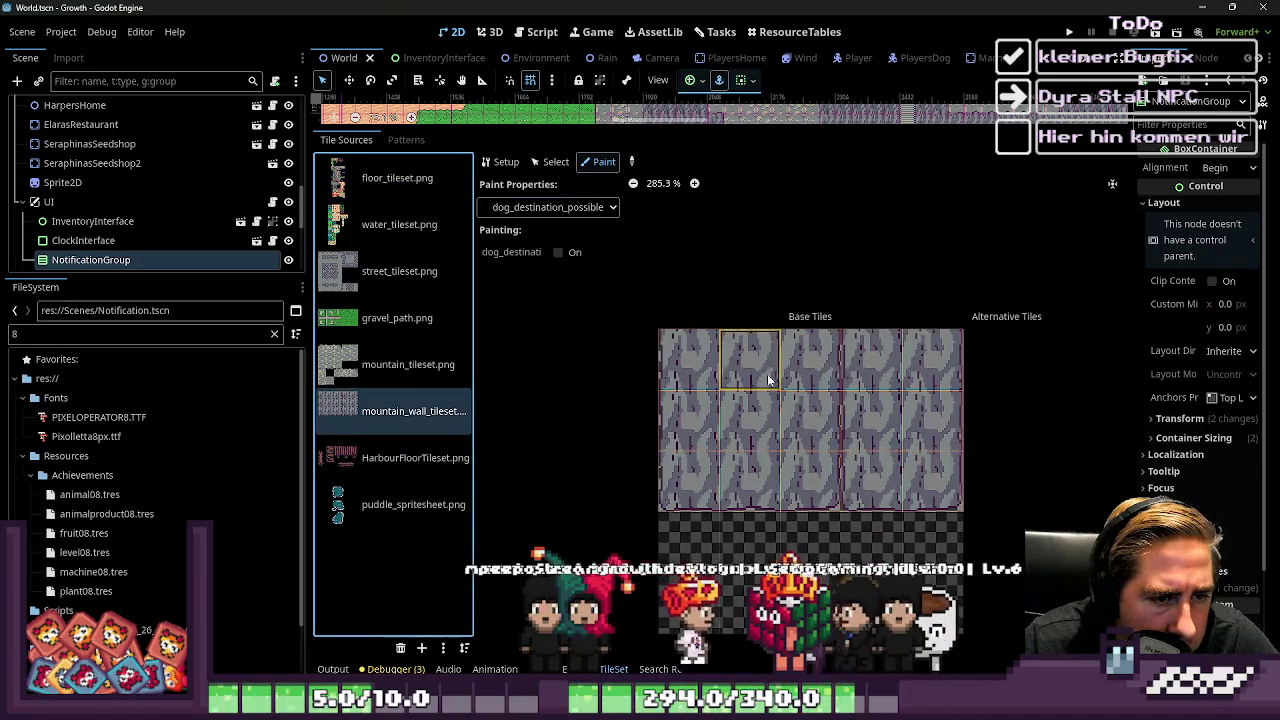
{"action": "left_click", "coordinate": [376, 370]}
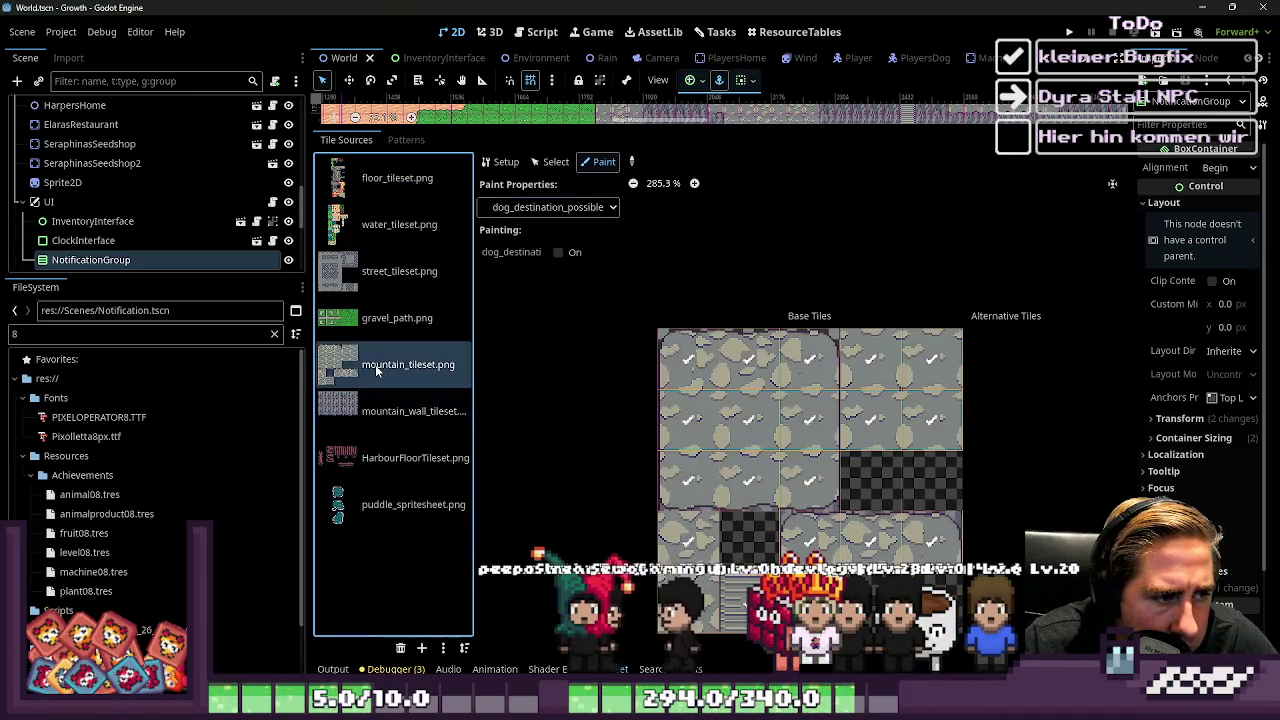
{"action": "left_click", "coordinate": [394, 415]}
{"action": "left_click", "coordinate": [385, 178]}
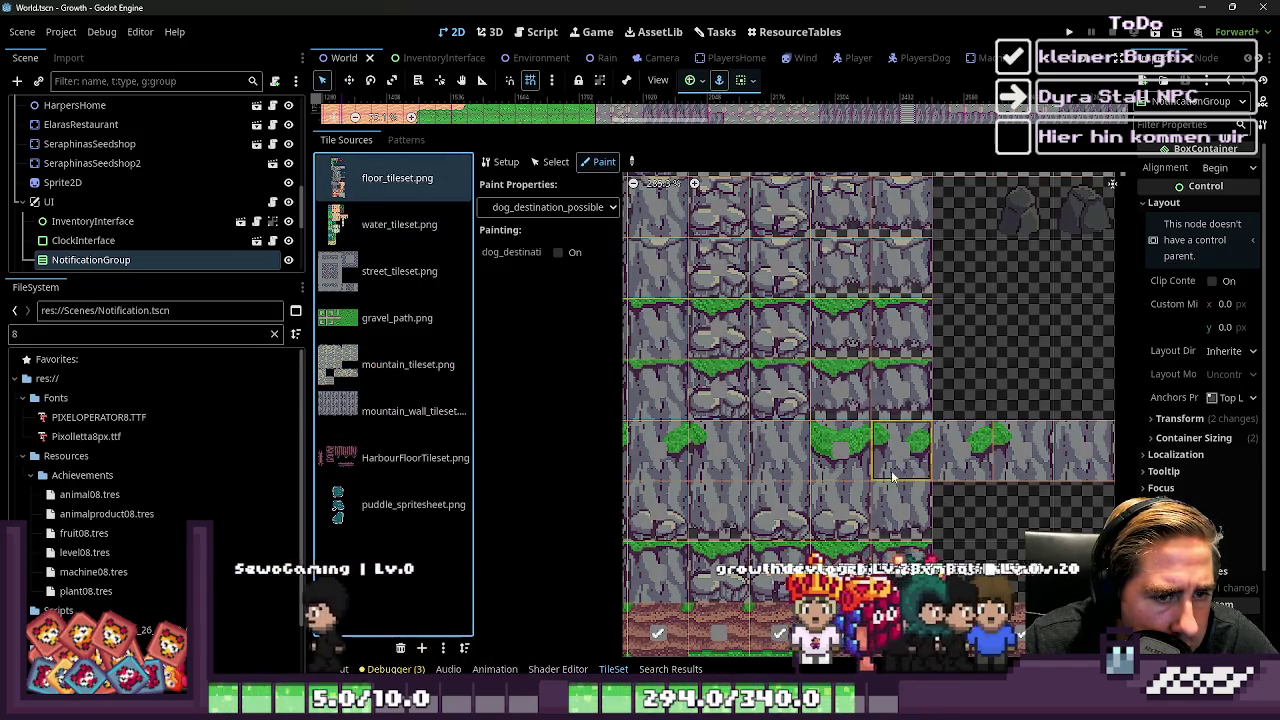
{"action": "scroll", "coordinate": [893, 477], "scroll_direction": "down", "scroll_amount": 3}
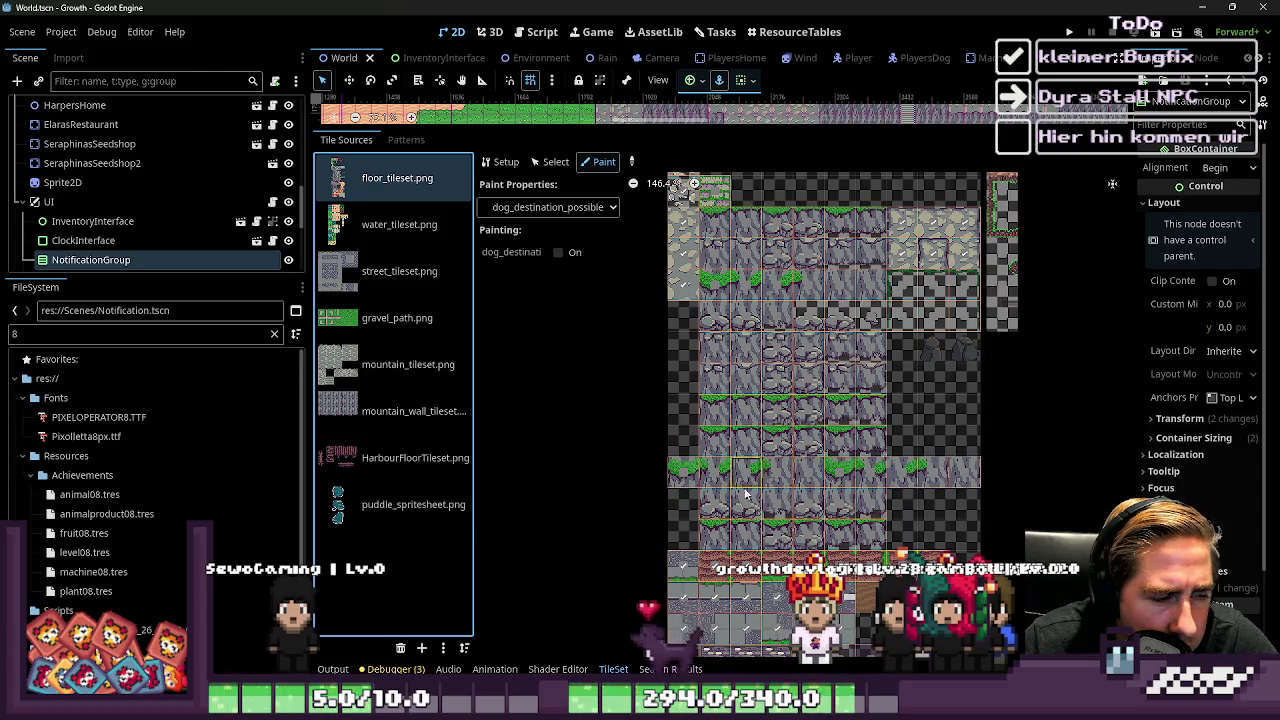
{"action": "left_click", "coordinate": [398, 503]}
{"action": "left_click", "coordinate": [400, 457]}
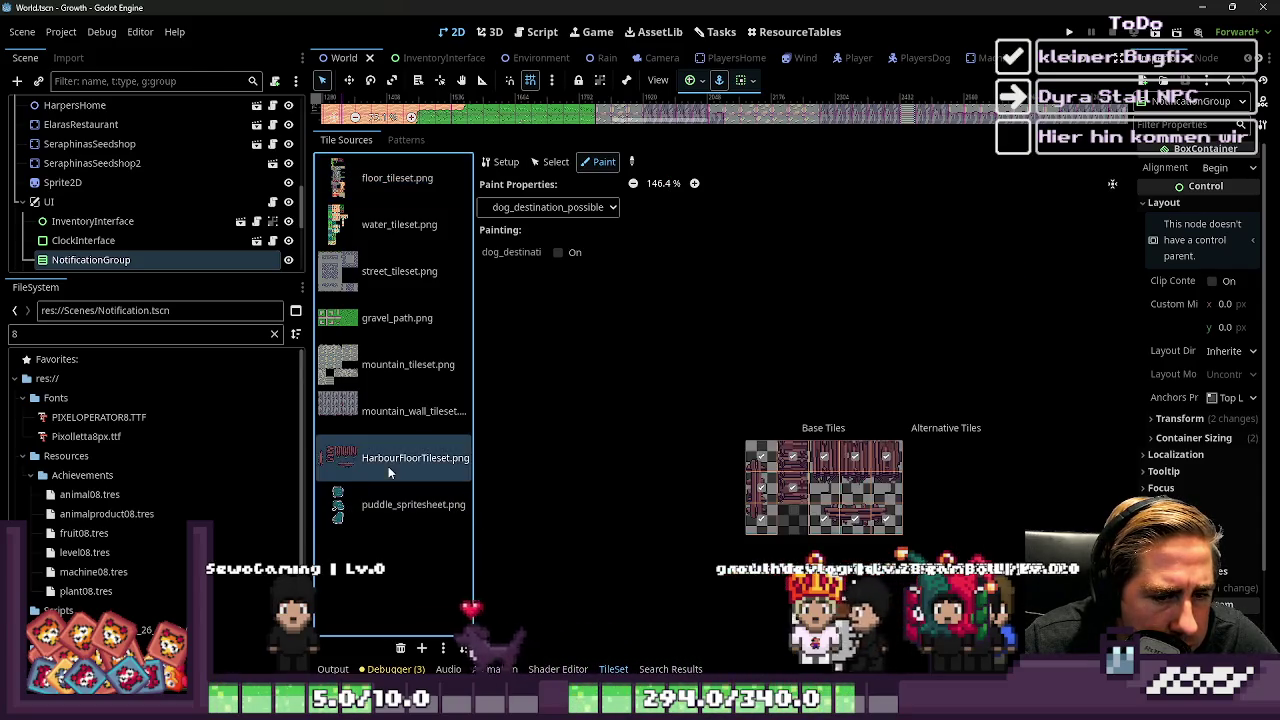
{"action": "left_click", "coordinate": [385, 411]}
{"action": "left_click", "coordinate": [385, 365]}
{"action": "left_click", "coordinate": [385, 411]}
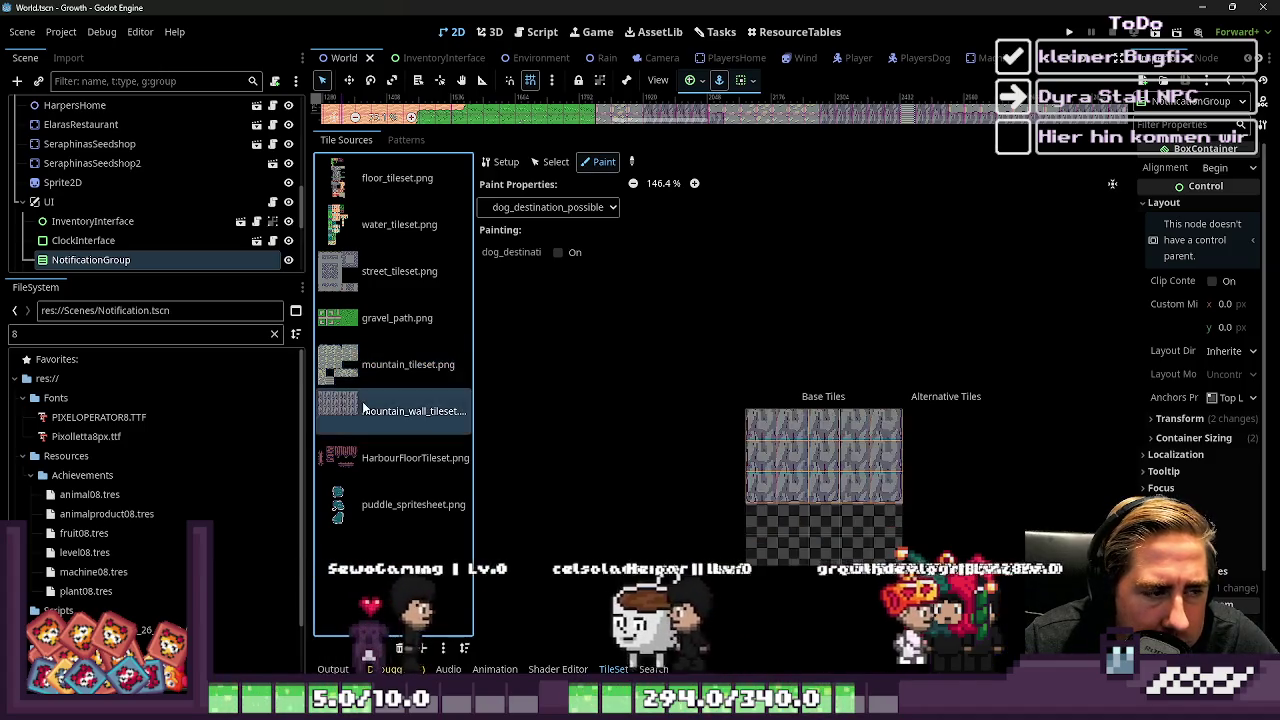
{"action": "left_click", "coordinate": [390, 318]}
{"action": "left_click", "coordinate": [390, 271]}
{"action": "left_click", "coordinate": [393, 226]}
{"action": "left_click", "coordinate": [392, 181]}
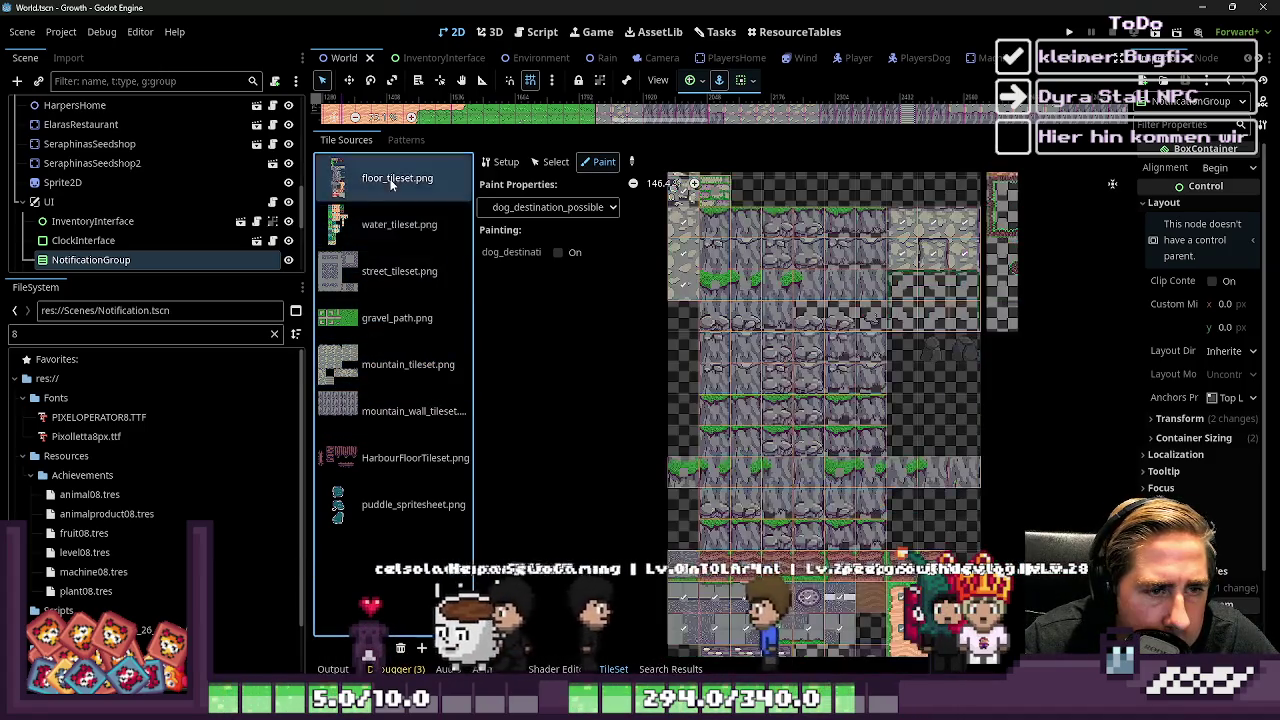
Return to the mountain_tileset.png atlas and reopen the paint property list
{"action": "scroll", "coordinate": [968, 488], "scroll_direction": "down", "scroll_amount": 4}
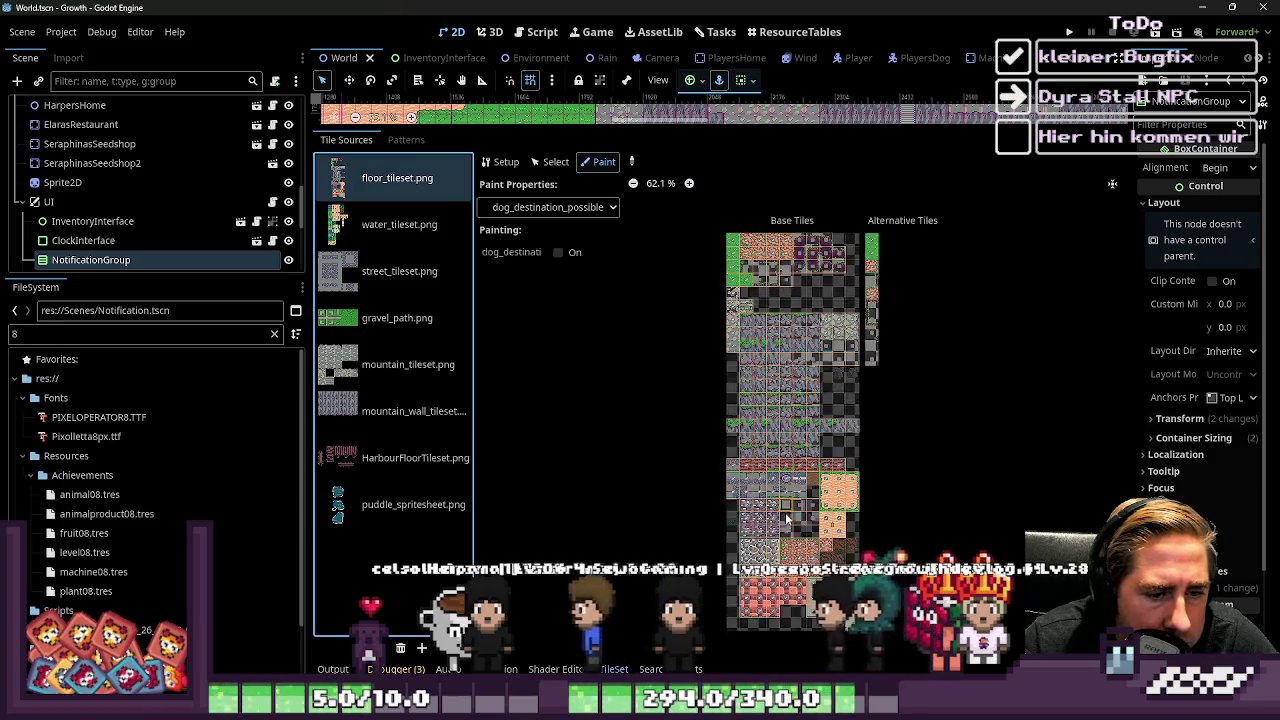
{"action": "scroll", "coordinate": [740, 330], "scroll_direction": "up", "scroll_amount": 3}
{"action": "scroll", "coordinate": [850, 320], "scroll_direction": "down", "scroll_amount": 3}
{"action": "scroll", "coordinate": [951, 327], "scroll_direction": "up", "scroll_amount": 5}
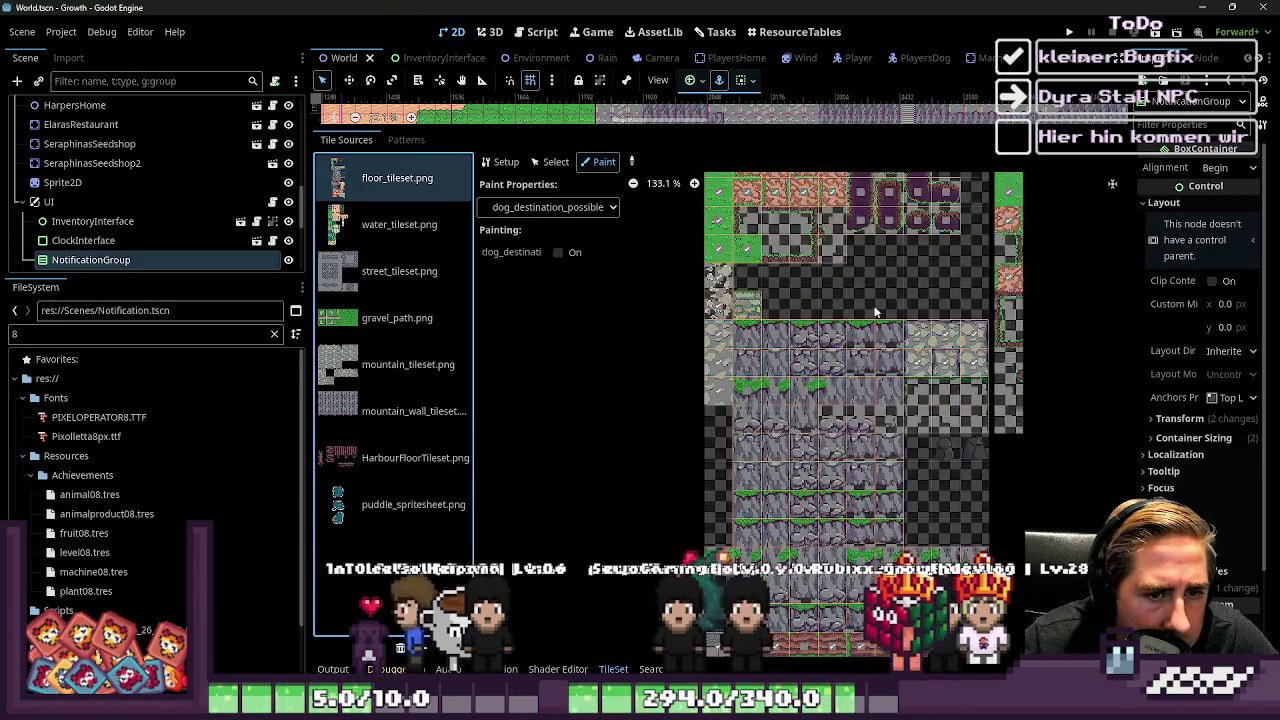
{"action": "scroll", "coordinate": [883, 428], "scroll_direction": "down", "scroll_amount": 2}
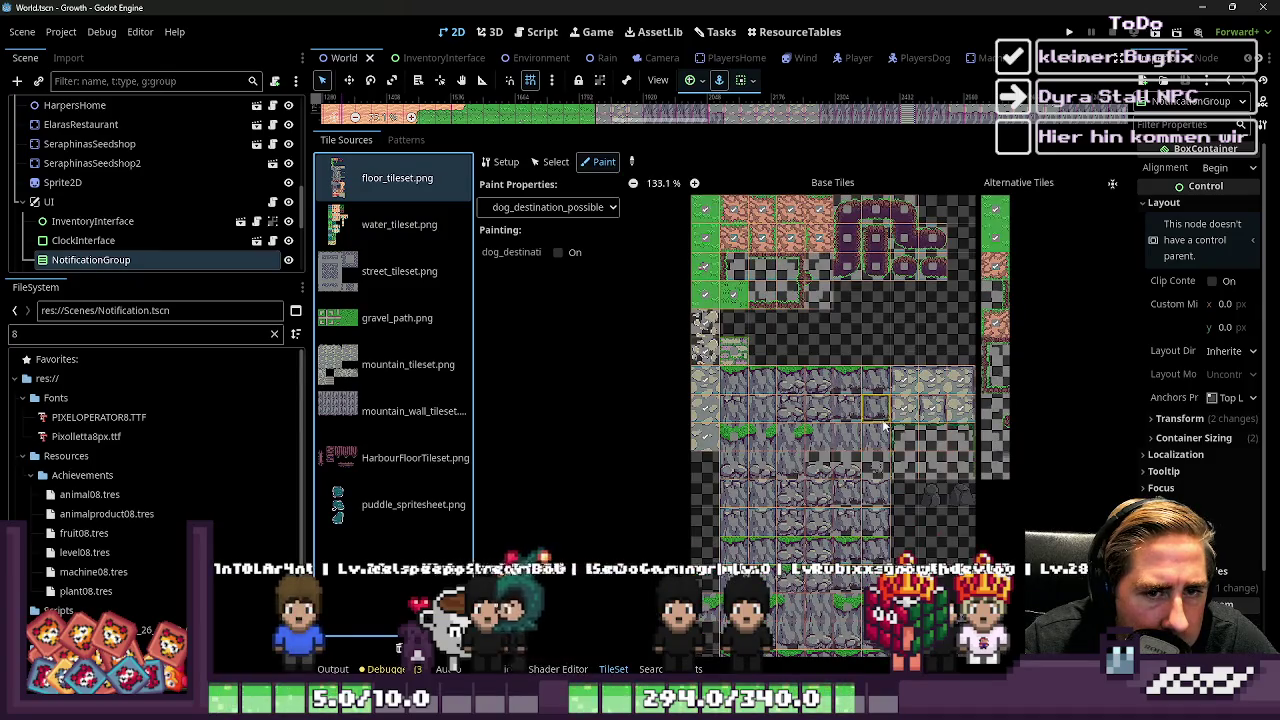
{"action": "left_click", "coordinate": [371, 378]}
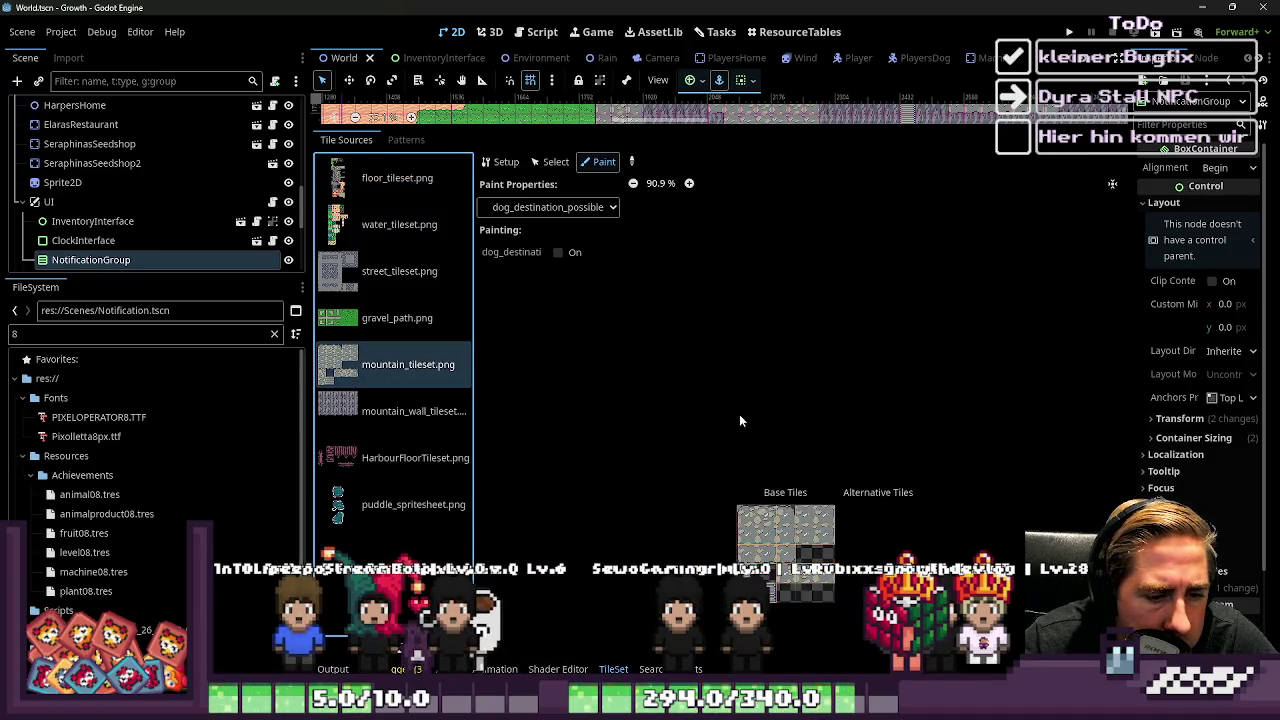
{"action": "scroll", "coordinate": [740, 421], "scroll_direction": "up", "scroll_amount": 7}
{"action": "left_click", "coordinate": [552, 208]}
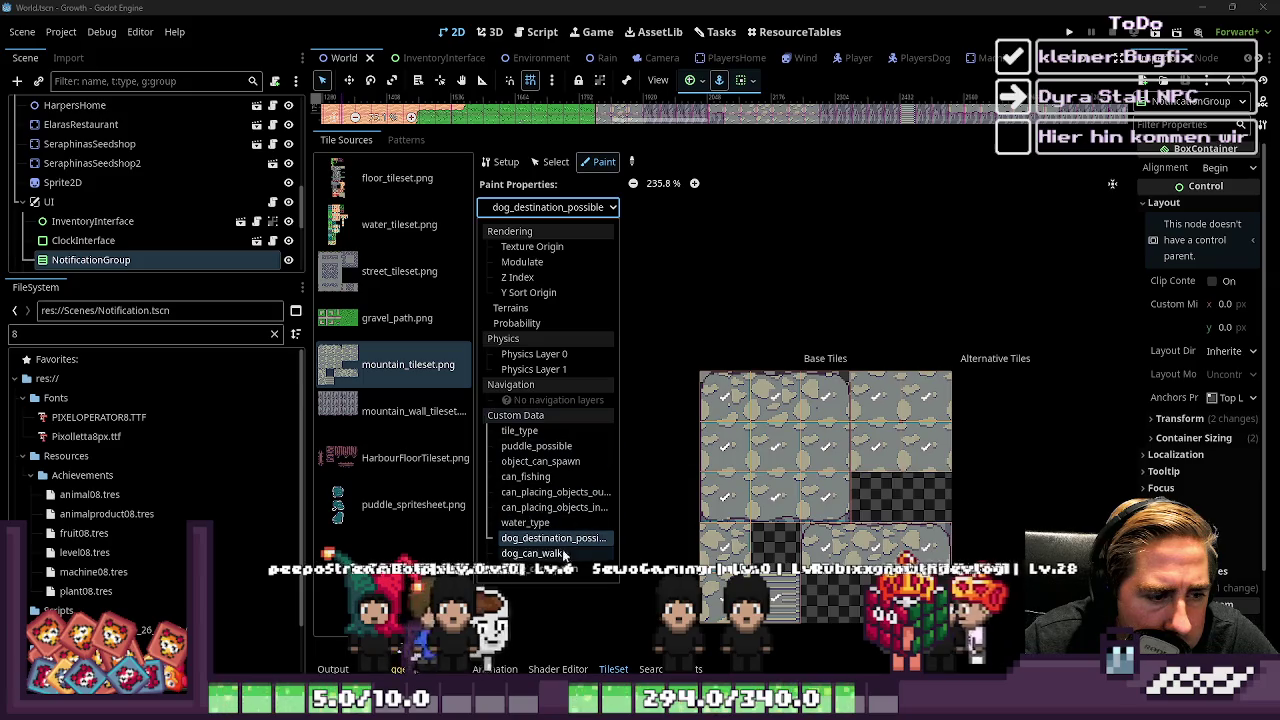
Switch the paint property from Physics Layer 1 to Physics Layer 0 and zoom the atlas
{"action": "left_click", "coordinate": [549, 370]}
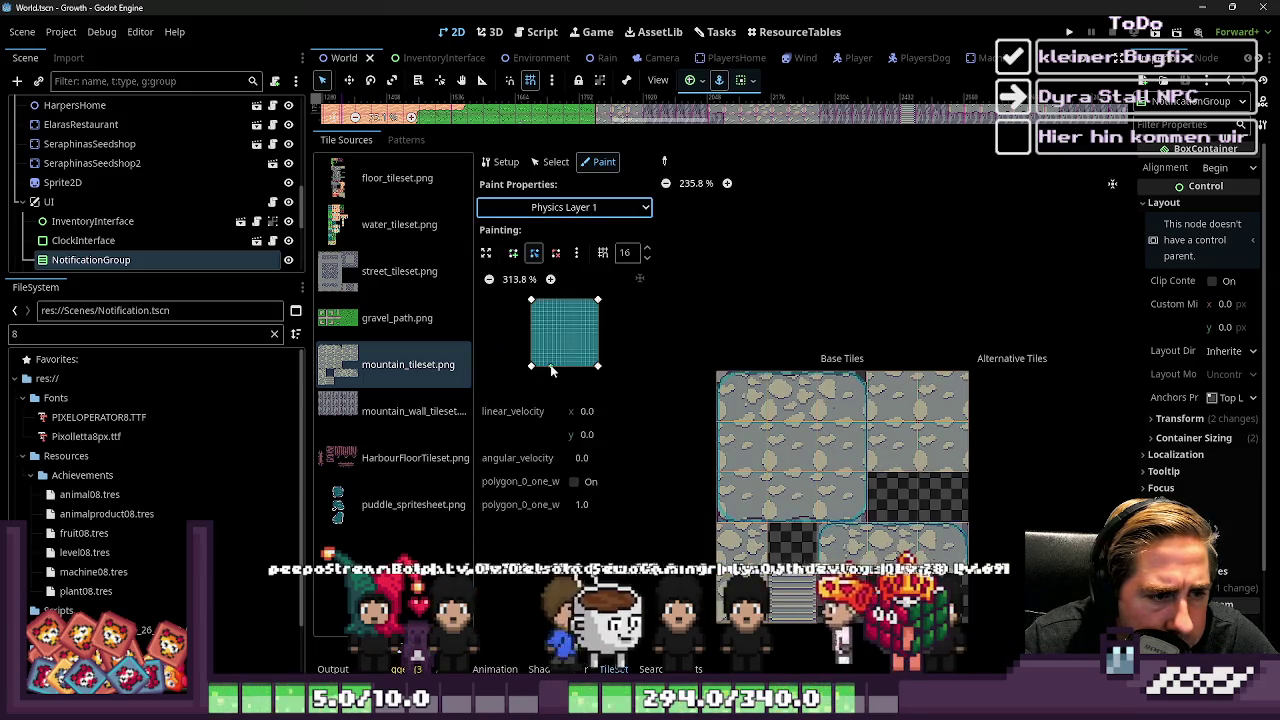
{"action": "left_click", "coordinate": [545, 208]}
{"action": "left_click", "coordinate": [545, 356]}
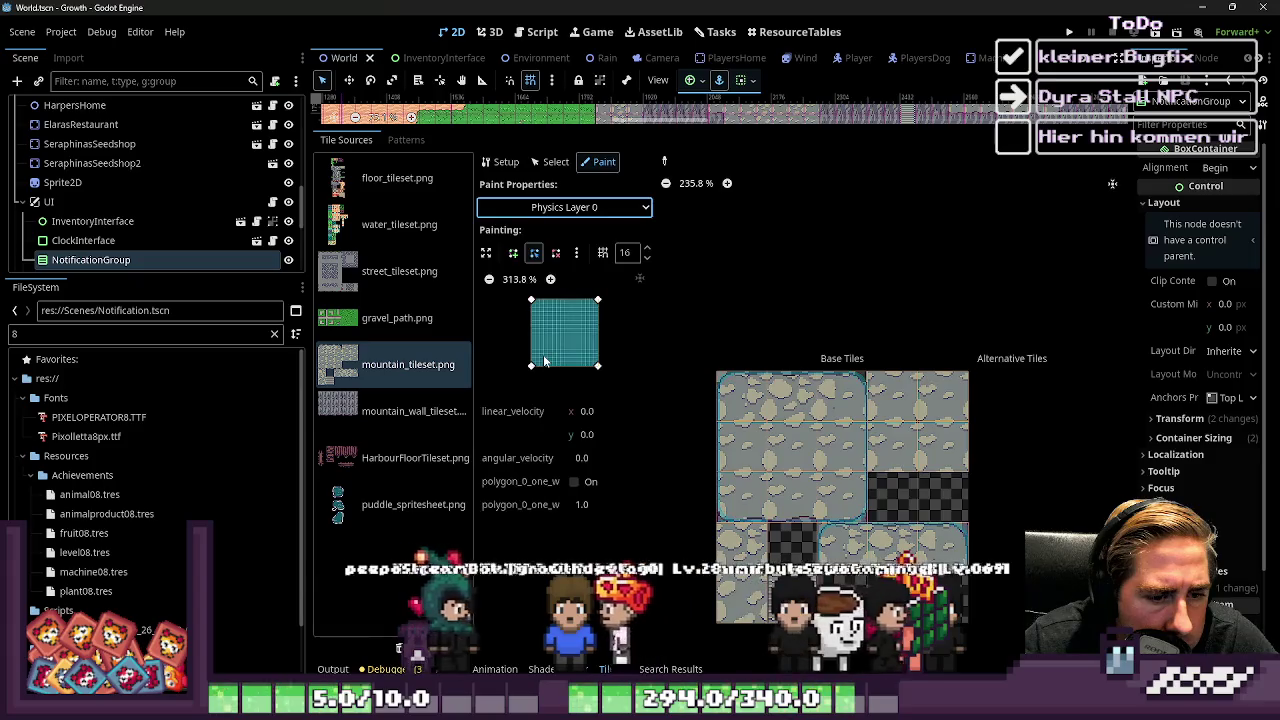
{"action": "scroll", "coordinate": [813, 555], "scroll_direction": "up", "scroll_amount": 5}
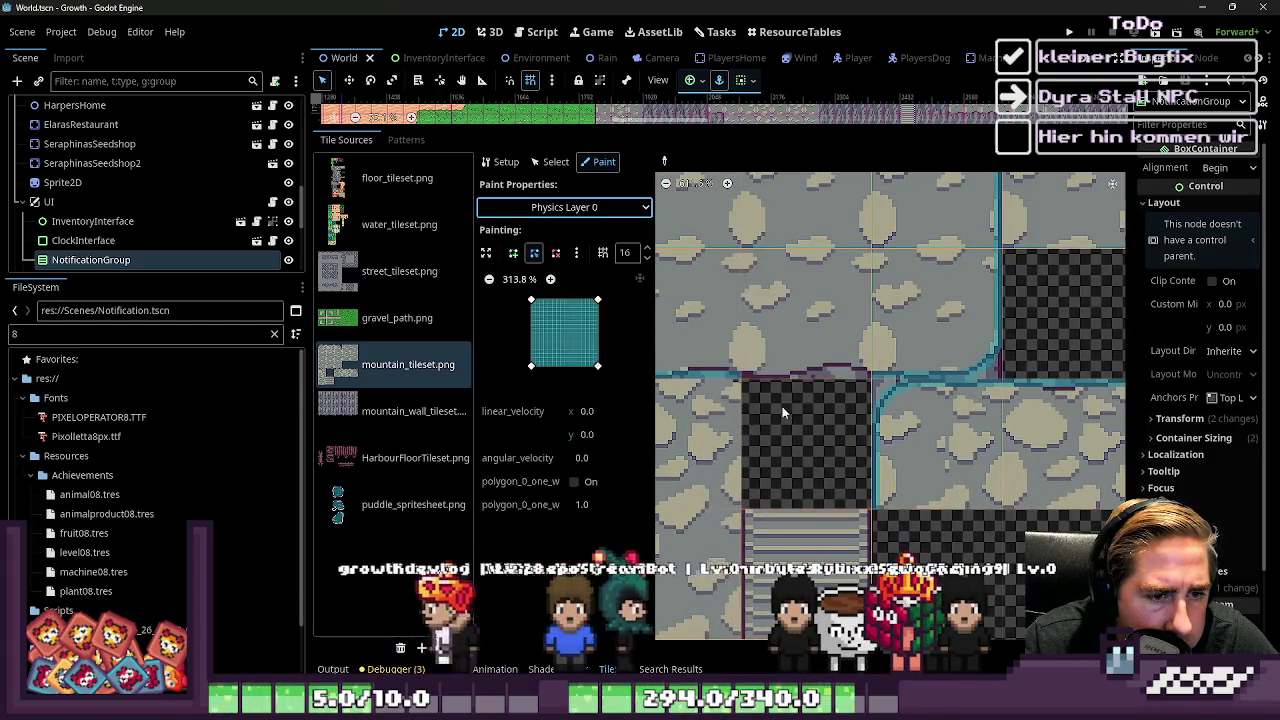
{"action": "scroll", "coordinate": [798, 542], "scroll_direction": "down", "scroll_amount": 2}
{"action": "scroll", "coordinate": [928, 538], "scroll_direction": "down", "scroll_amount": 2}
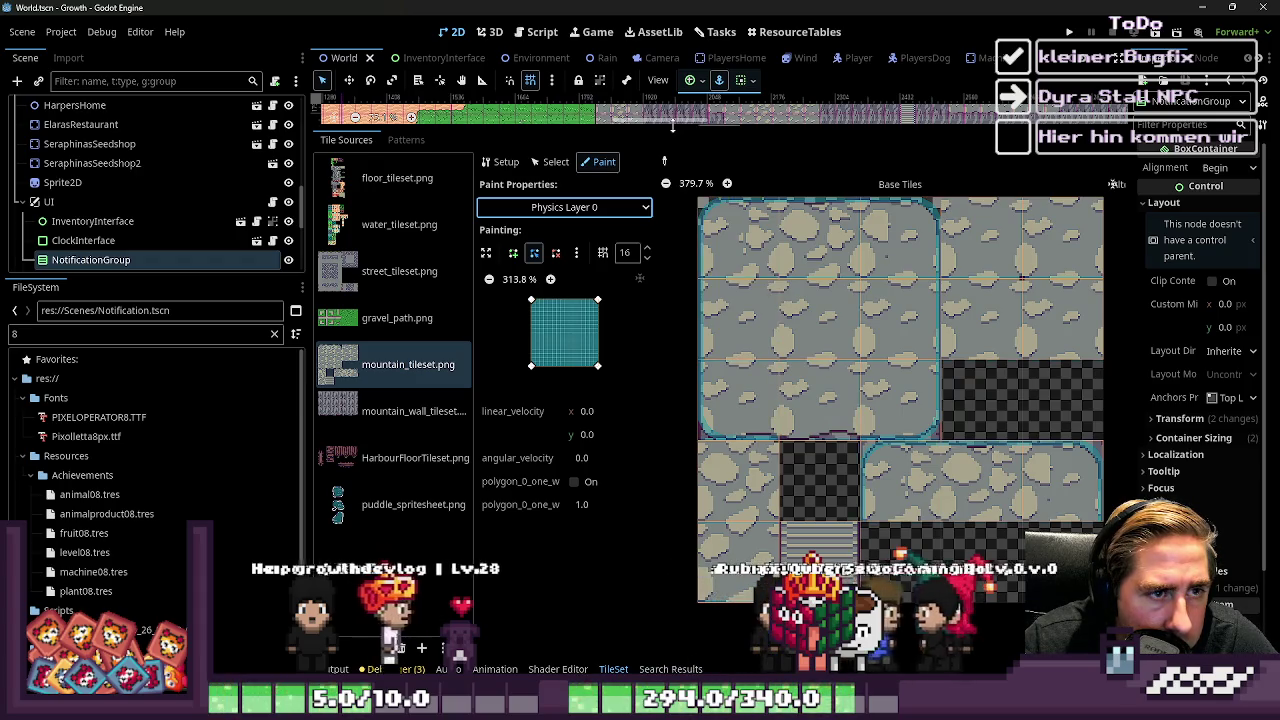
Enlarge the map view to inspect the stairs, then restore the tileset panel
{"action": "left_click_drag", "start_coordinate": [674, 128], "coordinate": [700, 522]}
{"action": "scroll", "coordinate": [850, 265], "scroll_direction": "up", "scroll_amount": 5}
{"action": "scroll", "coordinate": [850, 265], "scroll_direction": "up", "scroll_amount": 2}
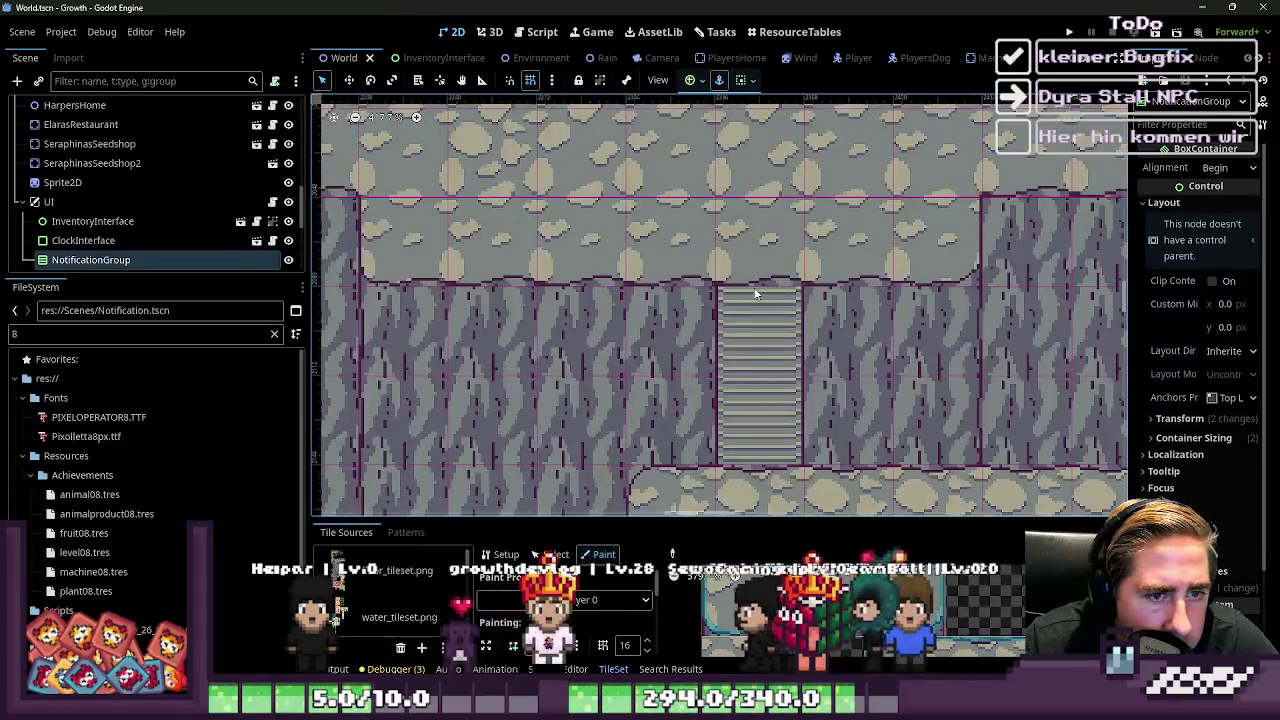
{"action": "left_click", "coordinate": [802, 516]}
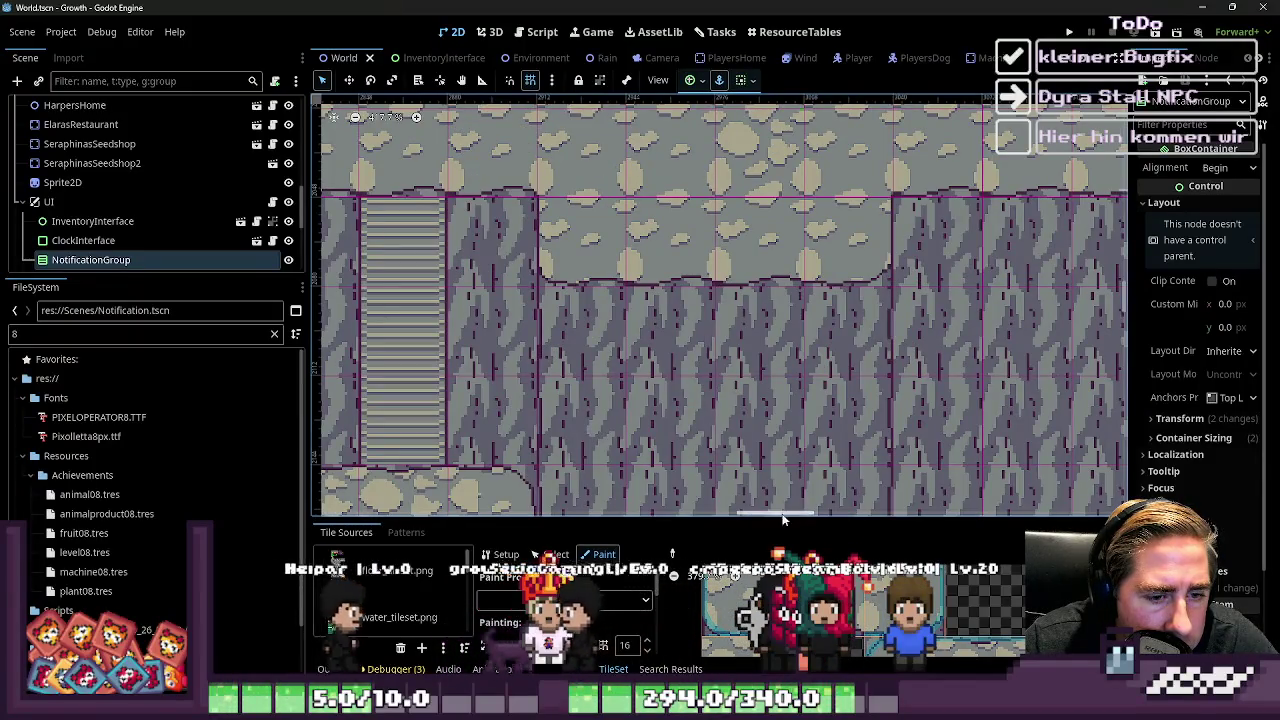
{"action": "left_click_drag", "start_coordinate": [776, 520], "coordinate": [780, 302]}
{"action": "scroll", "coordinate": [830, 176], "scroll_direction": "down", "scroll_amount": 2}
{"action": "scroll", "coordinate": [830, 176], "scroll_direction": "down", "scroll_amount": 2}
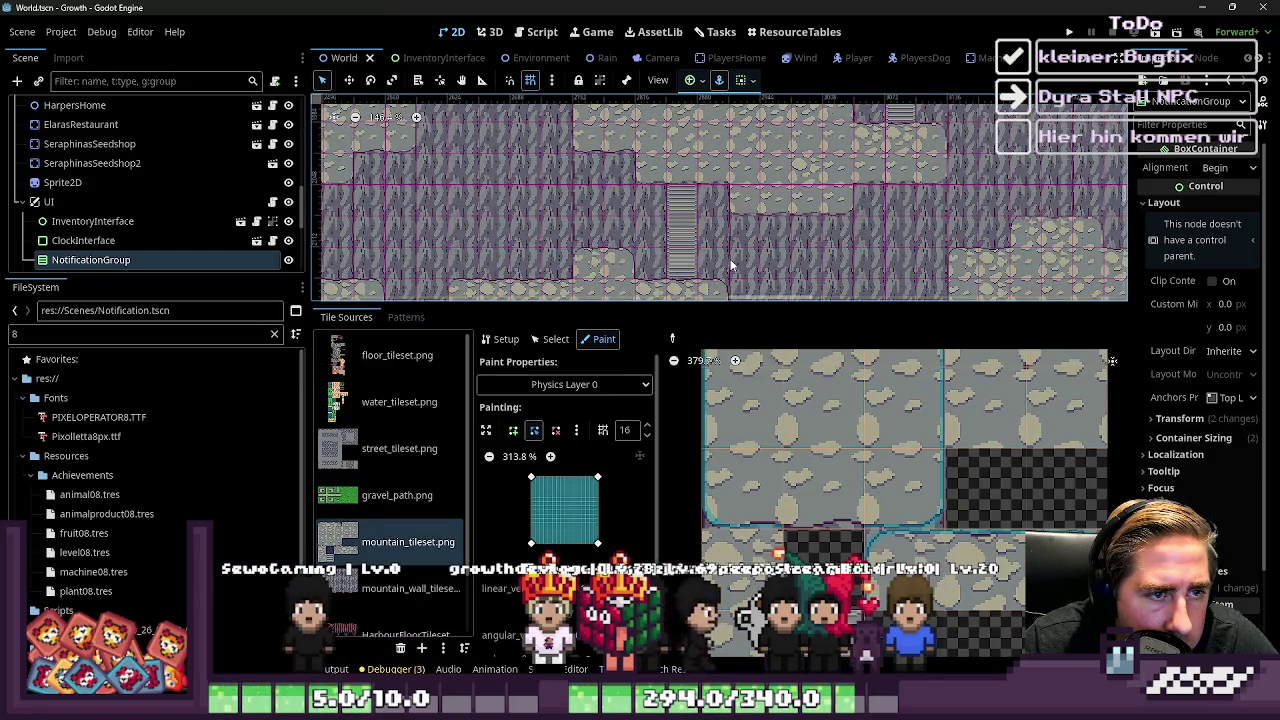
{"action": "scroll", "coordinate": [874, 513], "scroll_direction": "down", "scroll_amount": 1}
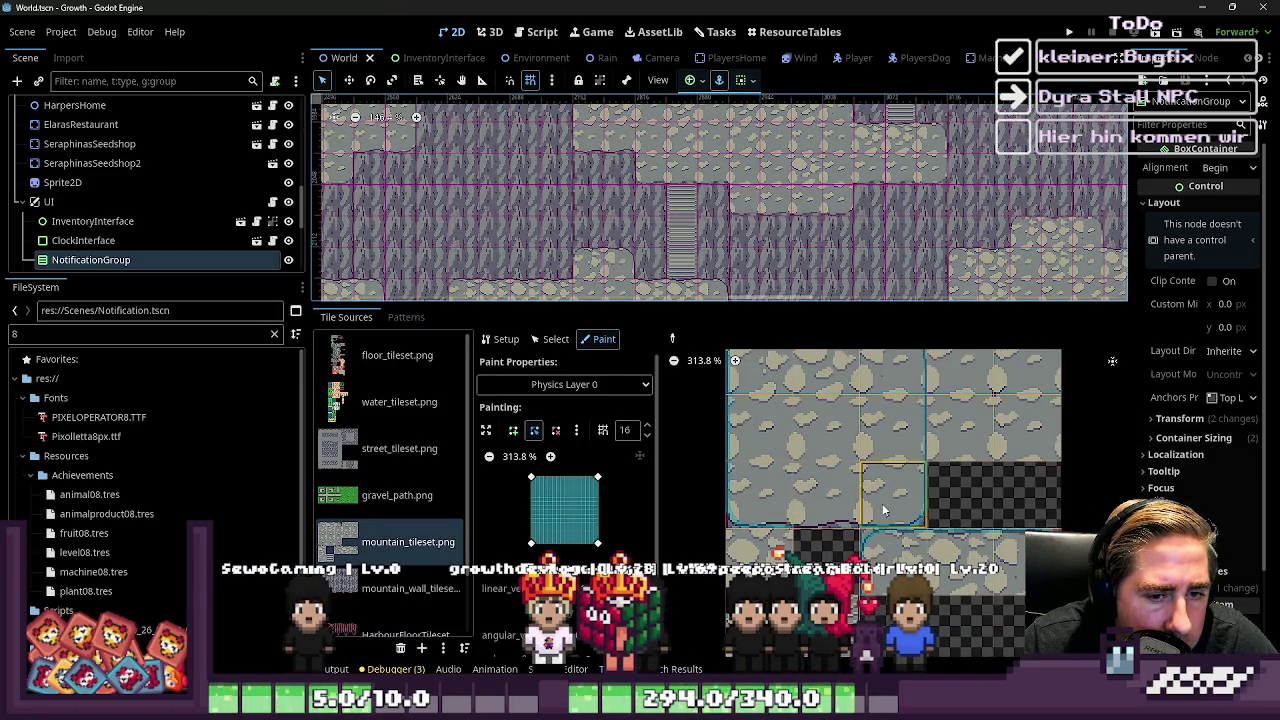
{"action": "scroll", "coordinate": [883, 510], "scroll_direction": "down", "scroll_amount": 1}
{"action": "scroll", "coordinate": [884, 515], "scroll_direction": "up", "scroll_amount": 4}
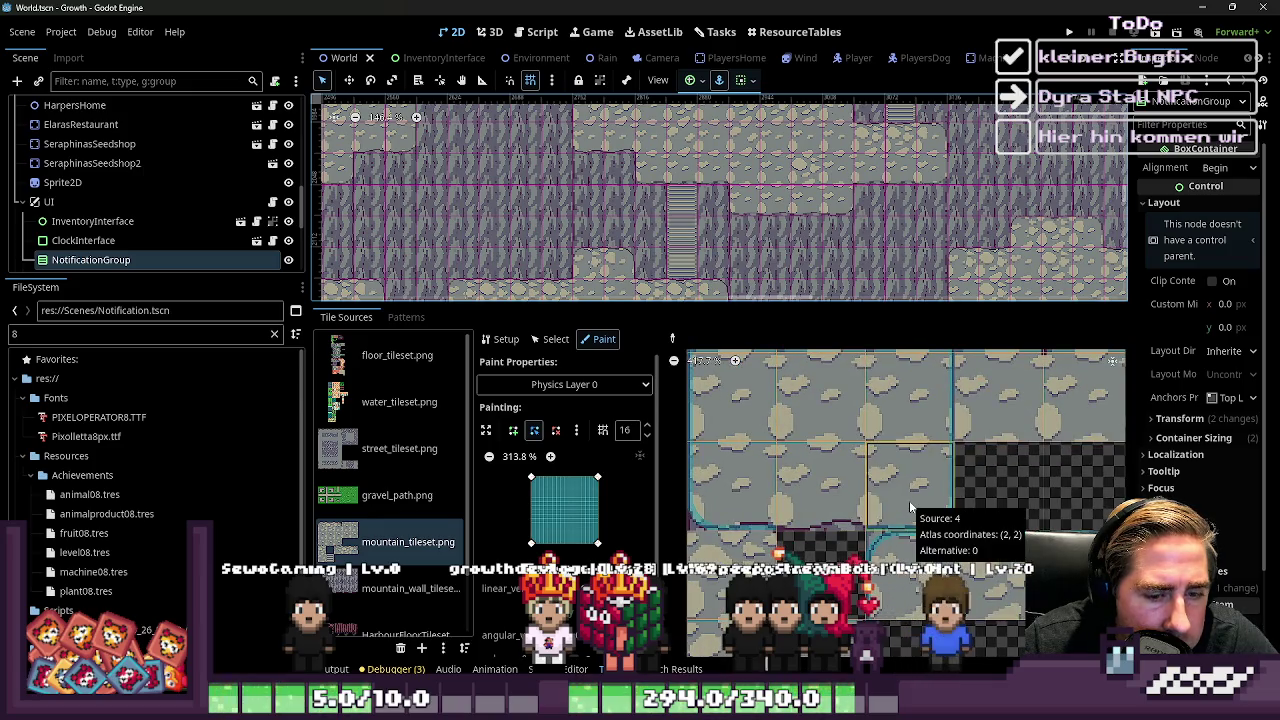
{"action": "scroll", "coordinate": [515, 248], "scroll_direction": "down", "scroll_amount": 5}
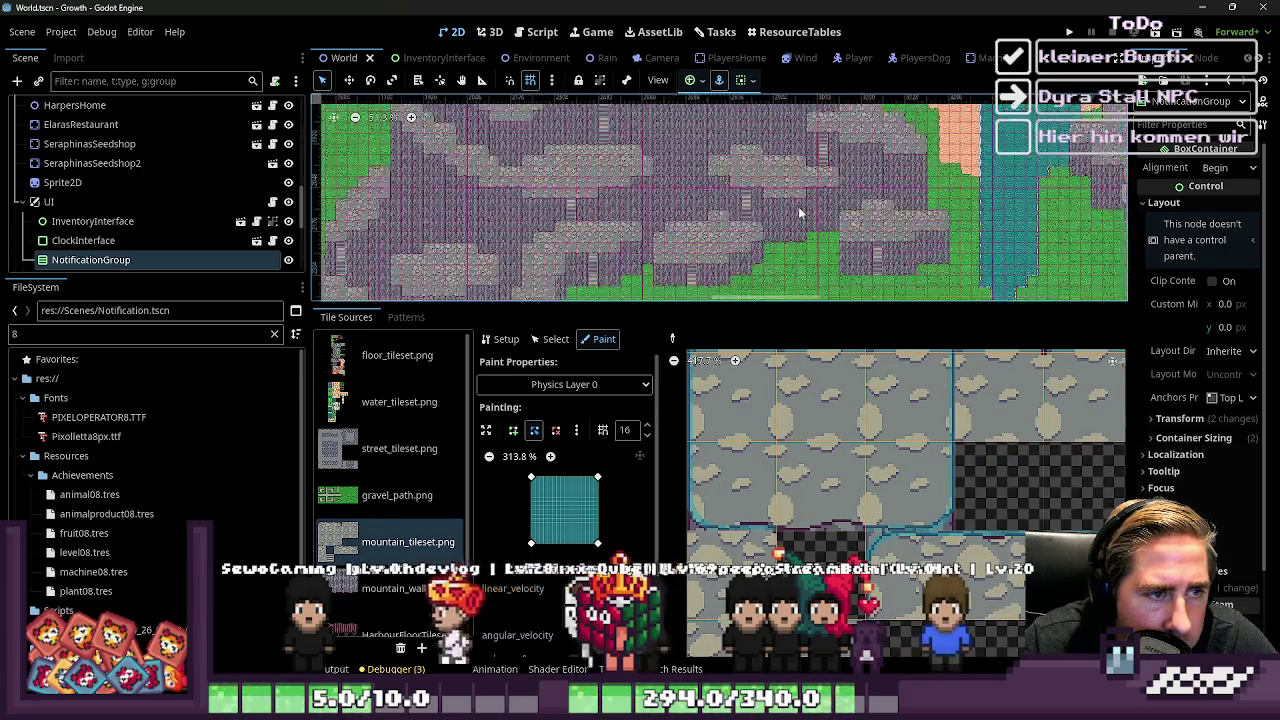
{"action": "scroll", "coordinate": [515, 248], "scroll_direction": "up", "scroll_amount": 5}
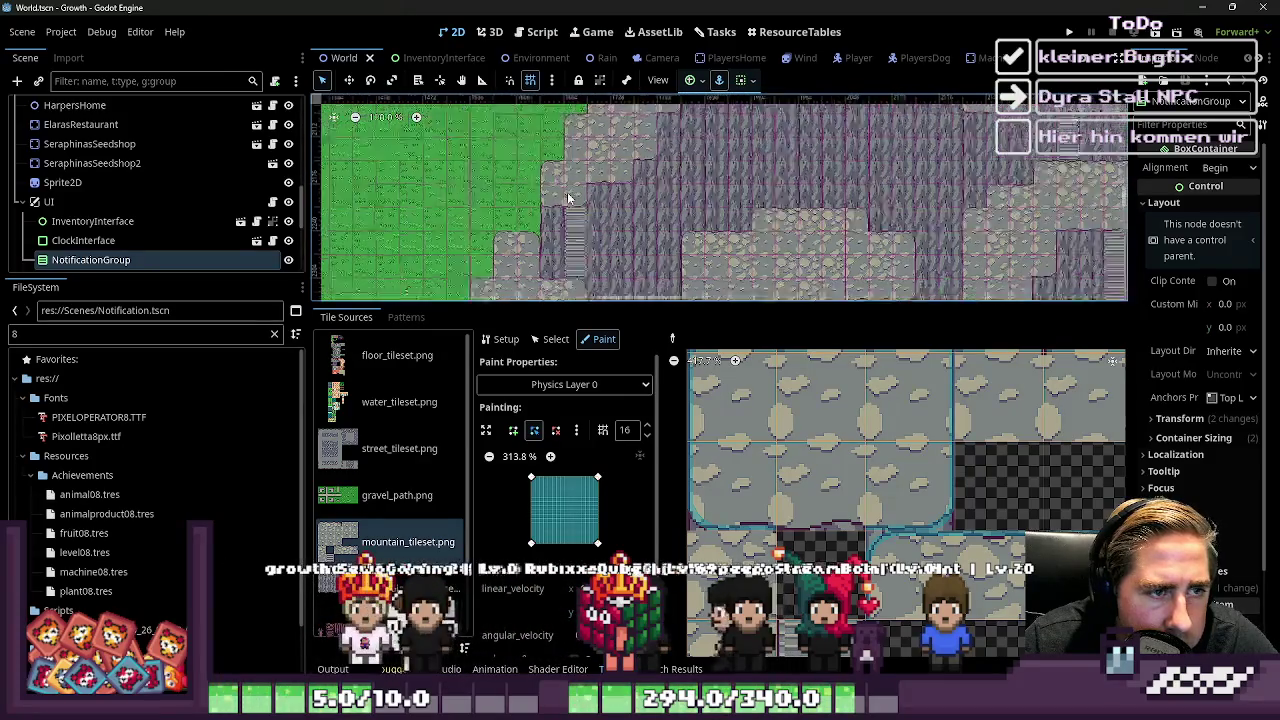
{"action": "scroll", "coordinate": [753, 496], "scroll_direction": "up", "scroll_amount": 5}
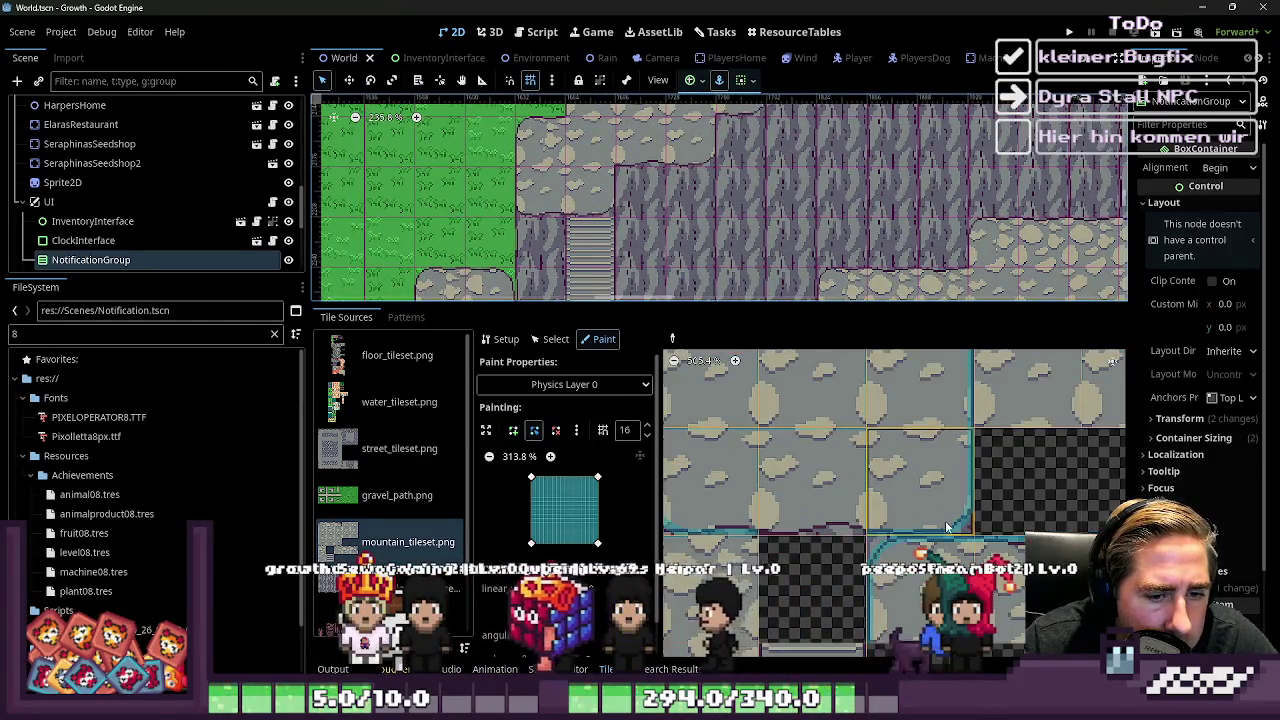
{"action": "scroll", "coordinate": [807, 462], "scroll_direction": "down", "scroll_amount": 3}
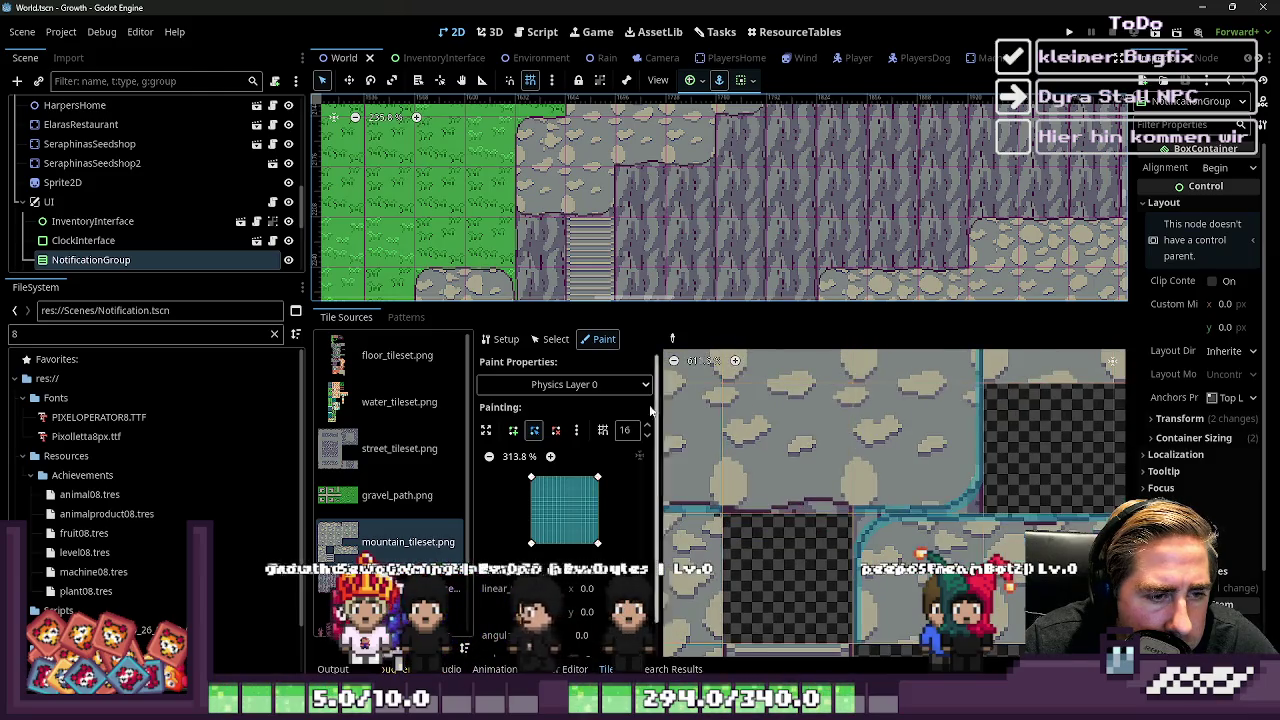
Reselect mountain_tileset.png and paint a Physics Layer 0 collision shape onto one tile
{"action": "left_click", "coordinate": [390, 357]}
{"action": "scroll", "coordinate": [880, 520], "scroll_direction": "down", "scroll_amount": 5}
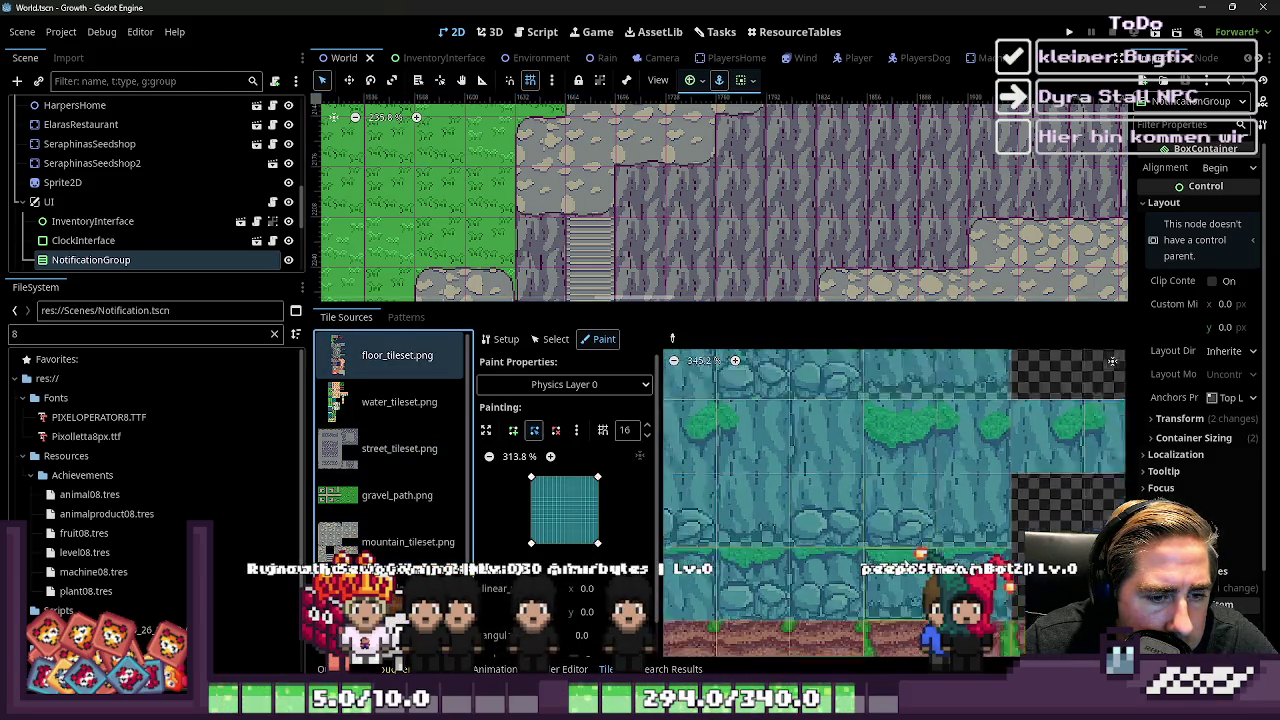
{"action": "scroll", "coordinate": [903, 601], "scroll_direction": "up", "scroll_amount": 9}
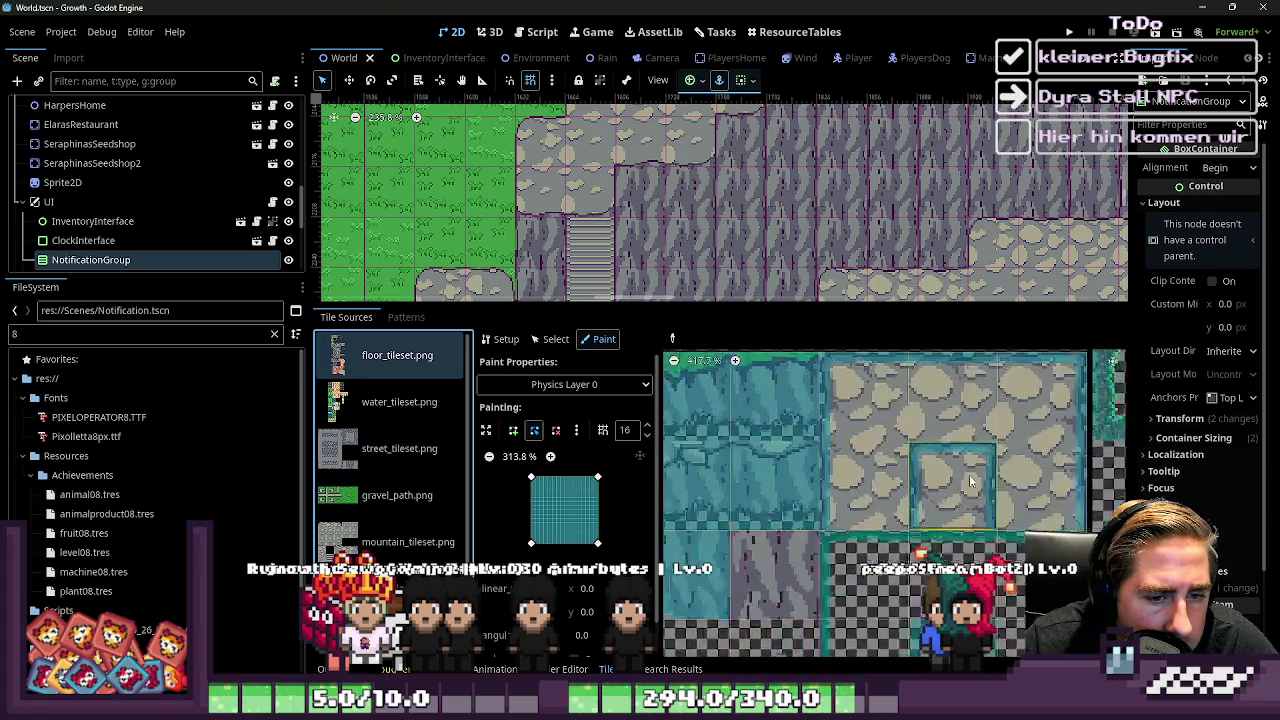
{"action": "scroll", "coordinate": [806, 563], "scroll_direction": "down", "scroll_amount": 8}
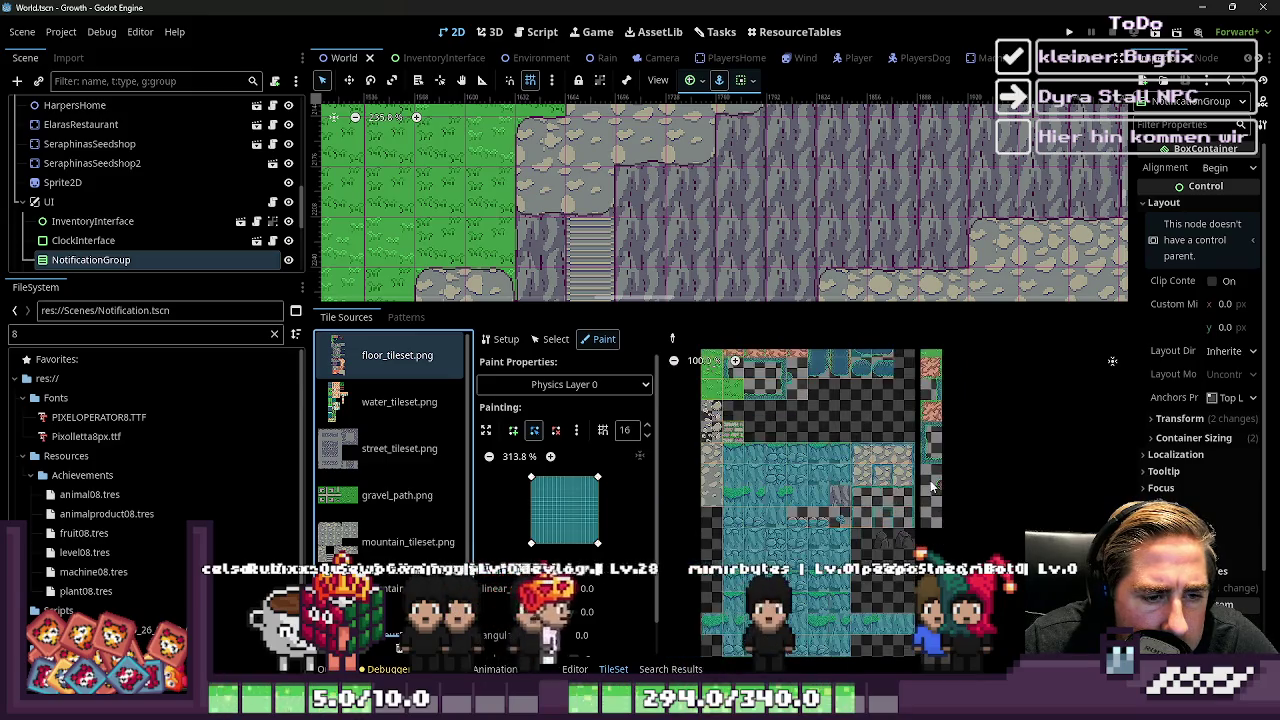
{"action": "left_click", "coordinate": [852, 514]}
{"action": "scroll", "coordinate": [970, 497], "scroll_direction": "up", "scroll_amount": 3}
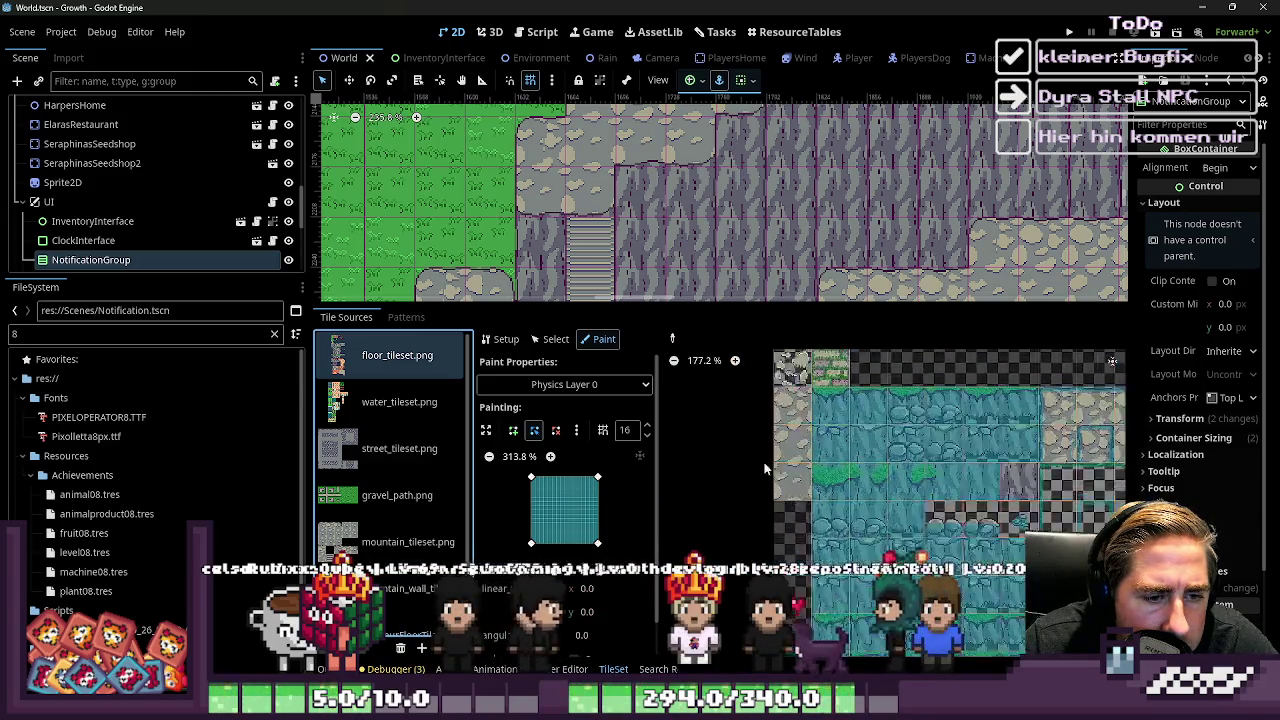
{"action": "left_click", "coordinate": [405, 541]}
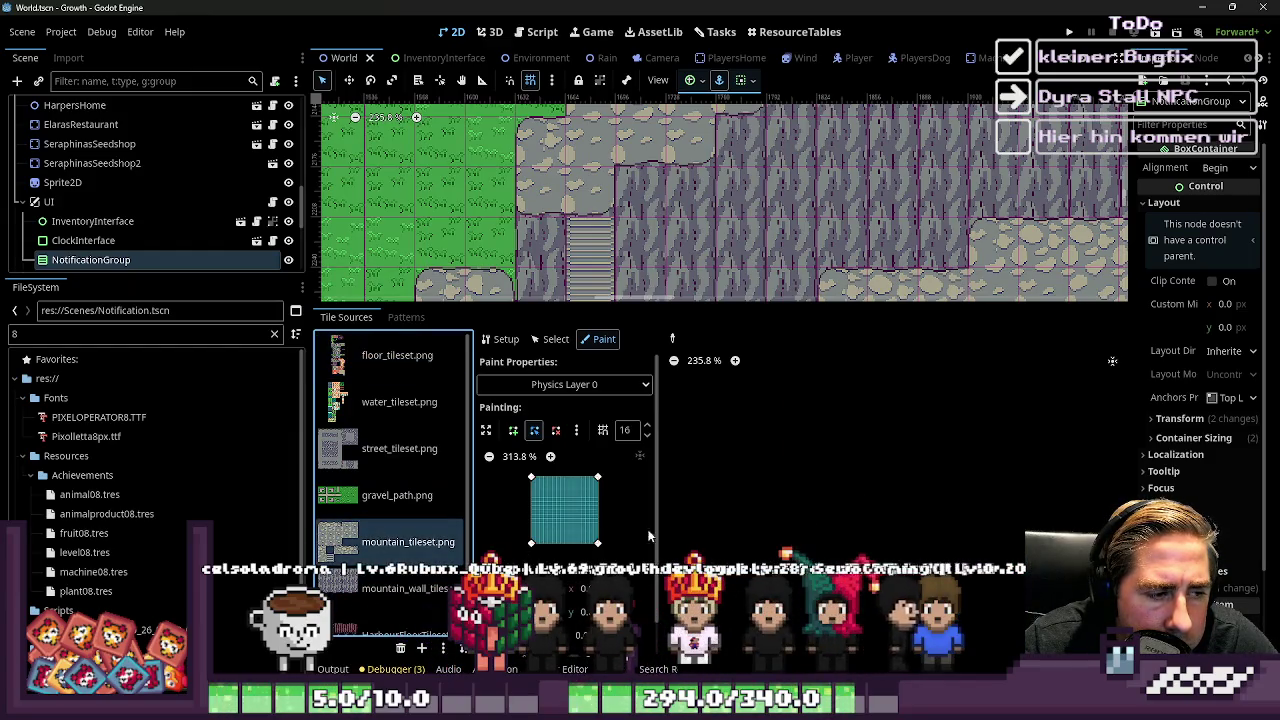
{"action": "scroll", "coordinate": [800, 475], "scroll_direction": "up", "scroll_amount": 10}
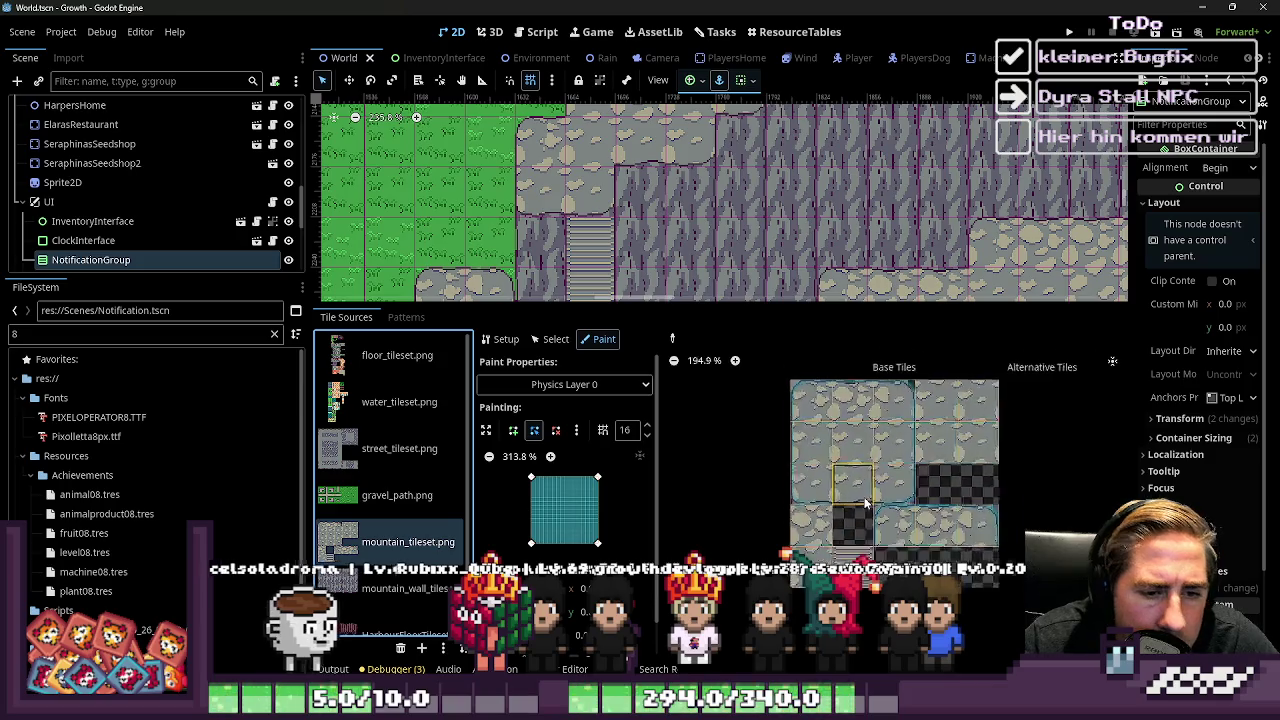
{"action": "scroll", "coordinate": [795, 480], "scroll_direction": "up", "scroll_amount": 2}
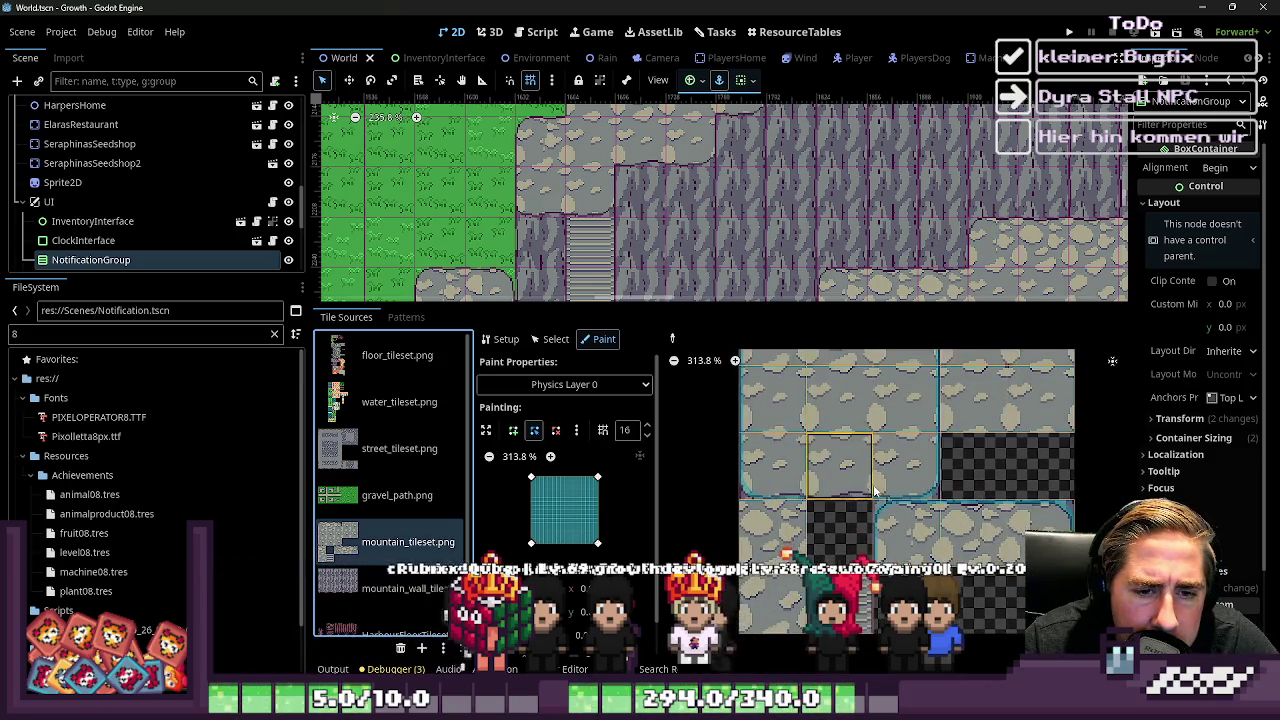
{"action": "left_click", "coordinate": [940, 480]}
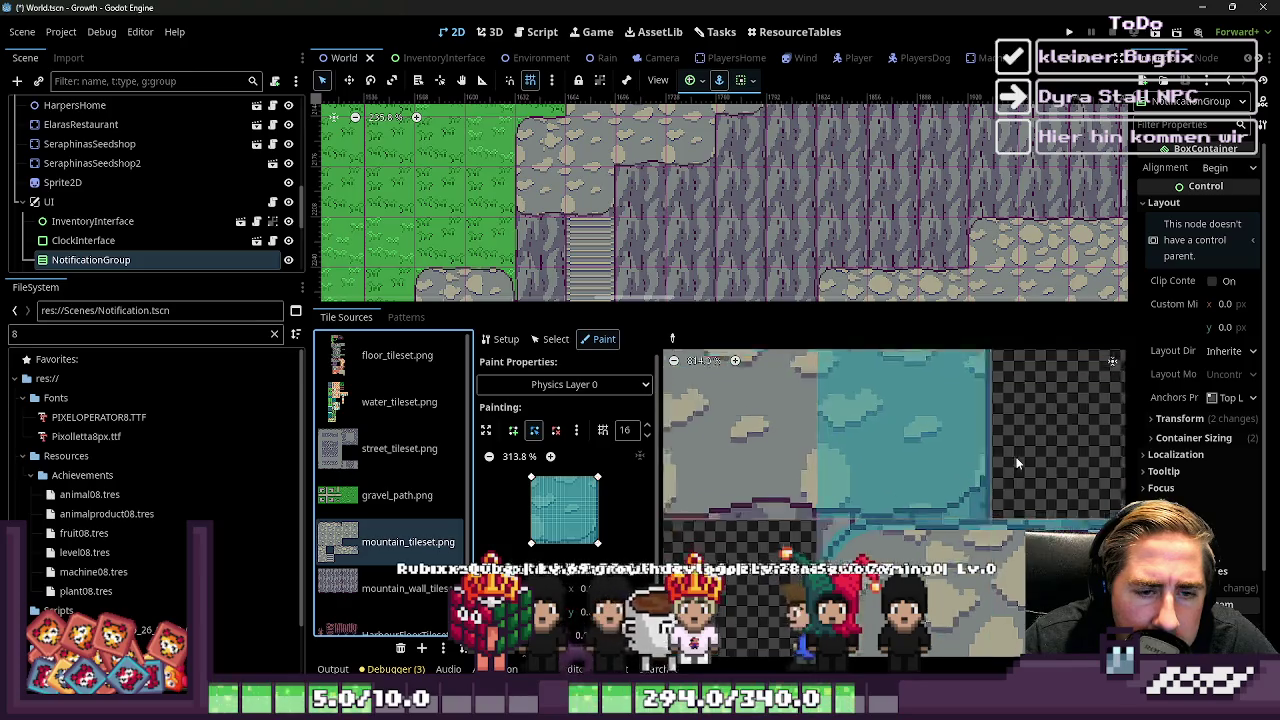
Slant the left edge of a mountain tile's collision shape inward, then flip the tile preview
{"action": "scroll", "coordinate": [860, 490], "scroll_direction": "up", "scroll_amount": 1}
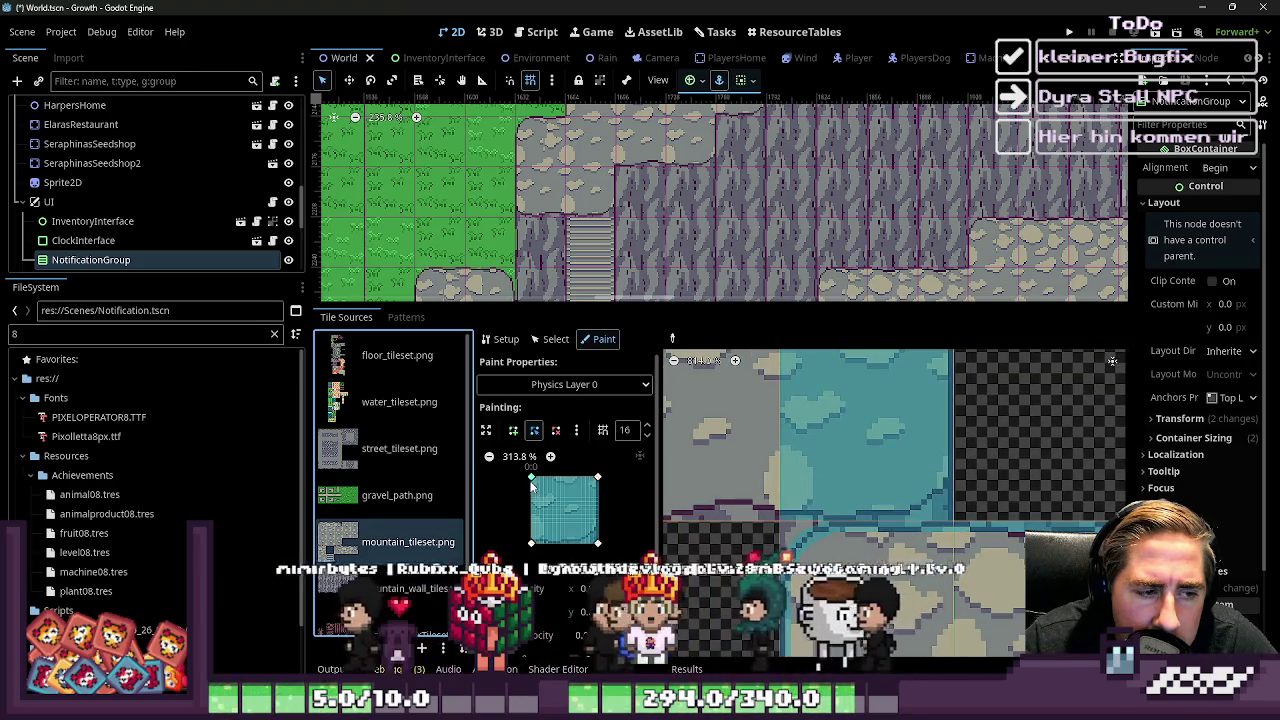
{"action": "left_click_drag", "start_coordinate": [531, 477], "coordinate": [575, 483]}
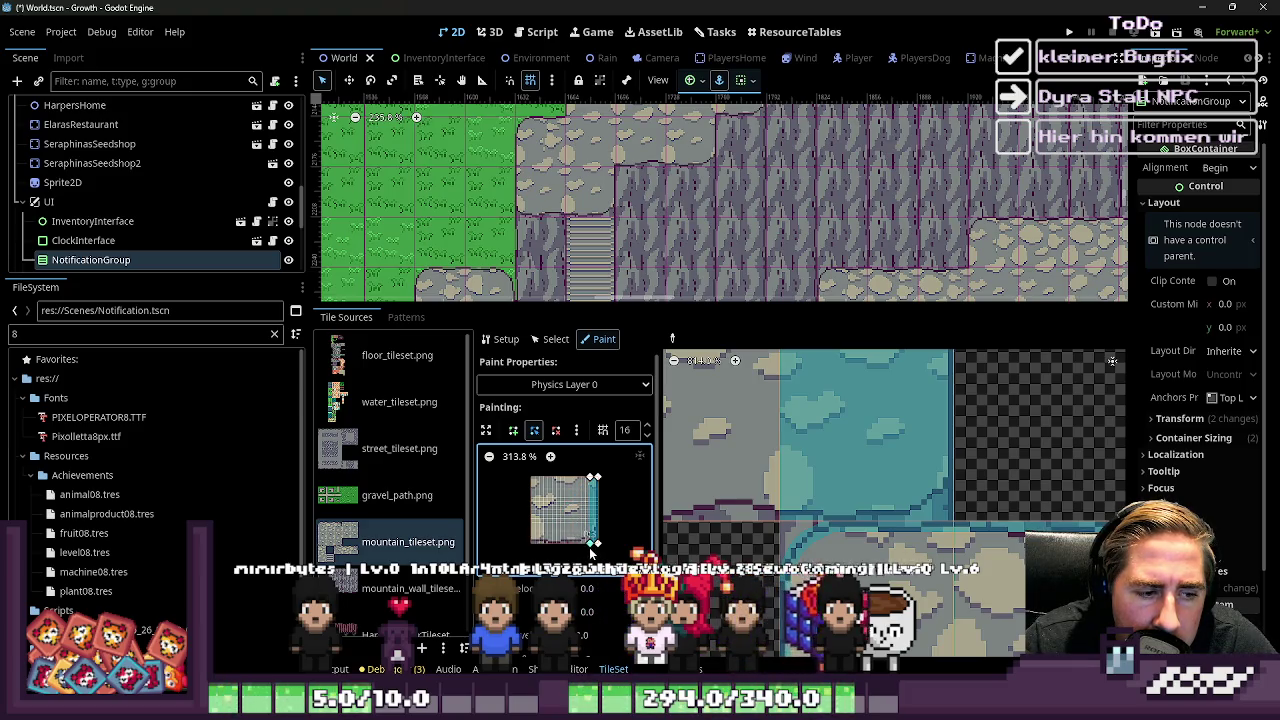
{"action": "scroll", "coordinate": [885, 496], "scroll_direction": "up", "scroll_amount": 2}
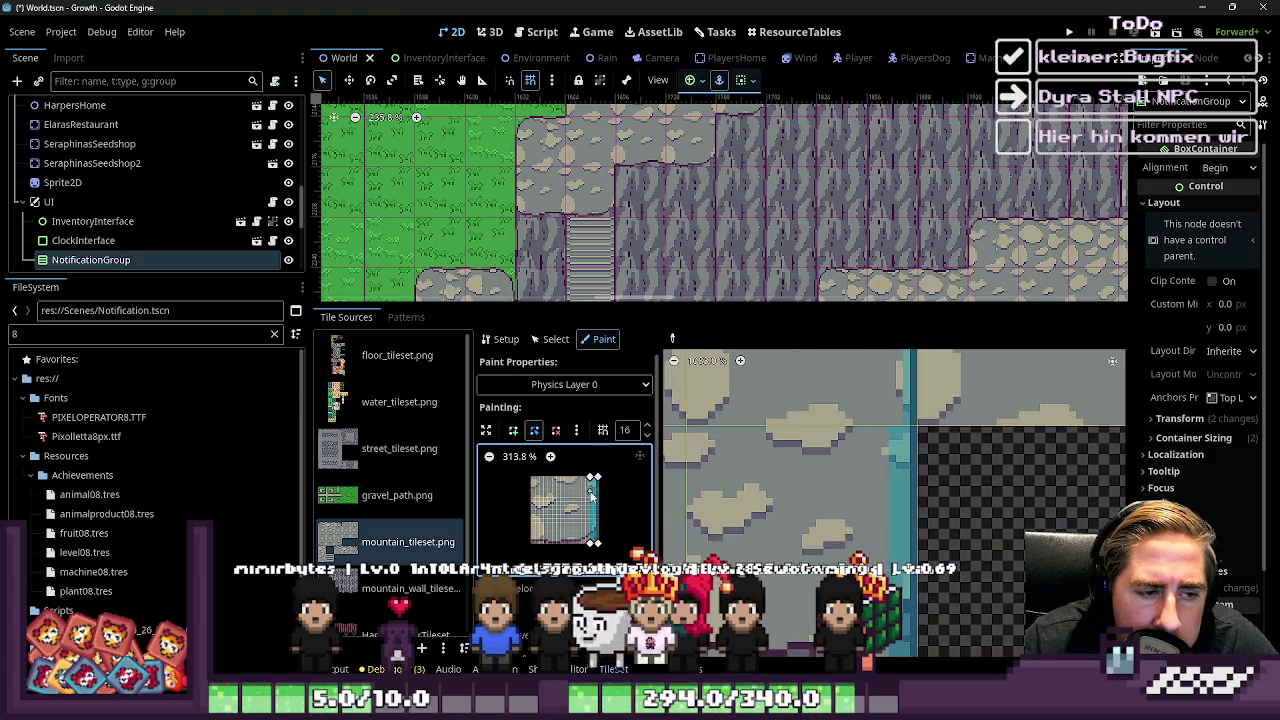
{"action": "scroll", "coordinate": [592, 494], "scroll_direction": "up", "scroll_amount": 4}
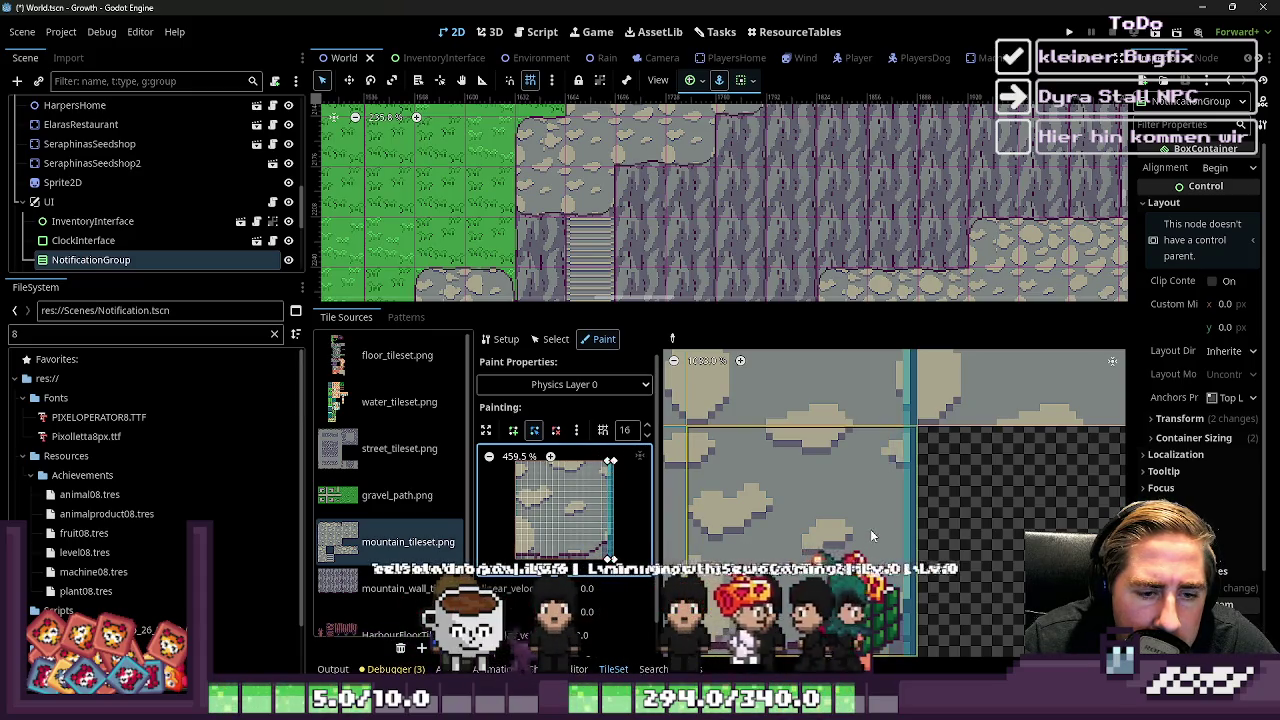
{"action": "scroll", "coordinate": [871, 537], "scroll_direction": "down", "scroll_amount": 5}
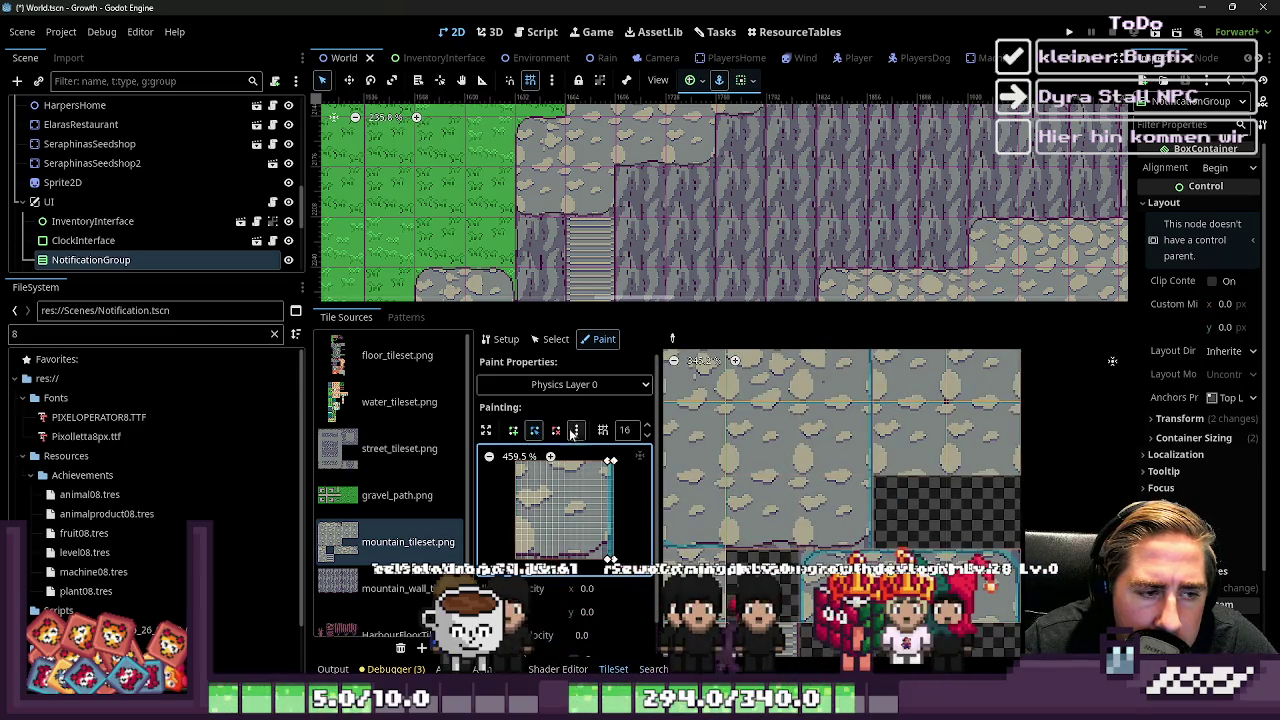
{"action": "left_click", "coordinate": [575, 430]}
{"action": "left_click", "coordinate": [617, 533]}
Zoom around the mountain_tileset.png atlas and enlarge the map view to check the tiles there
{"action": "scroll", "coordinate": [953, 502], "scroll_direction": "down", "scroll_amount": 2}
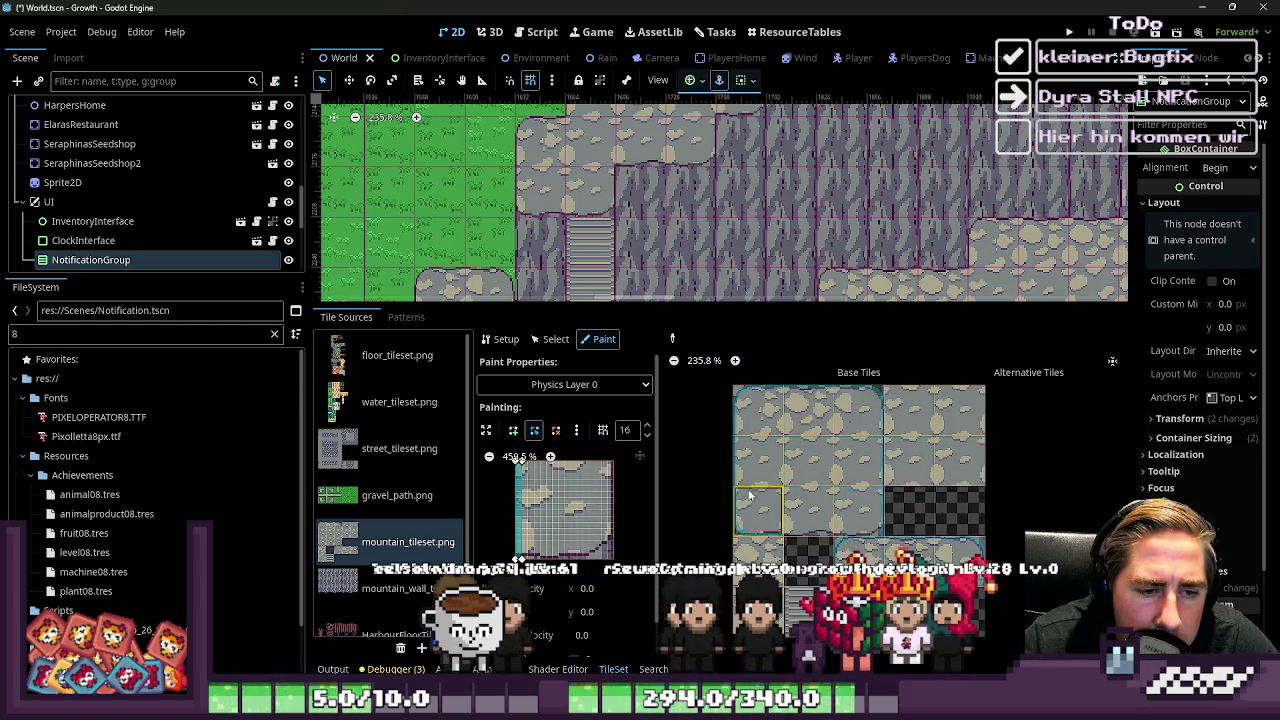
{"action": "scroll", "coordinate": [750, 495], "scroll_direction": "up", "scroll_amount": 8}
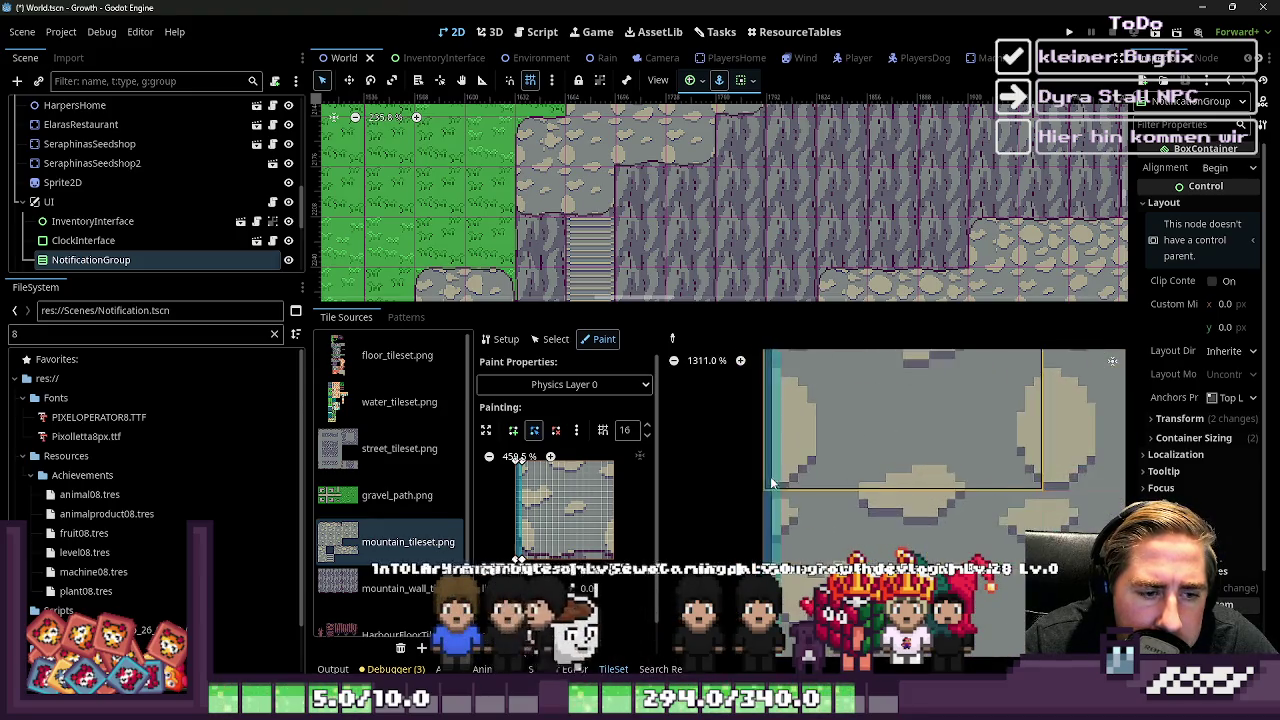
{"action": "scroll", "coordinate": [771, 483], "scroll_direction": "up", "scroll_amount": 3}
{"action": "scroll", "coordinate": [858, 480], "scroll_direction": "down", "scroll_amount": 11}
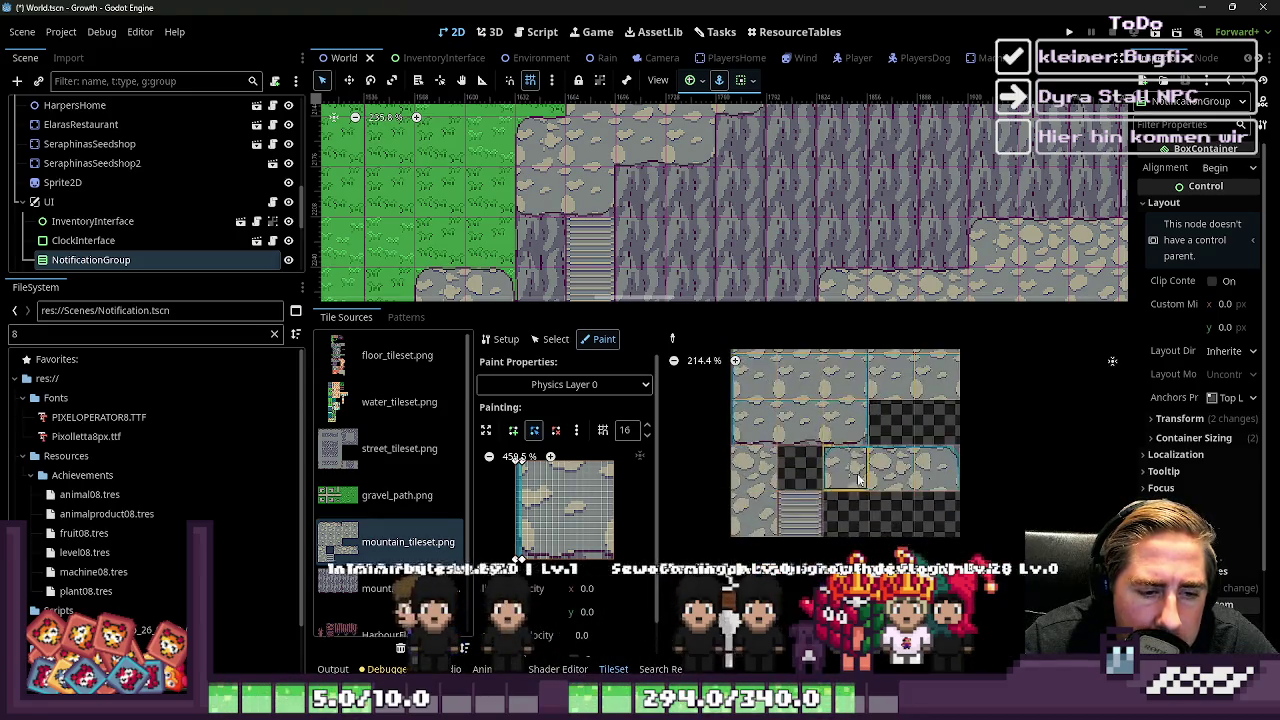
{"action": "scroll", "coordinate": [858, 480], "scroll_direction": "up", "scroll_amount": 2}
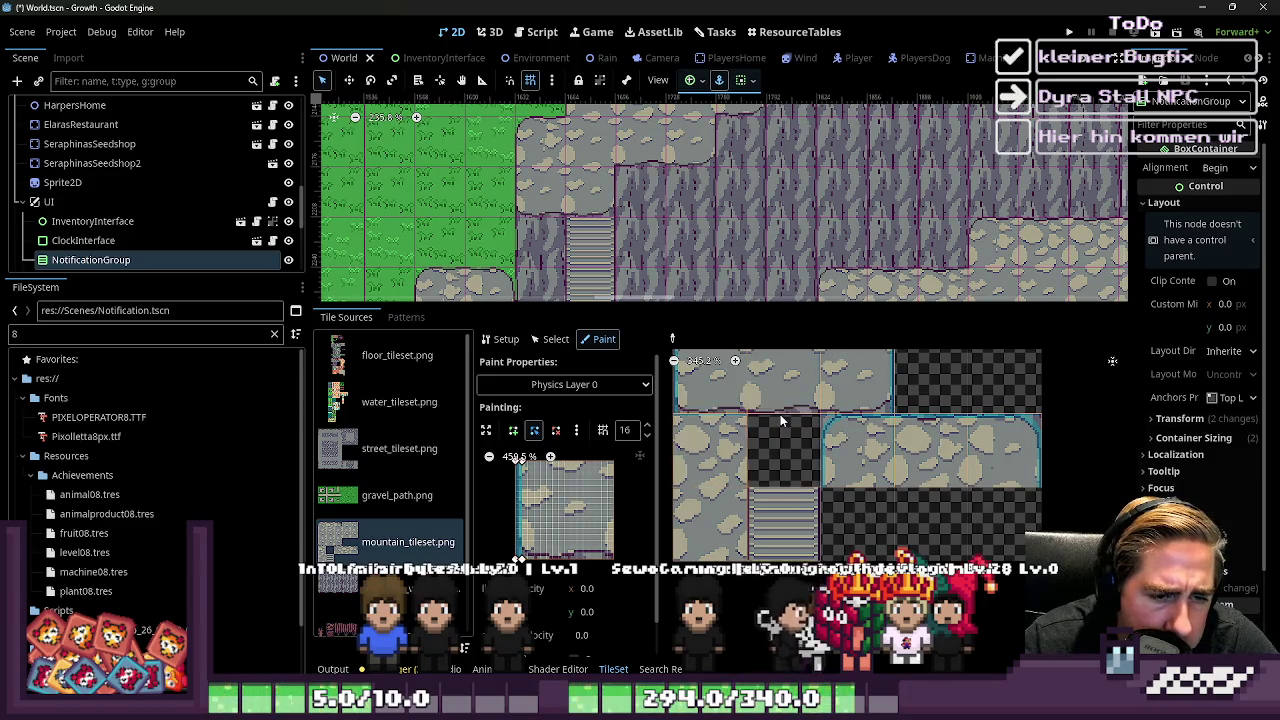
{"action": "scroll", "coordinate": [800, 525], "scroll_direction": "down", "scroll_amount": 1}
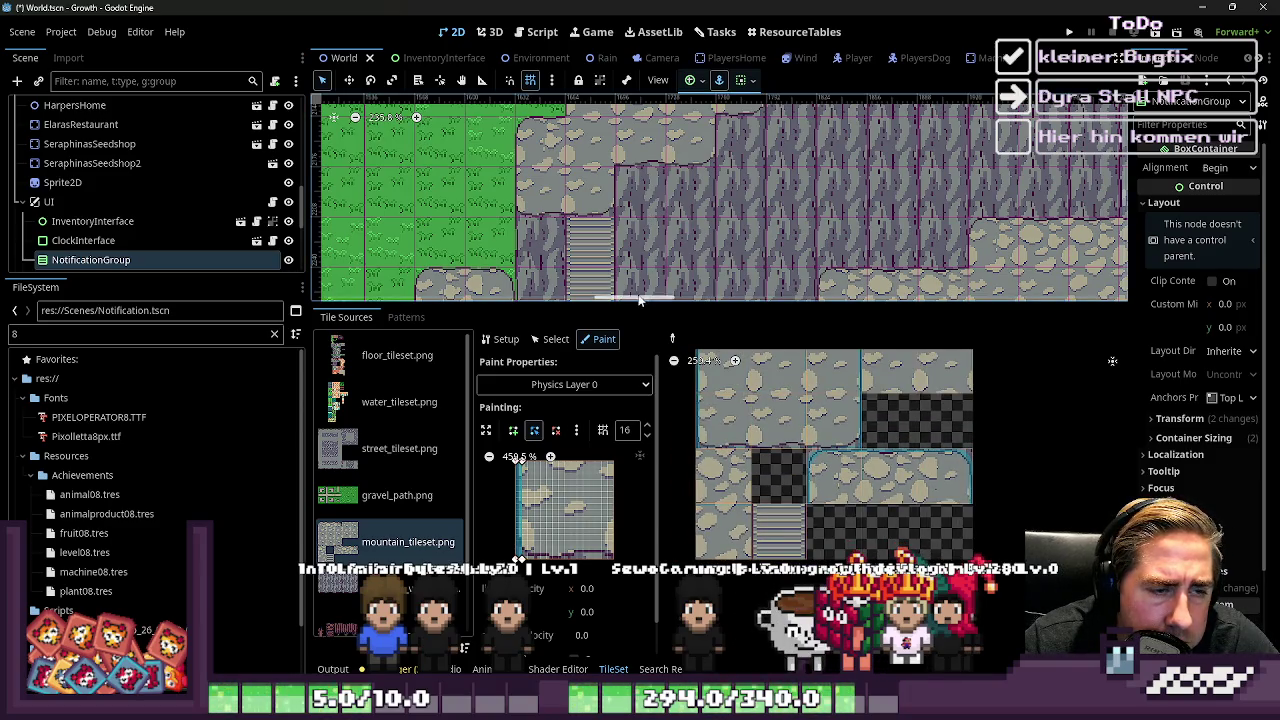
{"action": "left_click_drag", "start_coordinate": [640, 300], "coordinate": [640, 517]}
{"action": "scroll", "coordinate": [715, 313], "scroll_direction": "down", "scroll_amount": 3}
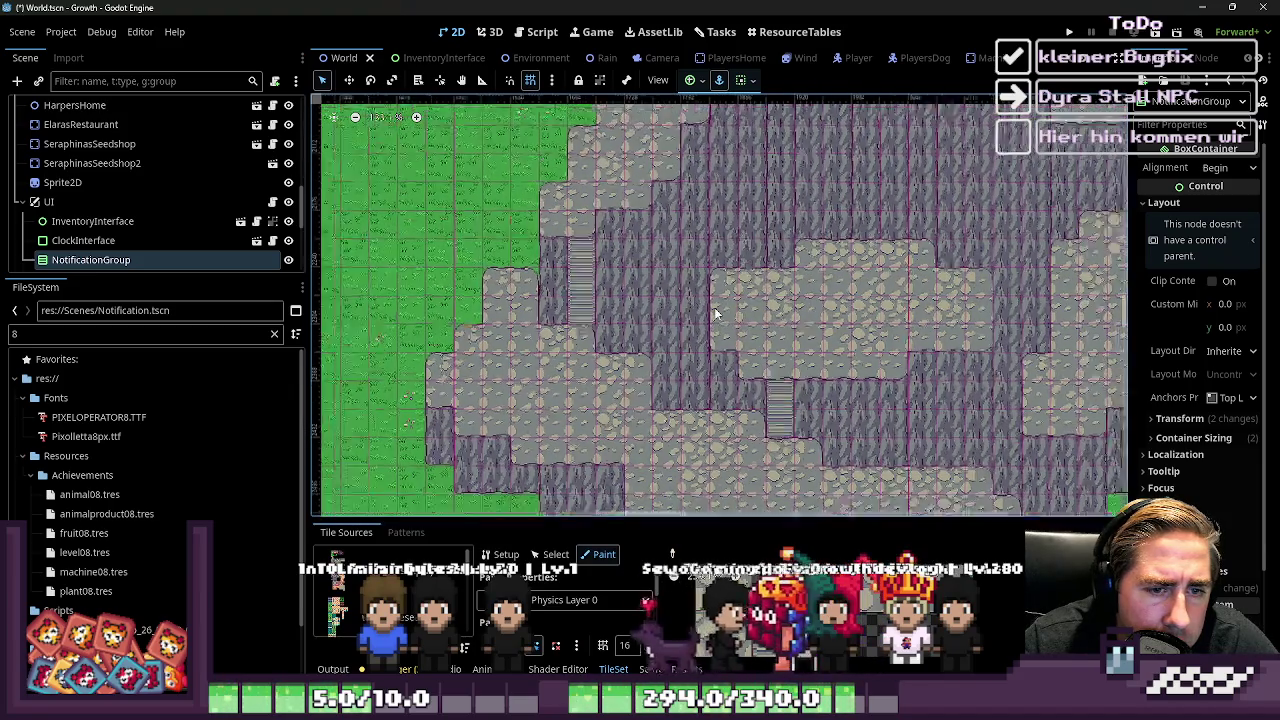
{"action": "scroll", "coordinate": [767, 364], "scroll_direction": "up", "scroll_amount": 7}
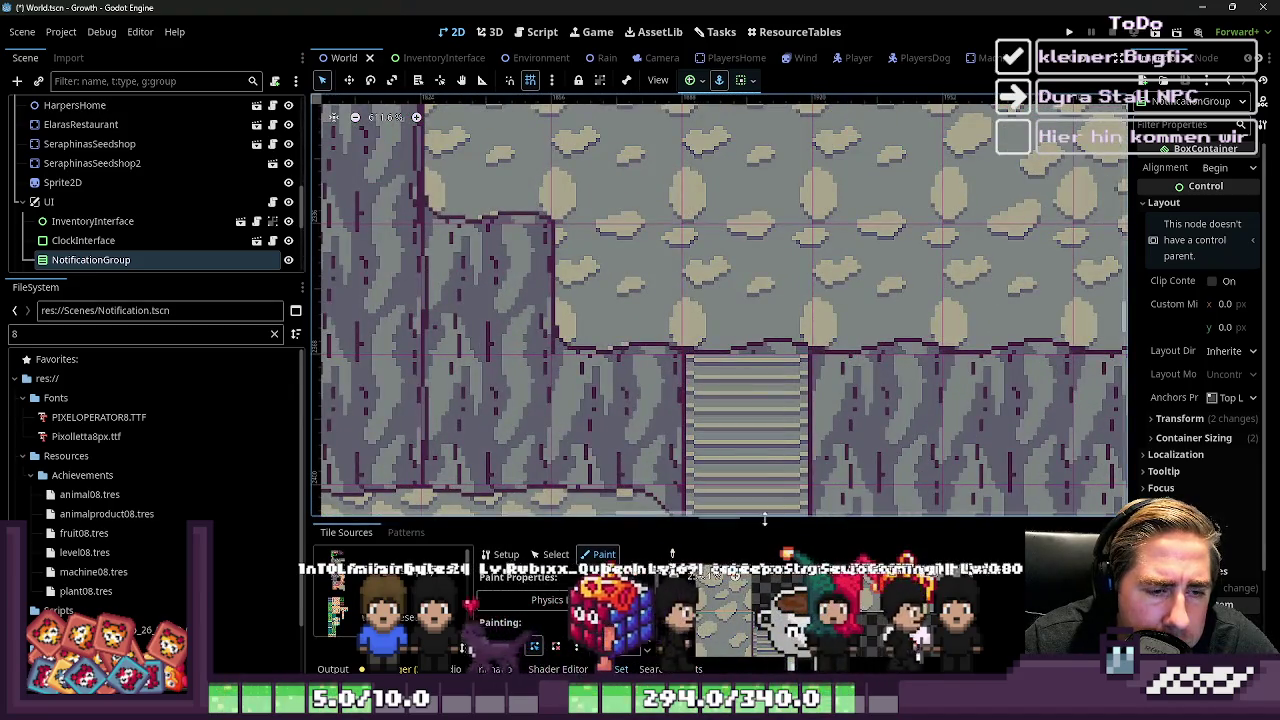
{"action": "scroll", "coordinate": [757, 487], "scroll_direction": "right", "scroll_amount": 5}
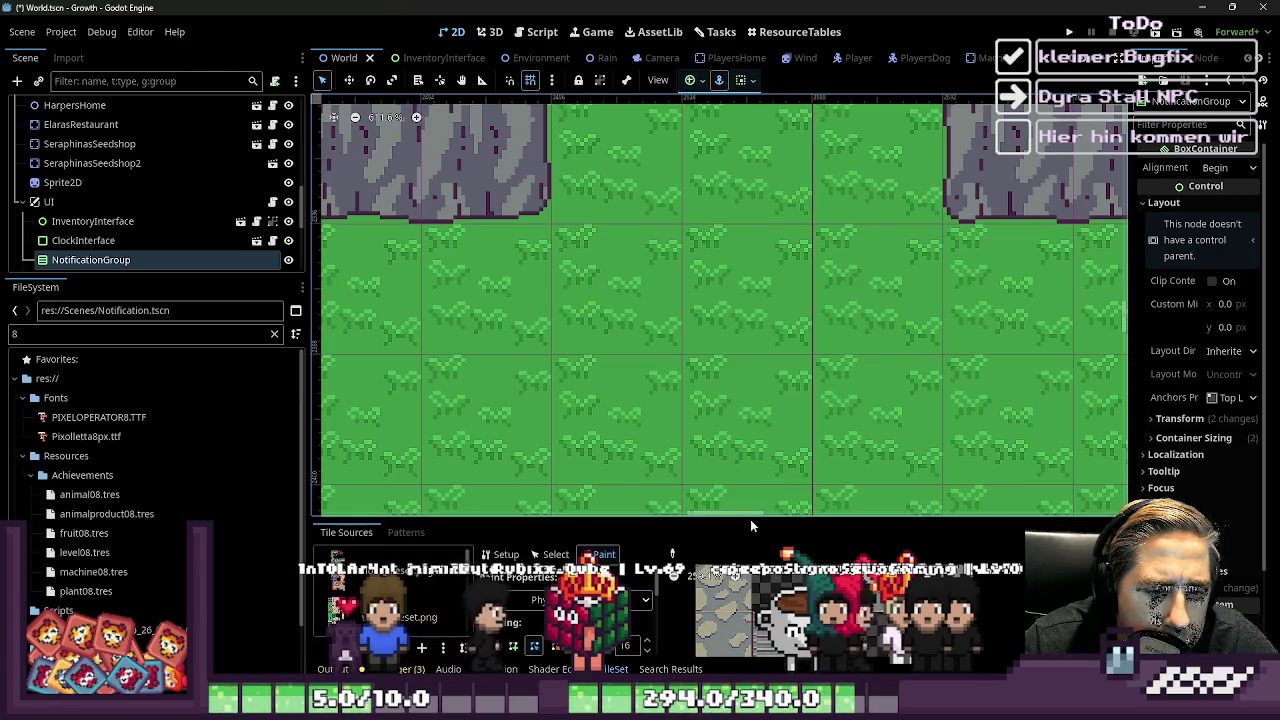
Give the TileSet panel more room again and switch to the floor_tileset.png atlas
{"action": "left_click_drag", "start_coordinate": [750, 519], "coordinate": [760, 183]}
{"action": "scroll", "coordinate": [784, 456], "scroll_direction": "up", "scroll_amount": 3}
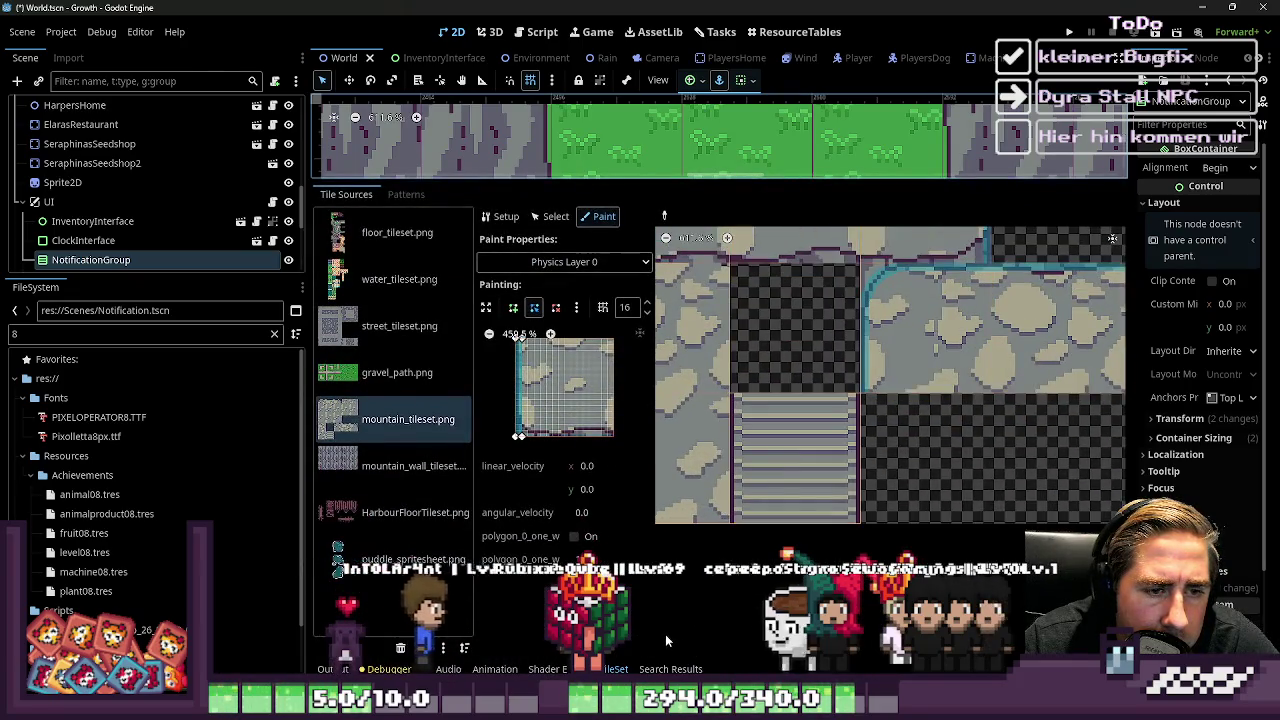
{"action": "scroll", "coordinate": [878, 369], "scroll_direction": "up", "scroll_amount": 1}
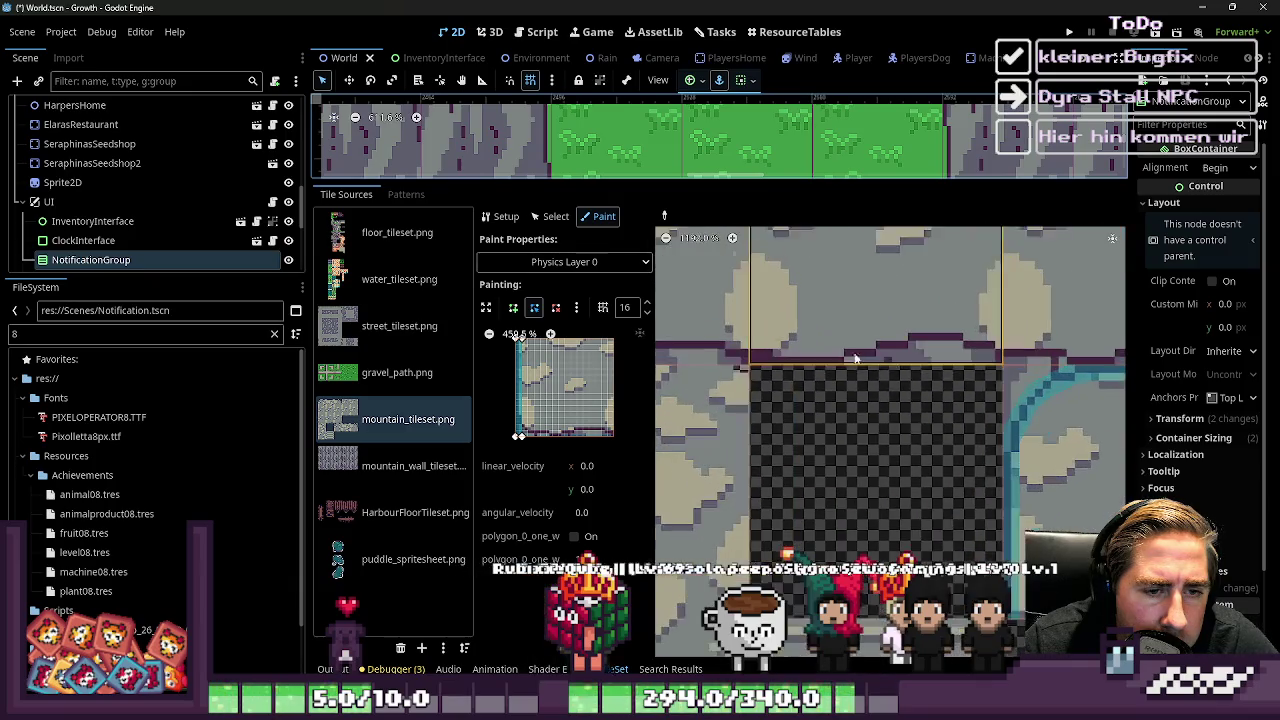
{"action": "scroll", "coordinate": [804, 359], "scroll_direction": "down", "scroll_amount": 2}
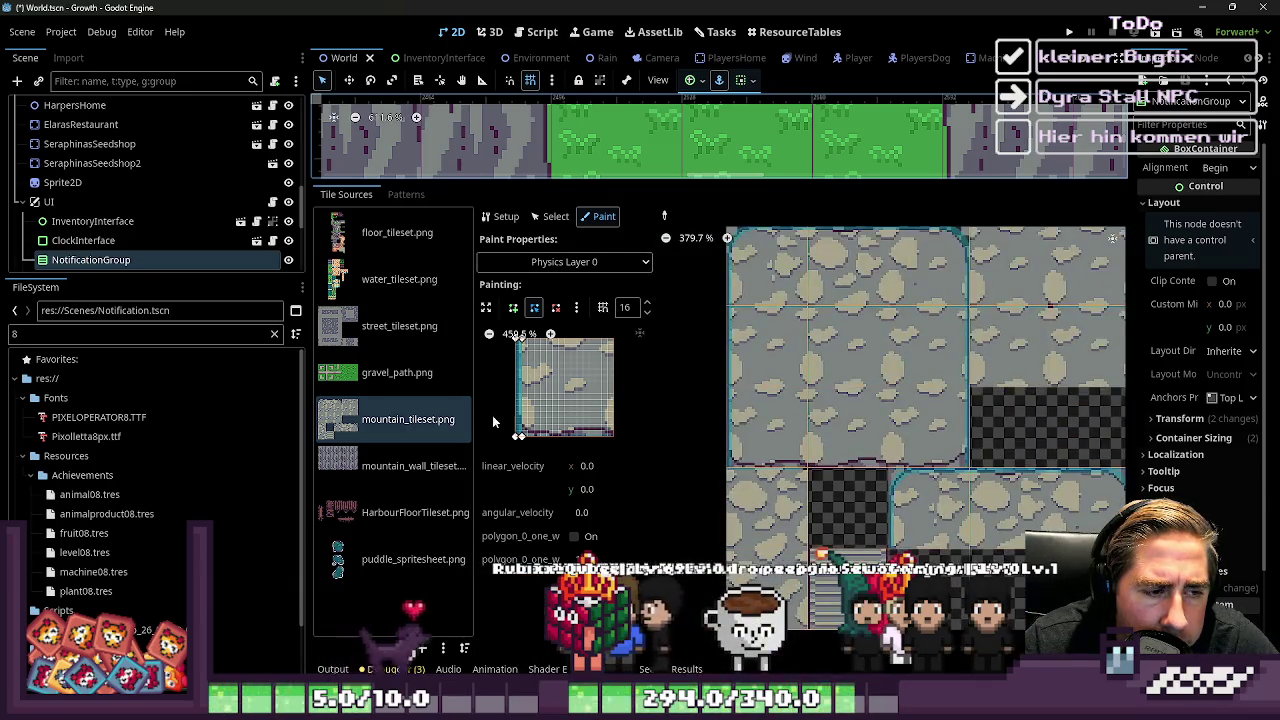
{"action": "left_click", "coordinate": [399, 279]}
{"action": "left_click", "coordinate": [397, 232]}
{"action": "scroll", "coordinate": [809, 421], "scroll_direction": "down", "scroll_amount": 5}
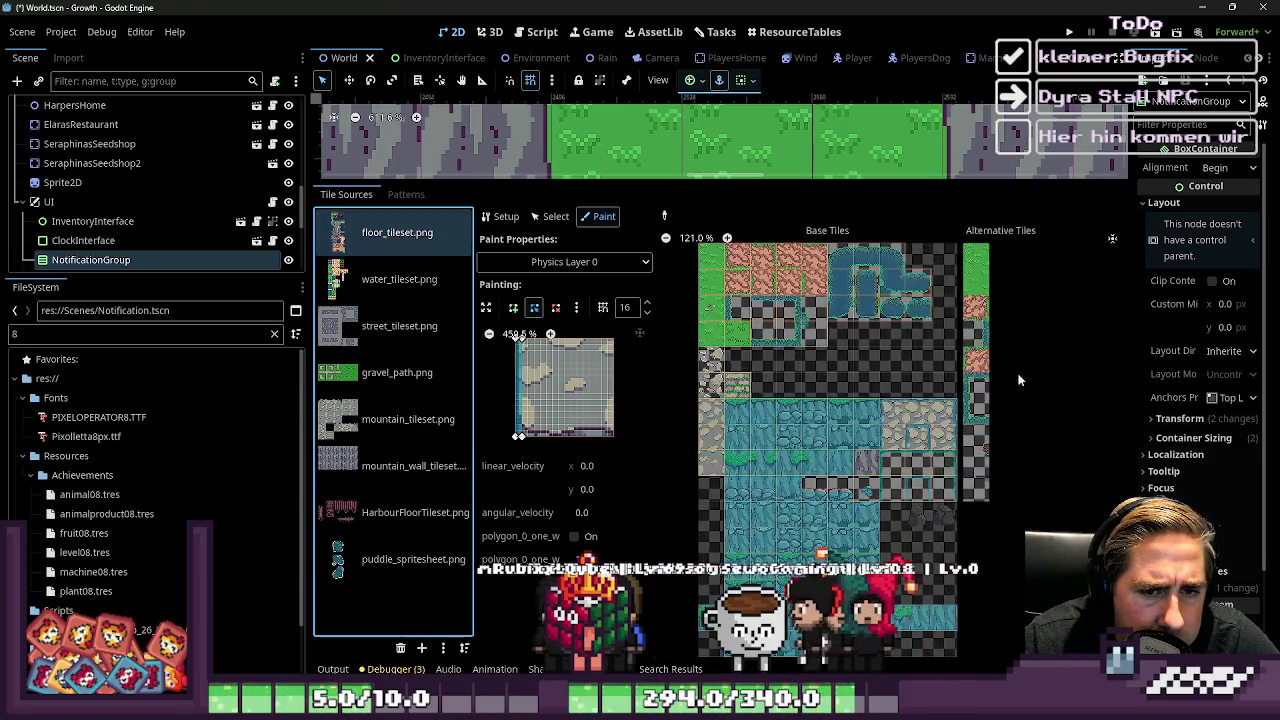
Switch between the mountain_tileset.png, street_tileset.png and floor_tileset.png atlases to compare them
{"action": "left_click", "coordinate": [405, 419]}
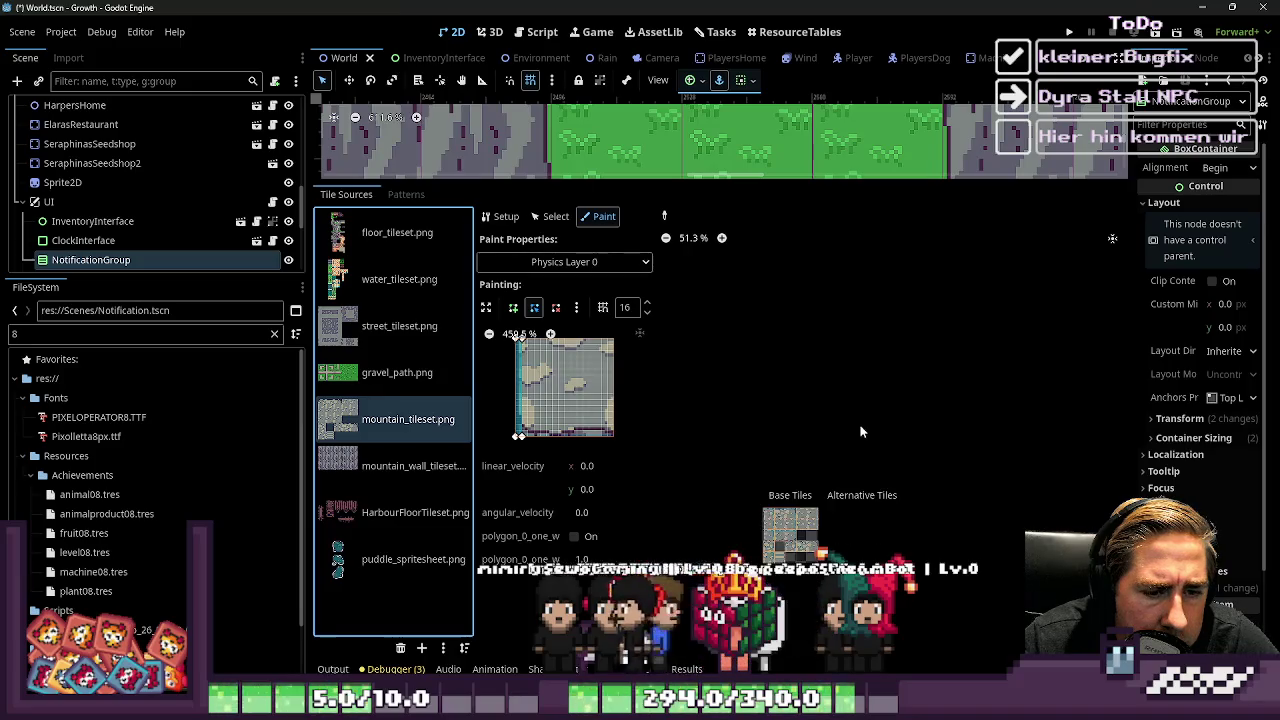
{"action": "scroll", "coordinate": [800, 490], "scroll_direction": "down", "scroll_amount": 2}
{"action": "left_click", "coordinate": [462, 338]}
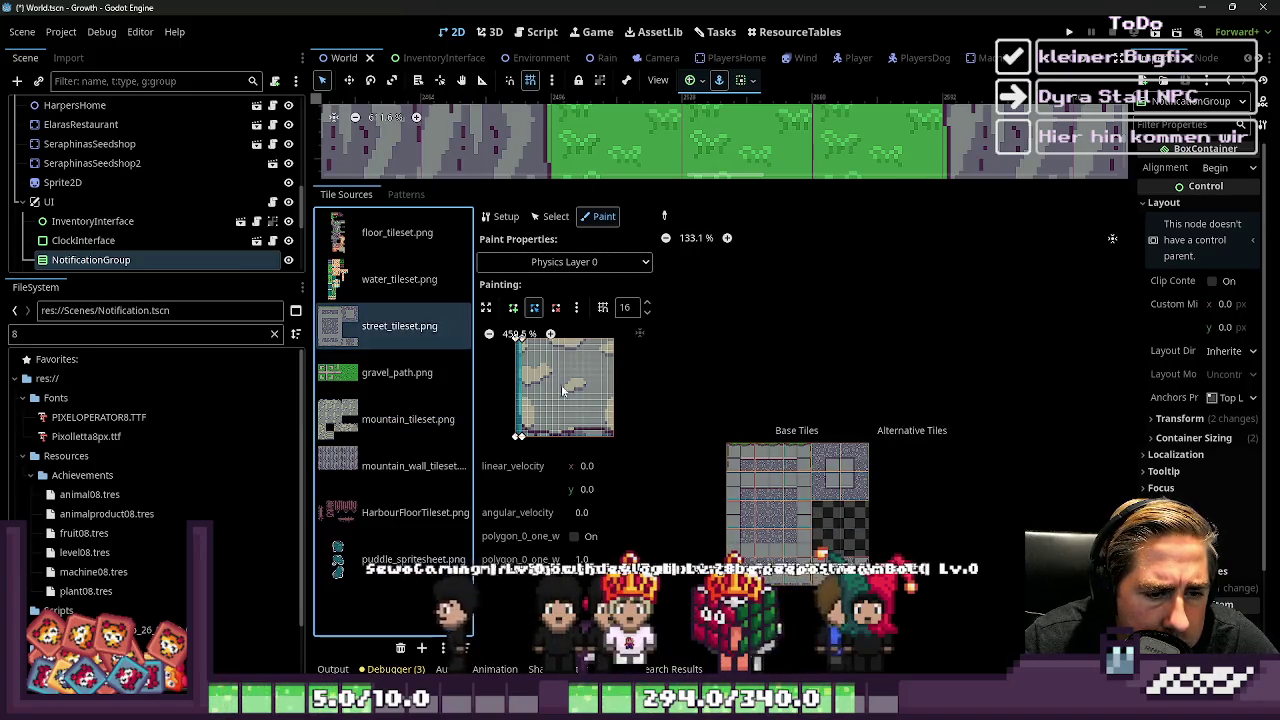
{"action": "left_click", "coordinate": [358, 250]}
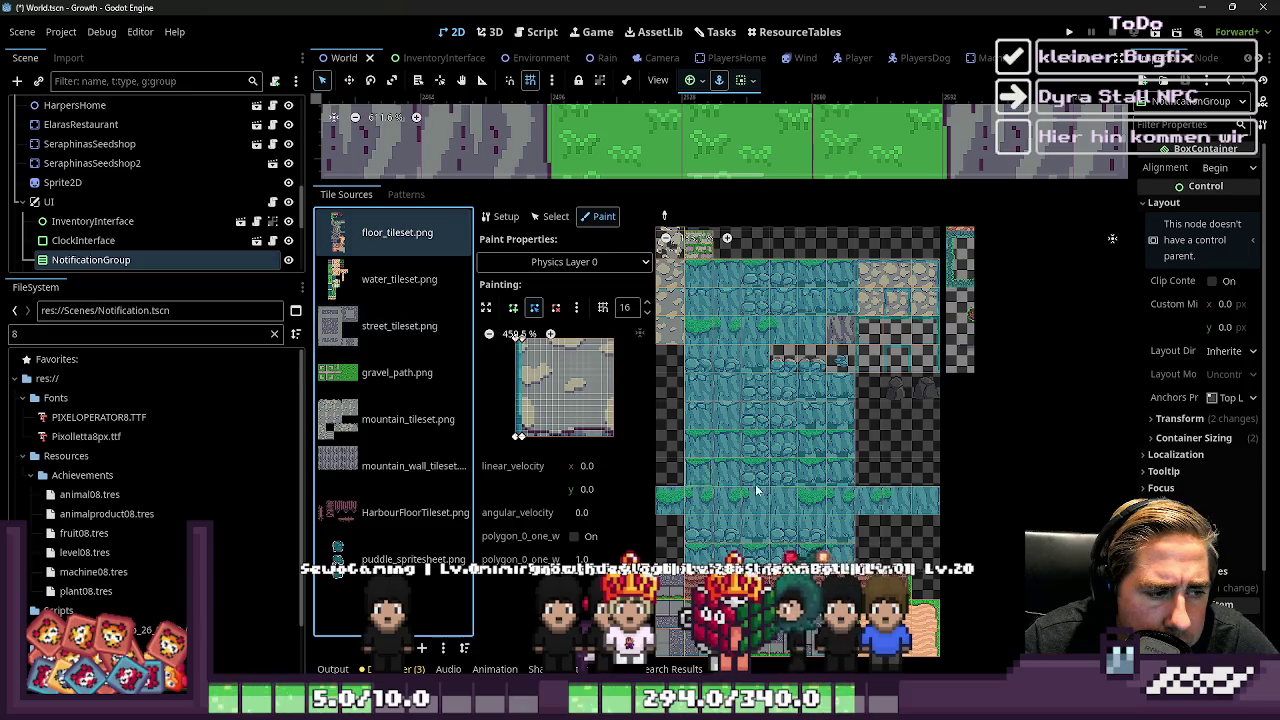
Zoom the floor atlas, then drag the splitter down to enlarge the 2D map viewport
{"action": "scroll", "coordinate": [887, 376], "scroll_direction": "down", "scroll_amount": 2}
{"action": "scroll", "coordinate": [887, 376], "scroll_direction": "up", "scroll_amount": 2}
{"action": "scroll", "coordinate": [887, 376], "scroll_direction": "down", "scroll_amount": 2}
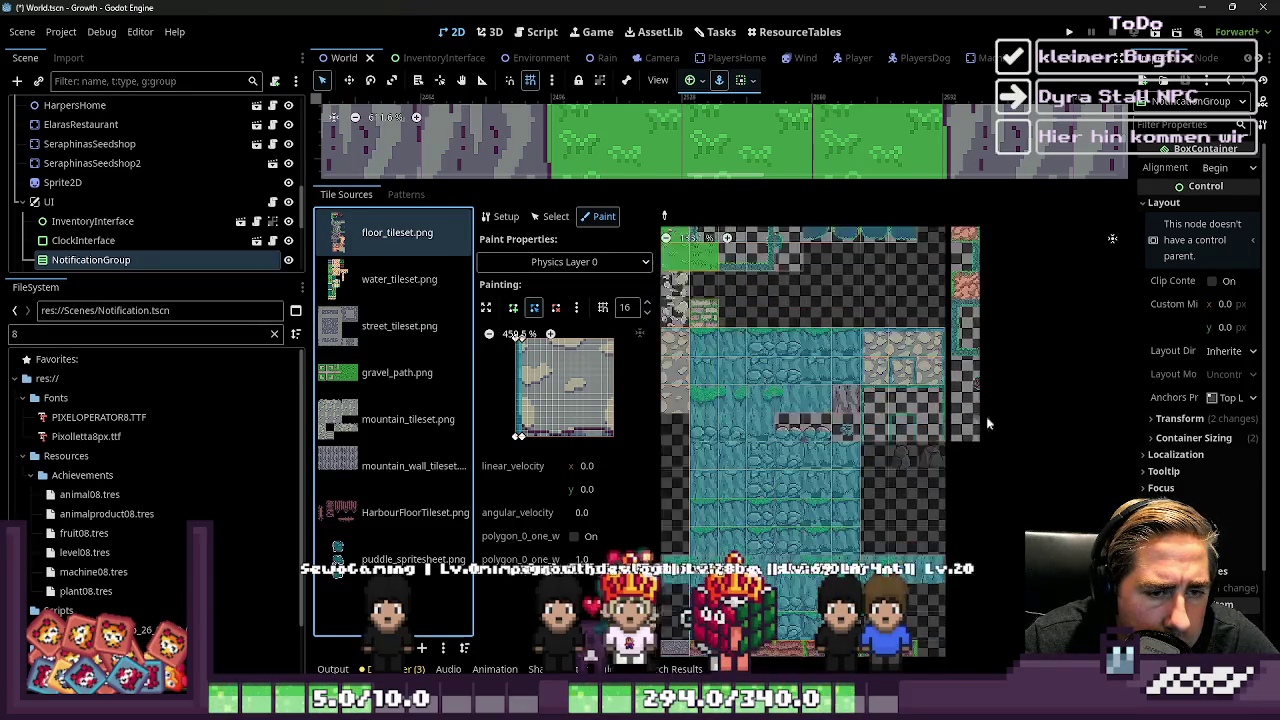
{"action": "scroll", "coordinate": [808, 397], "scroll_direction": "up", "scroll_amount": 2}
{"action": "scroll", "coordinate": [1002, 311], "scroll_direction": "up", "scroll_amount": 1}
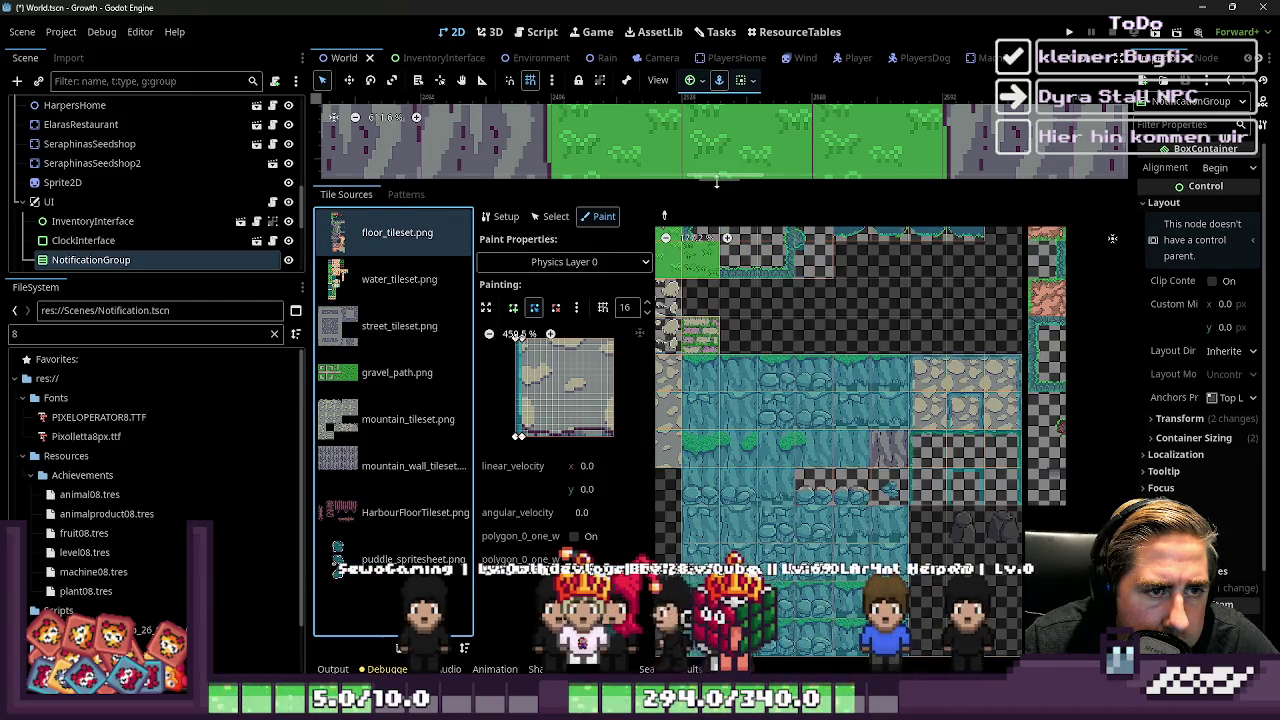
{"action": "left_click_drag", "start_coordinate": [718, 177], "coordinate": [718, 514]}
{"action": "scroll", "coordinate": [678, 347], "scroll_direction": "down", "scroll_amount": 4}
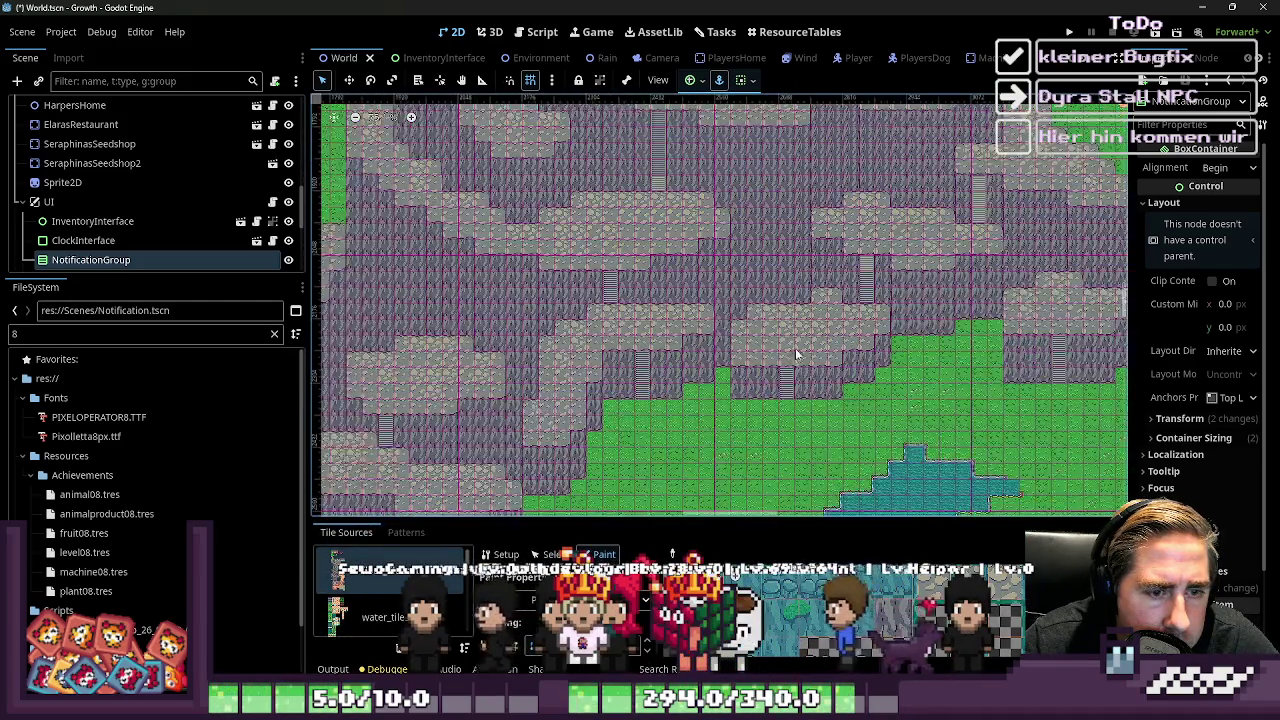
Hide the floor layer to see beneath it, then make it visible again
{"action": "scroll", "coordinate": [298, 263], "scroll_direction": "down", "scroll_amount": 5}
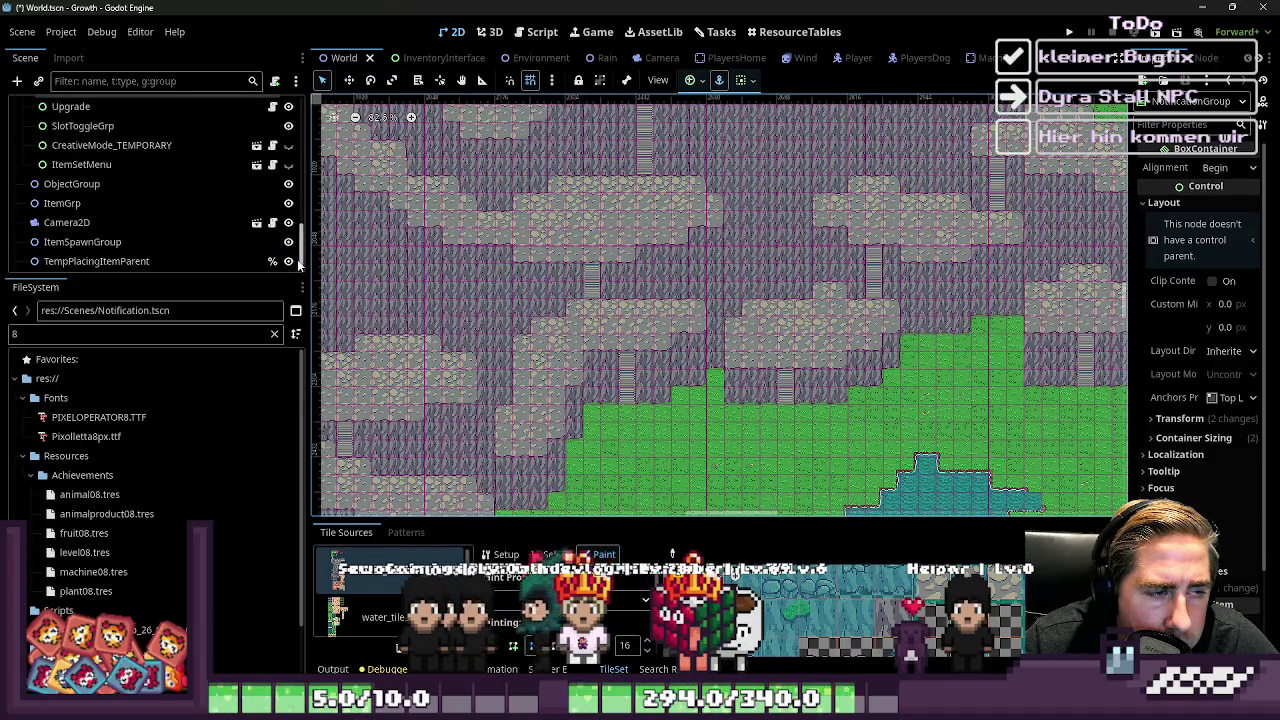
{"action": "scroll", "coordinate": [280, 240], "scroll_direction": "up", "scroll_amount": 6}
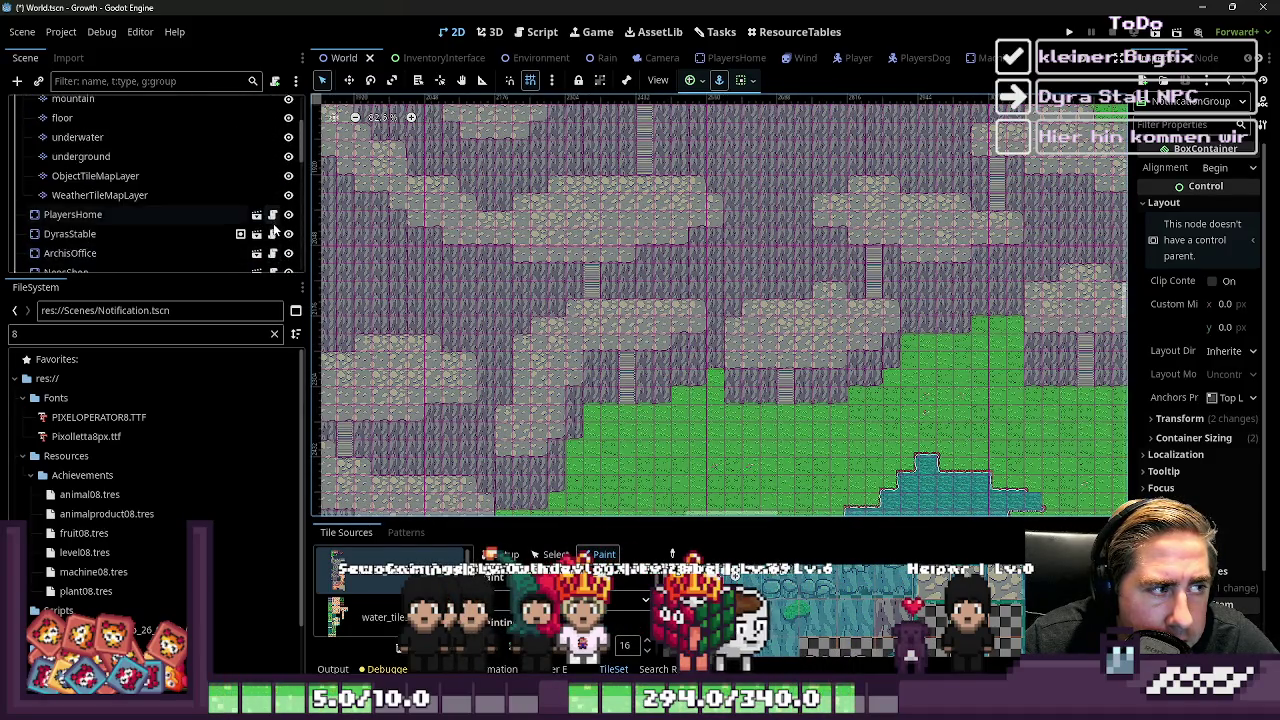
{"action": "scroll", "coordinate": [278, 228], "scroll_direction": "up", "scroll_amount": 2}
{"action": "left_click", "coordinate": [289, 184]}
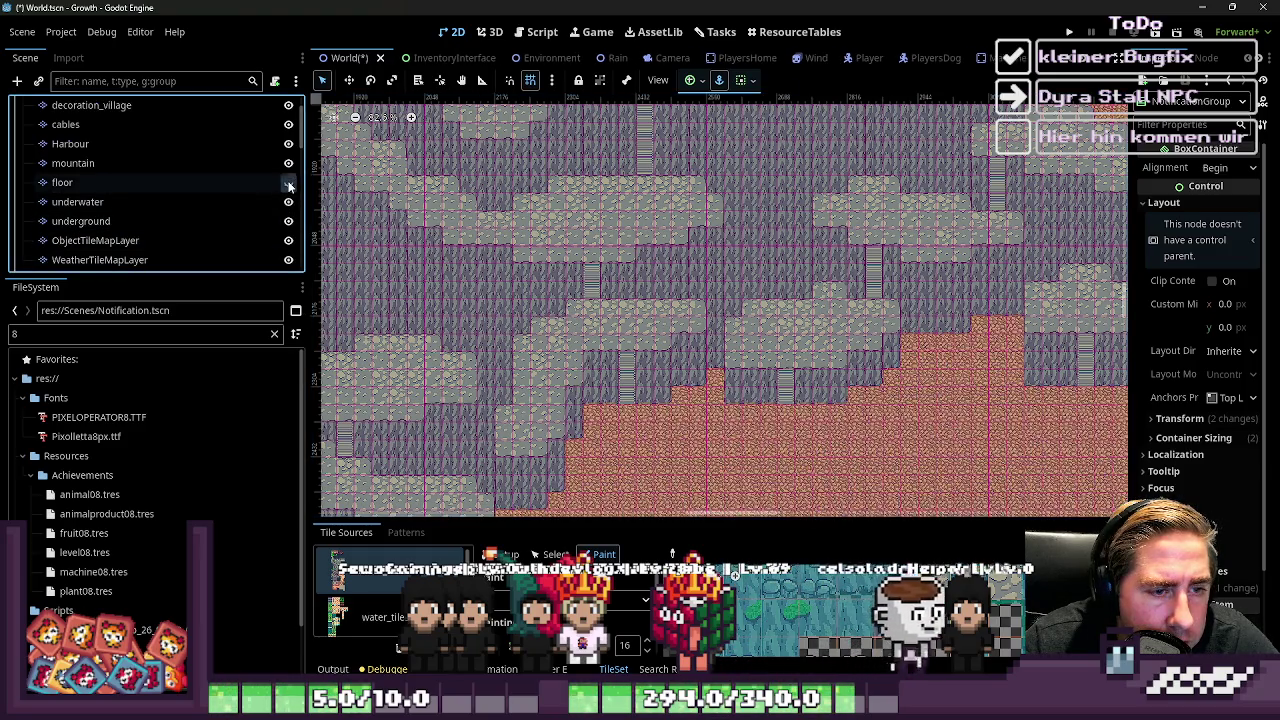
{"action": "left_click", "coordinate": [289, 184]}
Select the mountain TileMapLayer to show its properties and tile palette
{"action": "scroll", "coordinate": [286, 190], "scroll_direction": "up", "scroll_amount": 2}
{"action": "scroll", "coordinate": [280, 205], "scroll_direction": "down", "scroll_amount": 3}
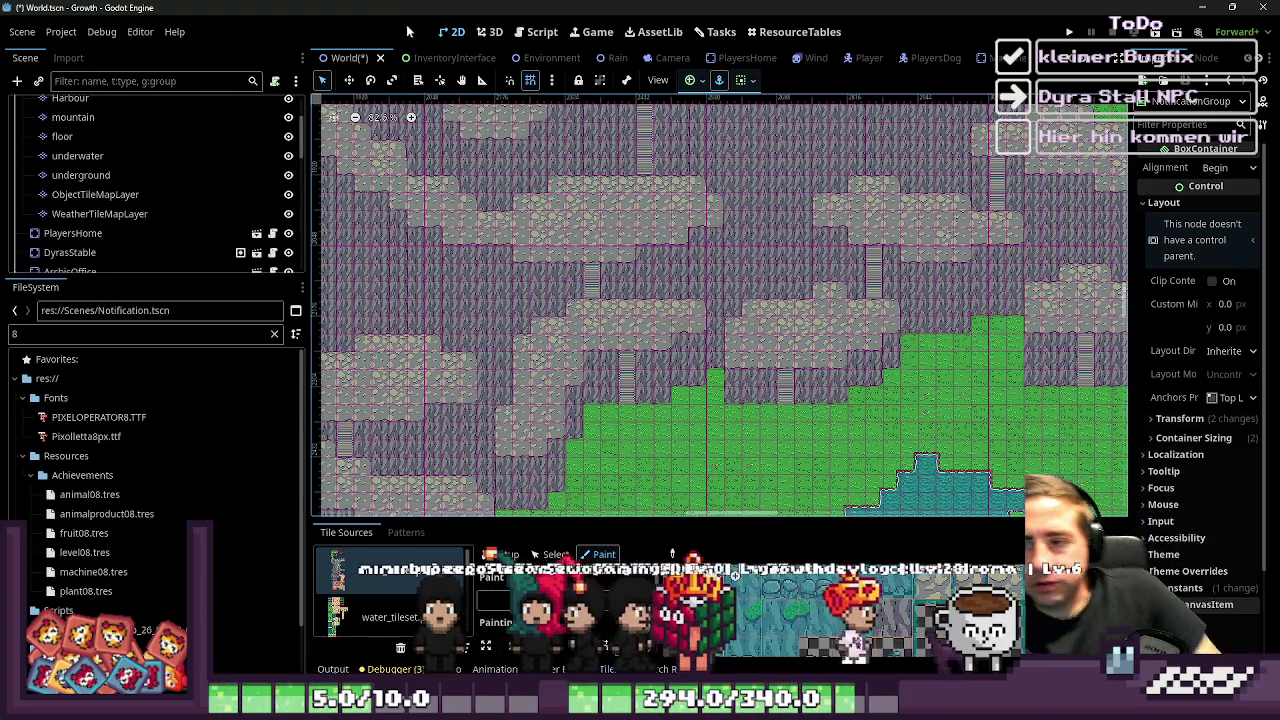
{"action": "scroll", "coordinate": [640, 263], "scroll_direction": "down", "scroll_amount": 4}
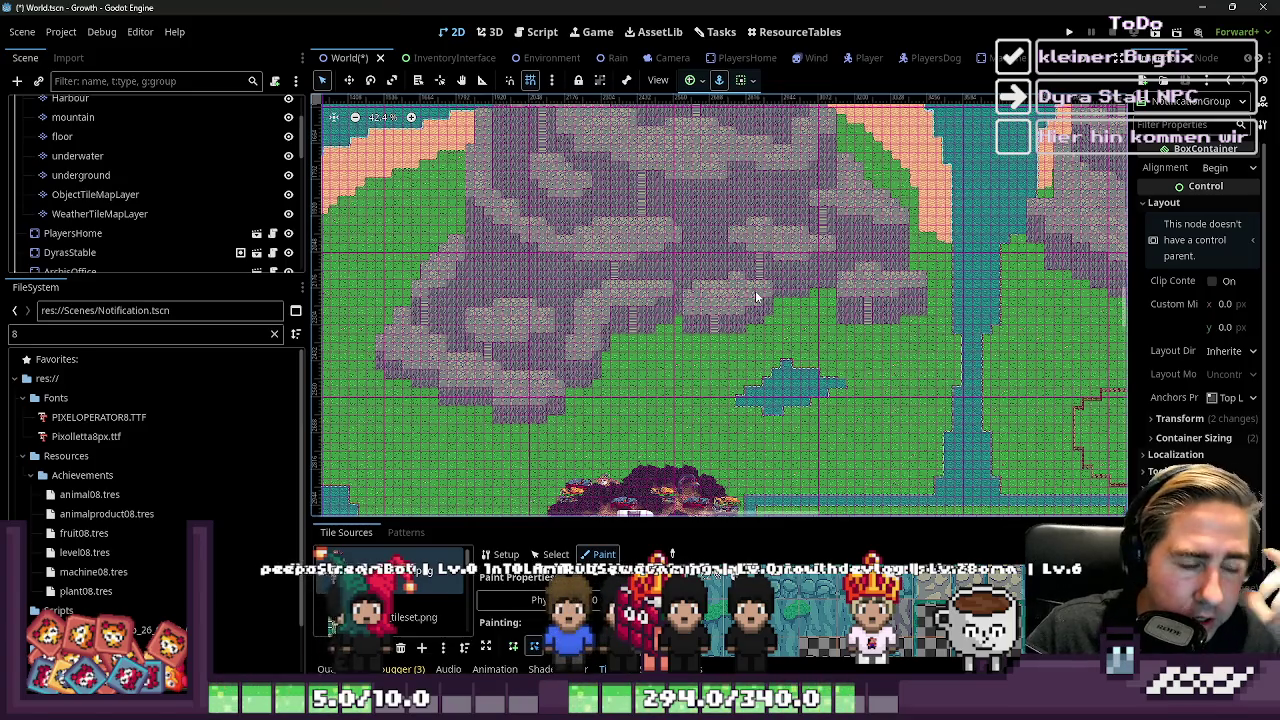
{"action": "scroll", "coordinate": [756, 297], "scroll_direction": "up", "scroll_amount": 3}
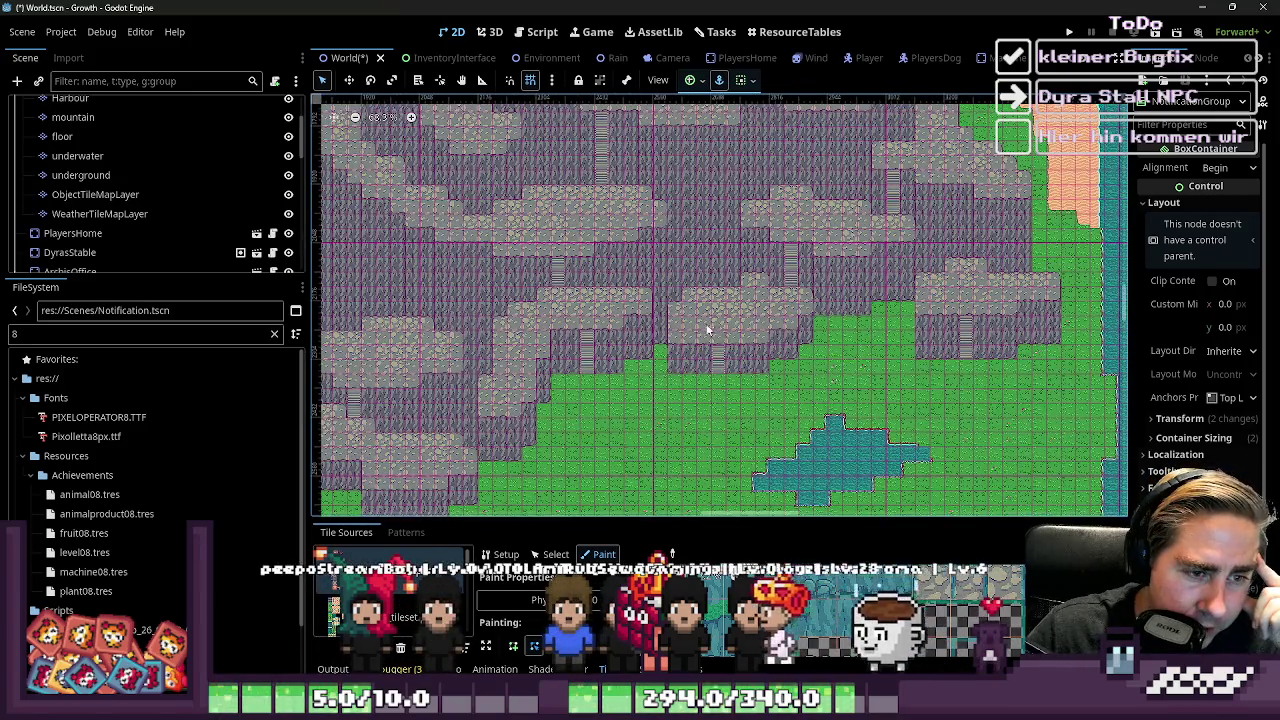
{"action": "scroll", "coordinate": [195, 215], "scroll_direction": "down", "scroll_amount": 2}
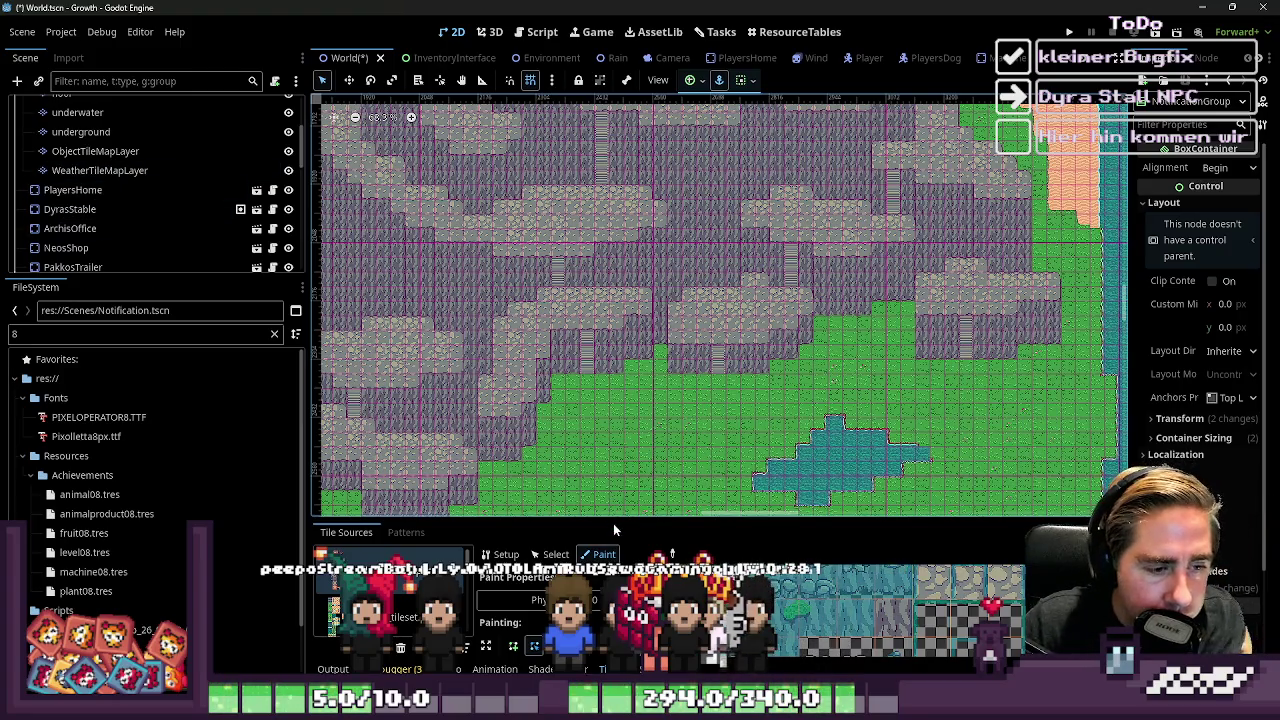
{"action": "scroll", "coordinate": [125, 165], "scroll_direction": "up", "scroll_amount": 4}
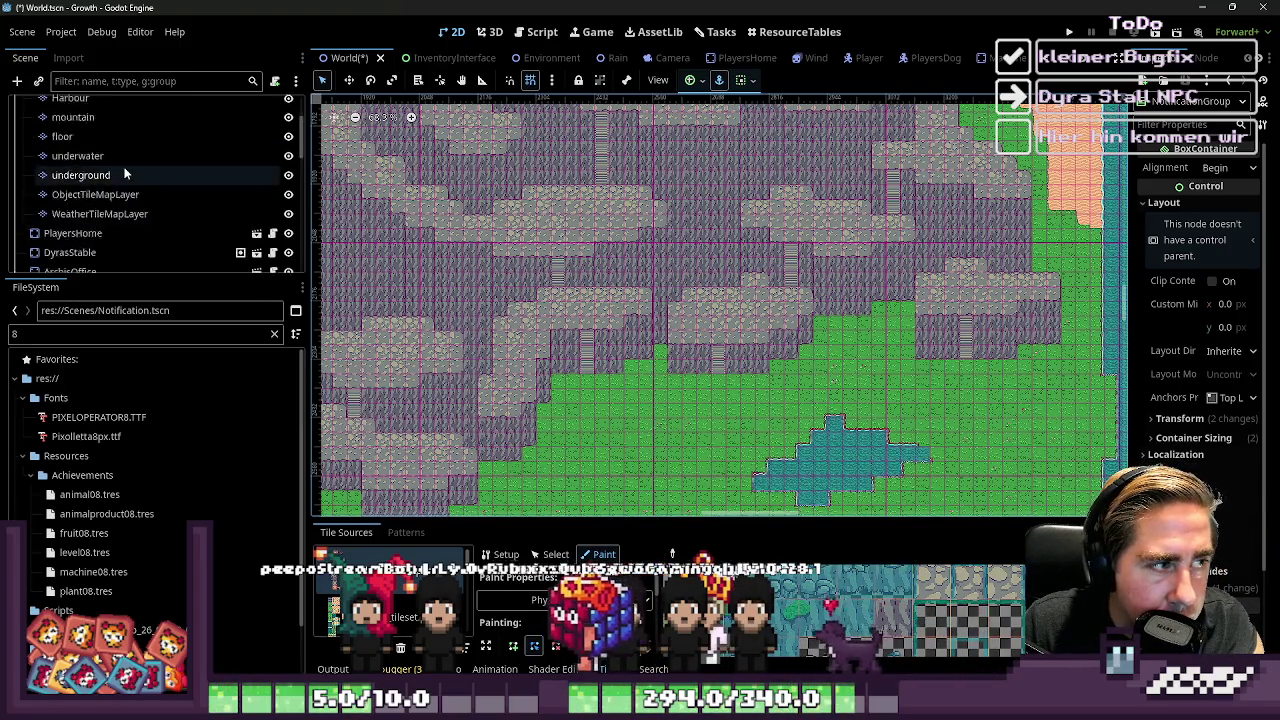
{"action": "scroll", "coordinate": [200, 172], "scroll_direction": "down", "scroll_amount": 1}
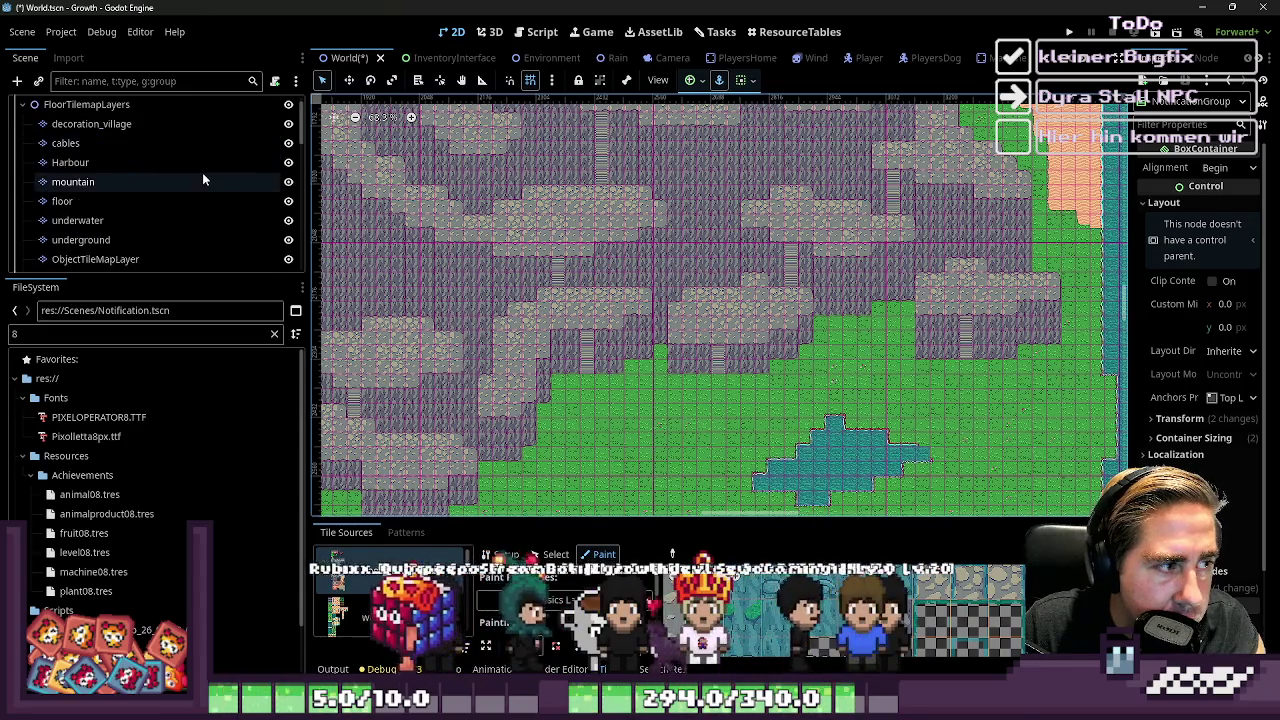
{"action": "left_click", "coordinate": [133, 186]}
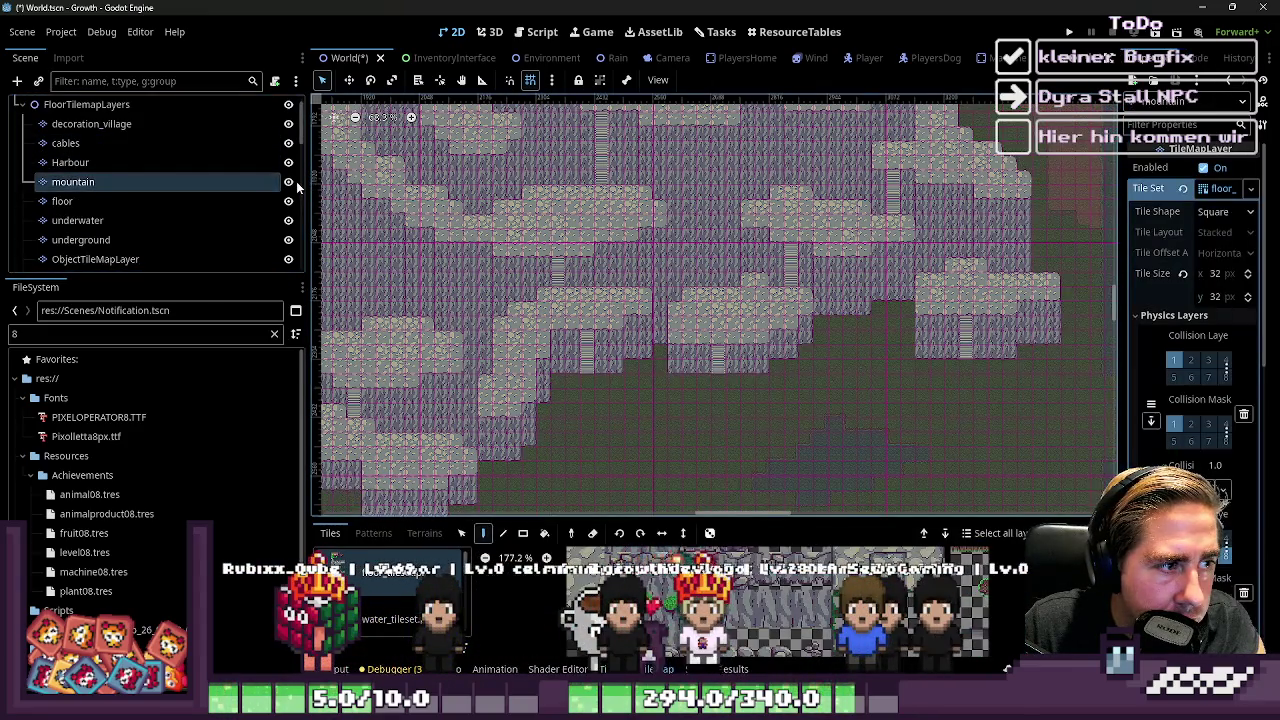
Hide the mountain layer, select the floor TileMapLayer, and enlarge the bottom tile panel
{"action": "left_click", "coordinate": [288, 181]}
{"action": "scroll", "coordinate": [960, 295], "scroll_direction": "up", "scroll_amount": 2}
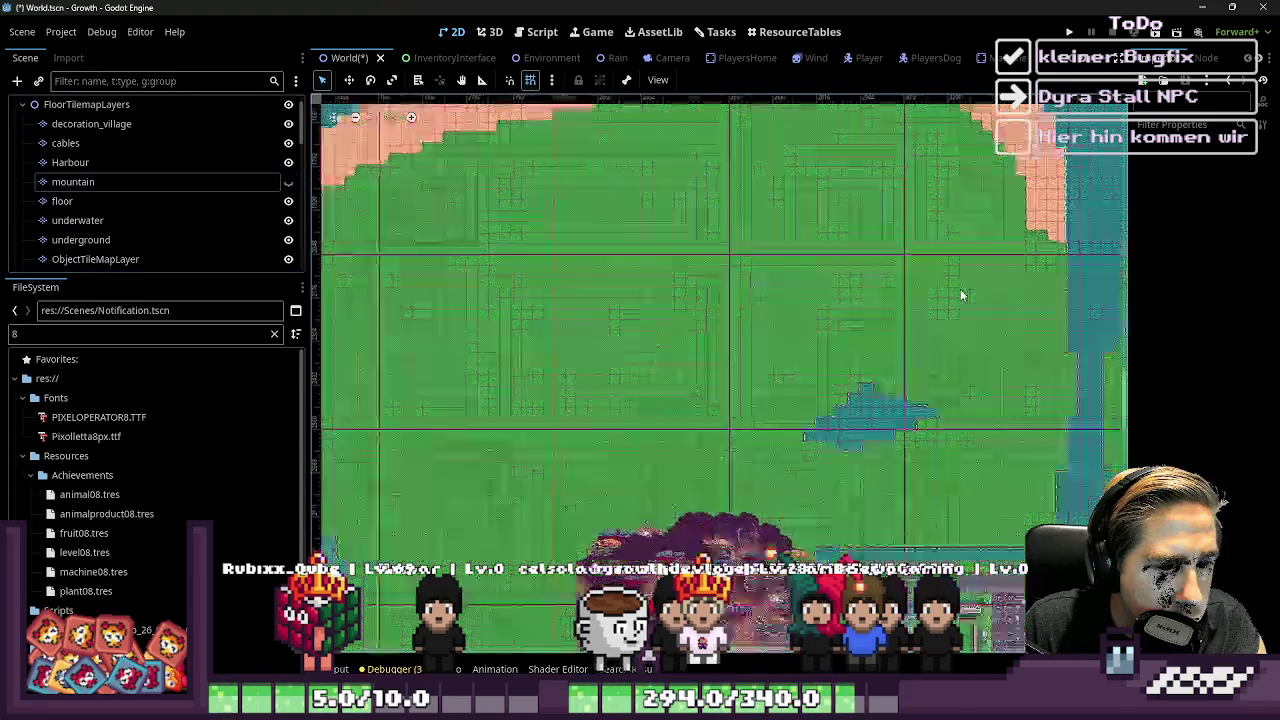
{"action": "scroll", "coordinate": [960, 295], "scroll_direction": "down", "scroll_amount": 5}
{"action": "scroll", "coordinate": [700, 428], "scroll_direction": "up", "scroll_amount": 3}
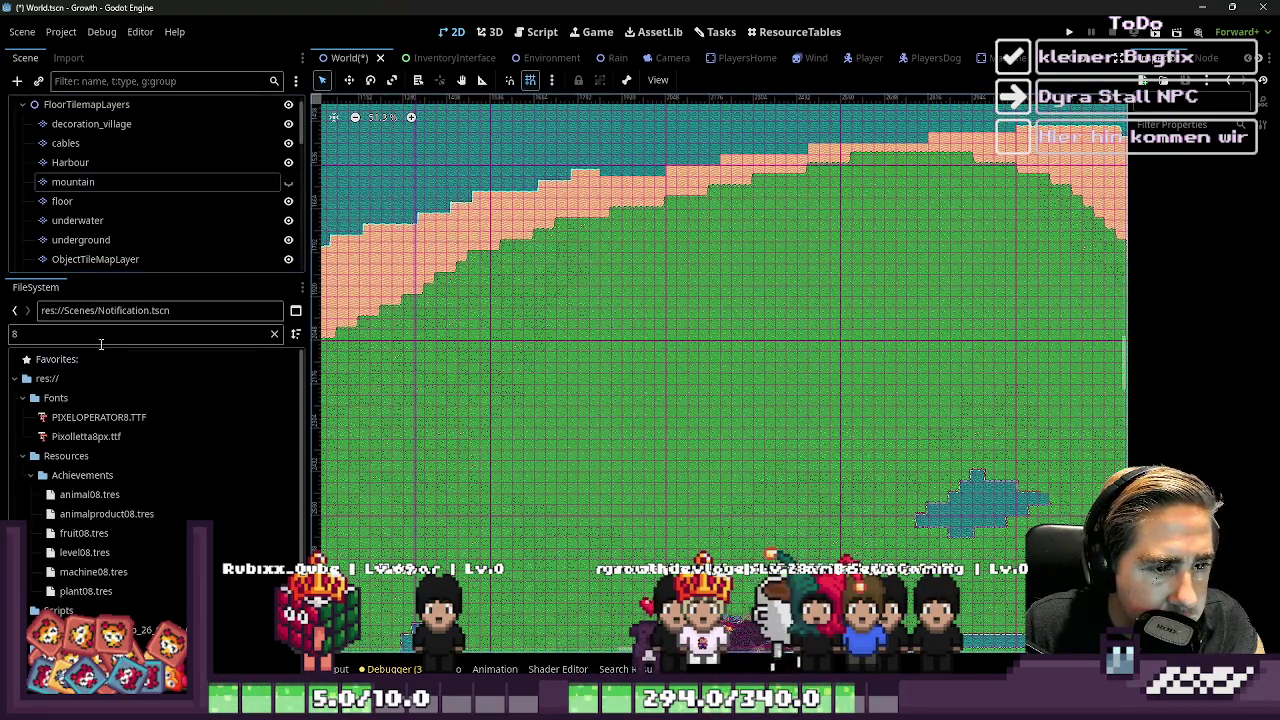
{"action": "left_click", "coordinate": [95, 201]}
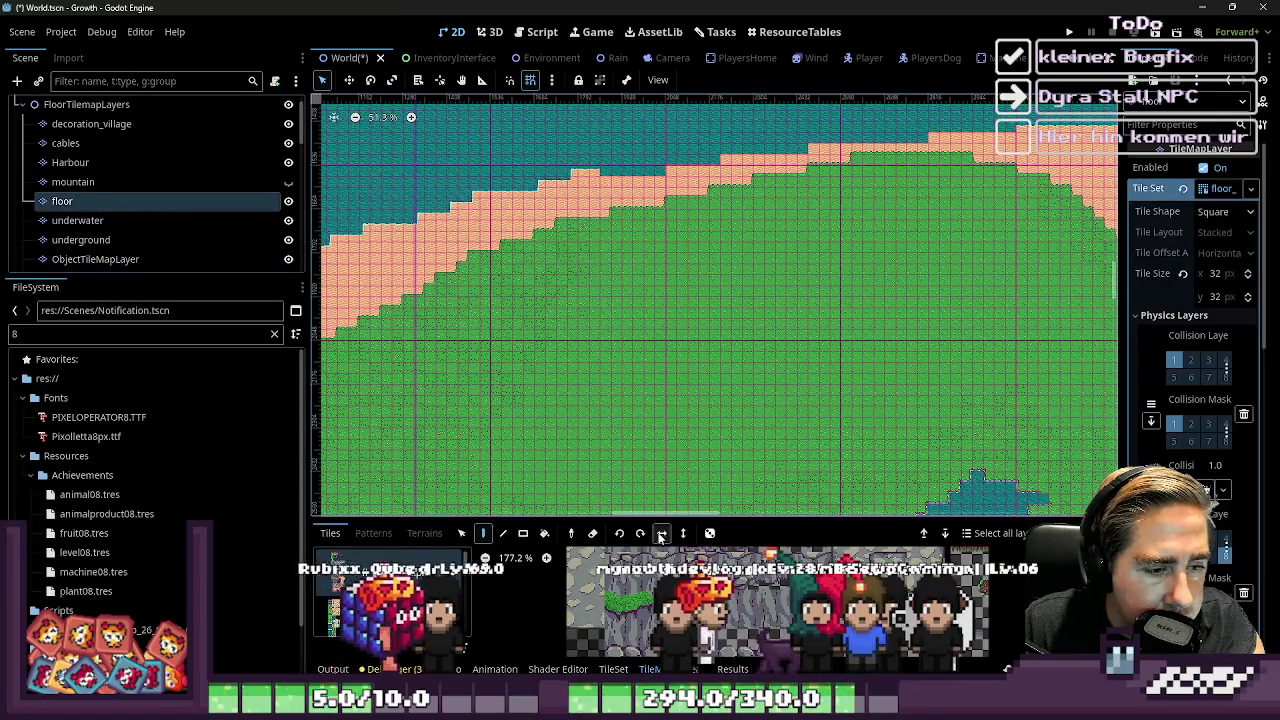
{"action": "left_click_drag", "start_coordinate": [649, 518], "coordinate": [700, 280]}
{"action": "scroll", "coordinate": [850, 420], "scroll_direction": "down", "scroll_amount": 3}
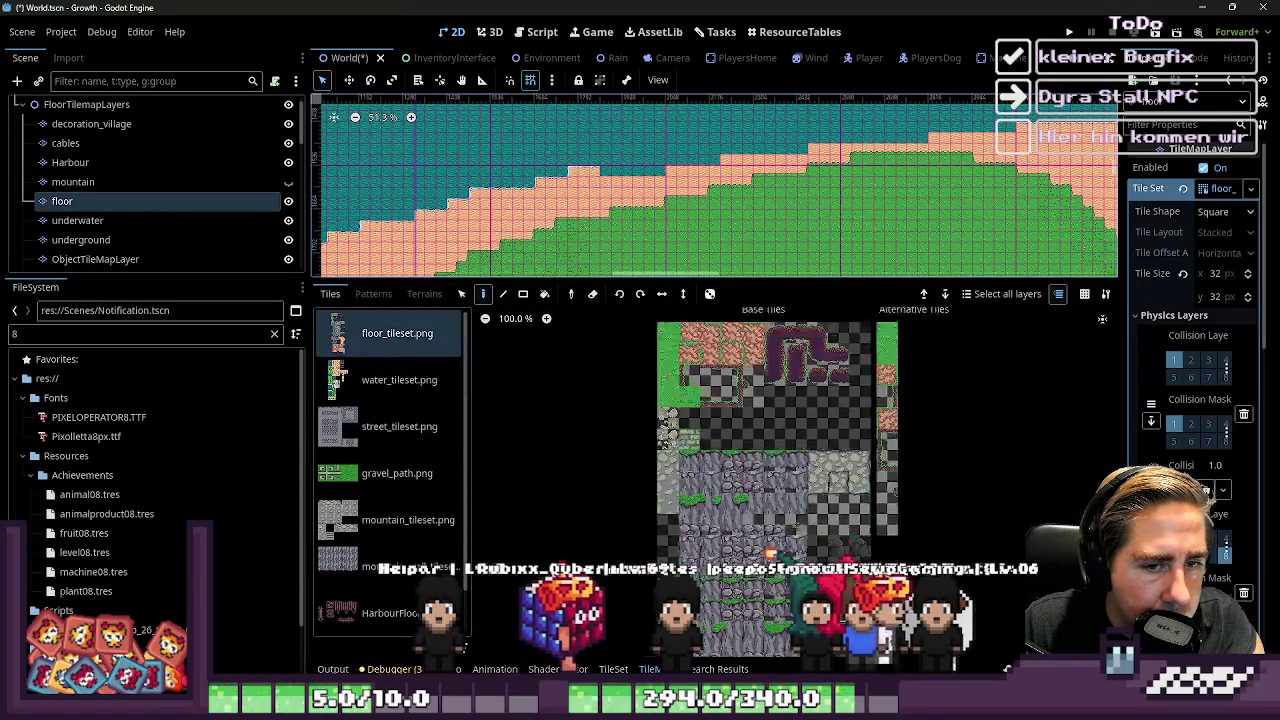
{"action": "scroll", "coordinate": [900, 420], "scroll_direction": "up", "scroll_amount": 5}
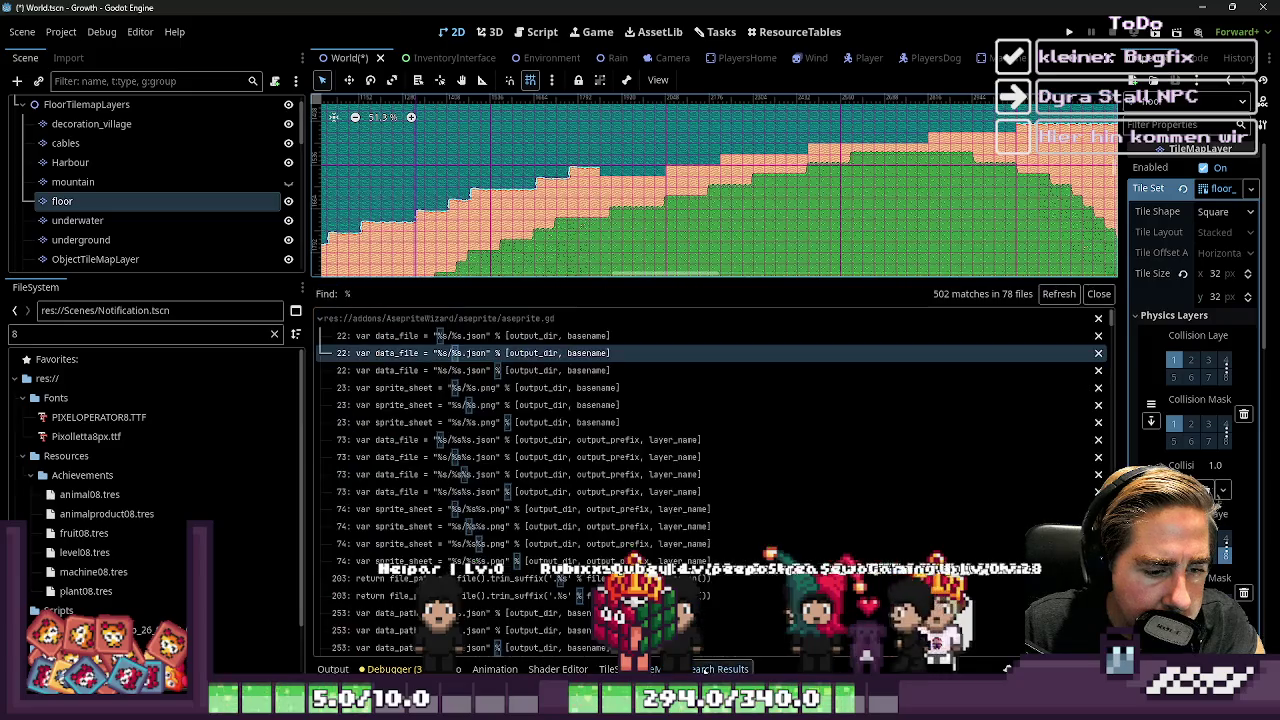
Pick the top alternative grass tile, switch to gravel_path.png, and open the TileSet editor
{"action": "left_click", "coordinate": [887, 393]}
{"action": "scroll", "coordinate": [890, 388], "scroll_direction": "up", "scroll_amount": 2}
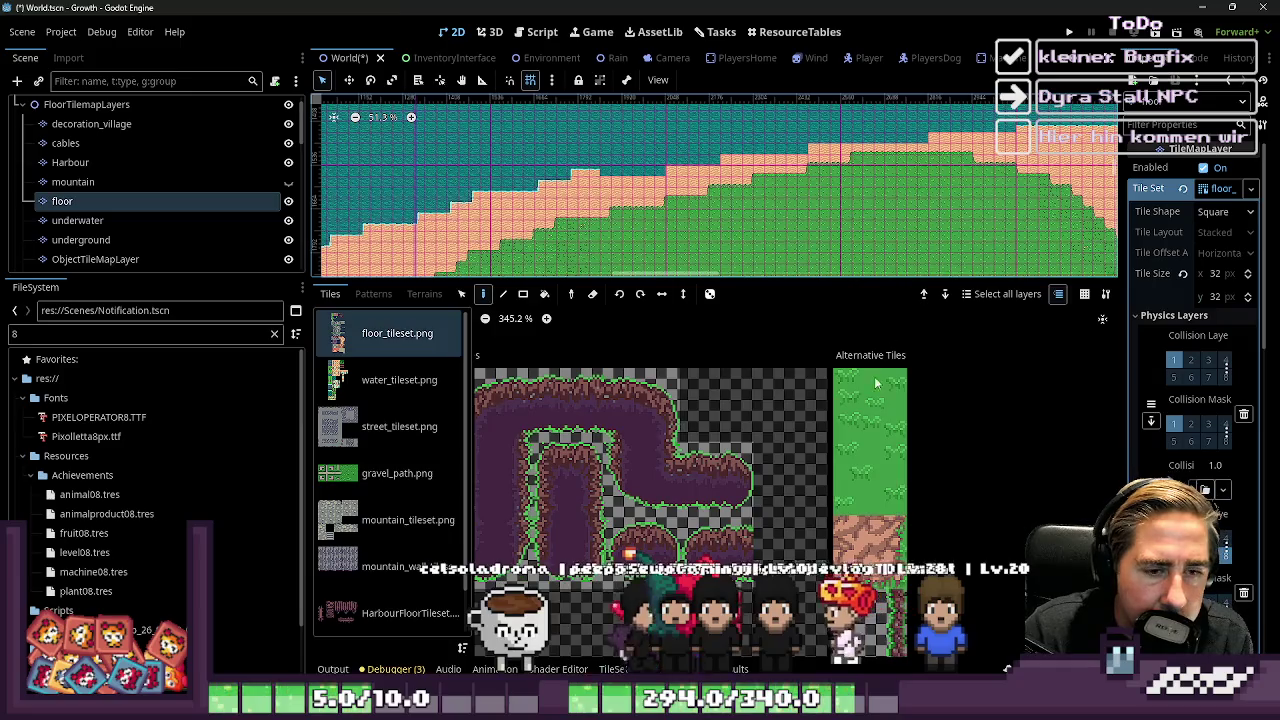
{"action": "left_click", "coordinate": [411, 484]}
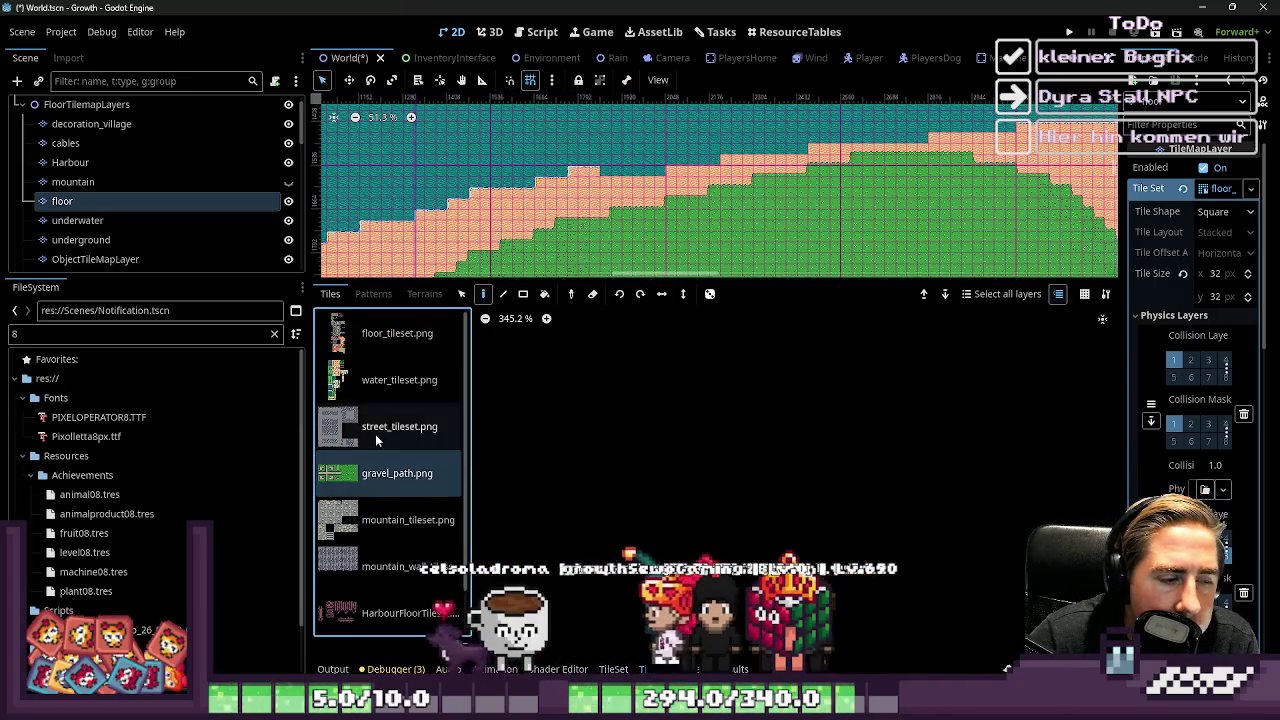
{"action": "scroll", "coordinate": [376, 447], "scroll_direction": "down", "scroll_amount": 1}
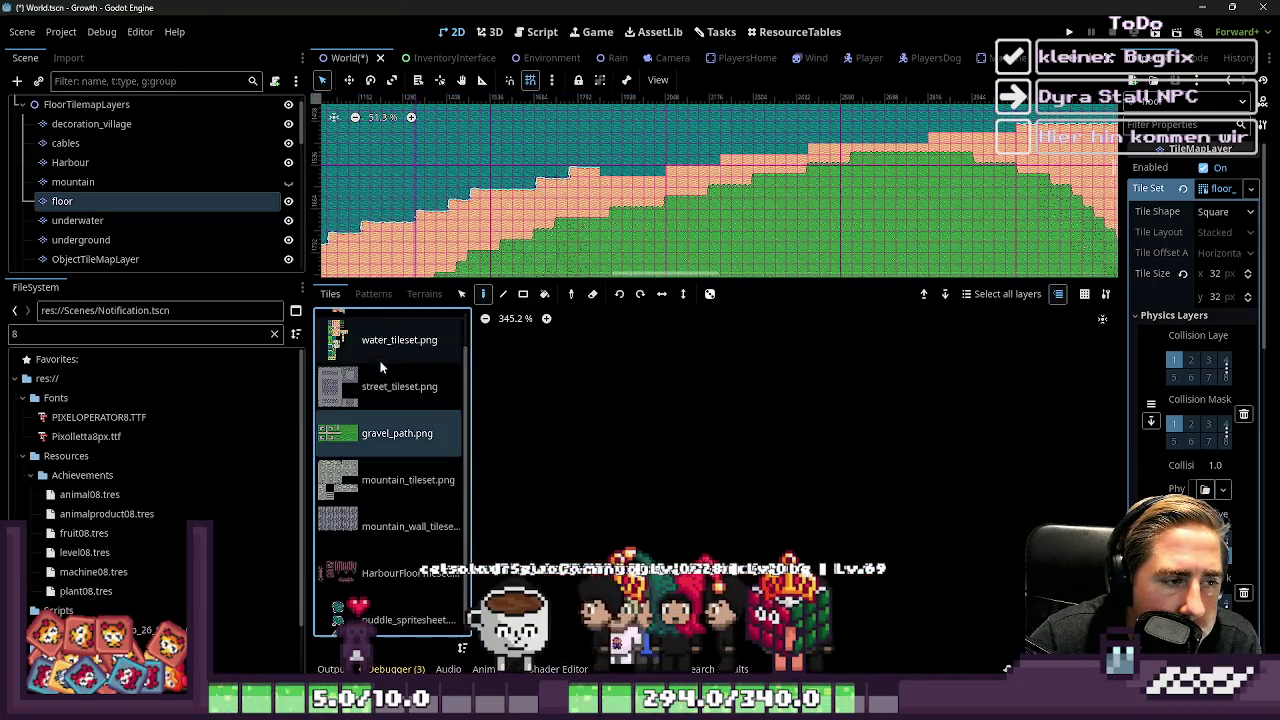
{"action": "scroll", "coordinate": [346, 434], "scroll_direction": "up", "scroll_amount": 1}
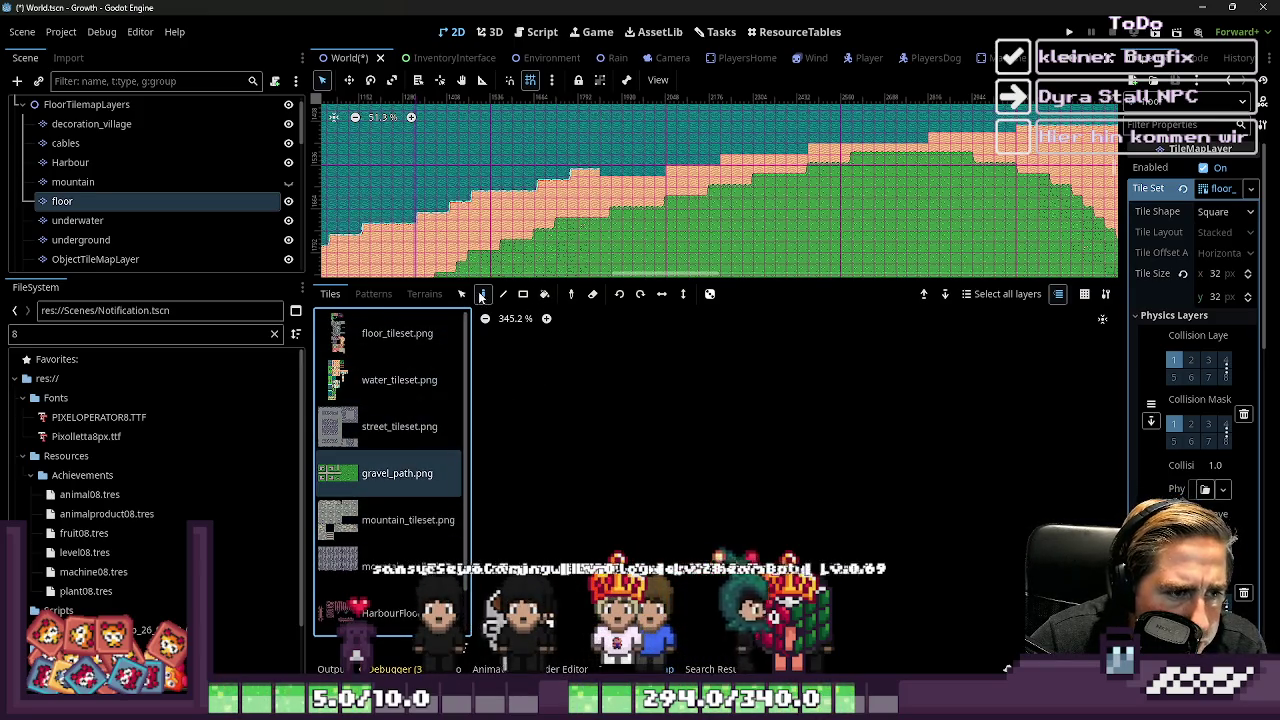
{"action": "left_click", "coordinate": [613, 669]}
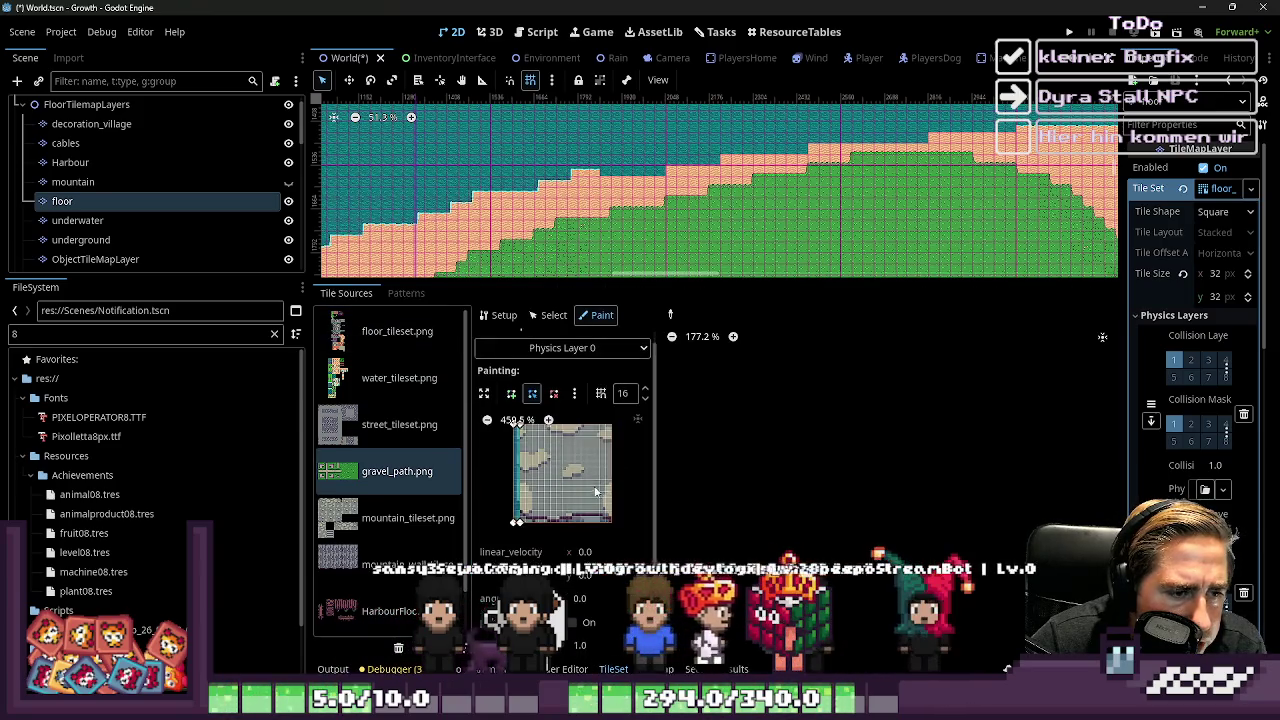
Go back to floor_tileset.png in select mode and select its alternative grass tile
{"action": "left_click", "coordinate": [413, 370]}
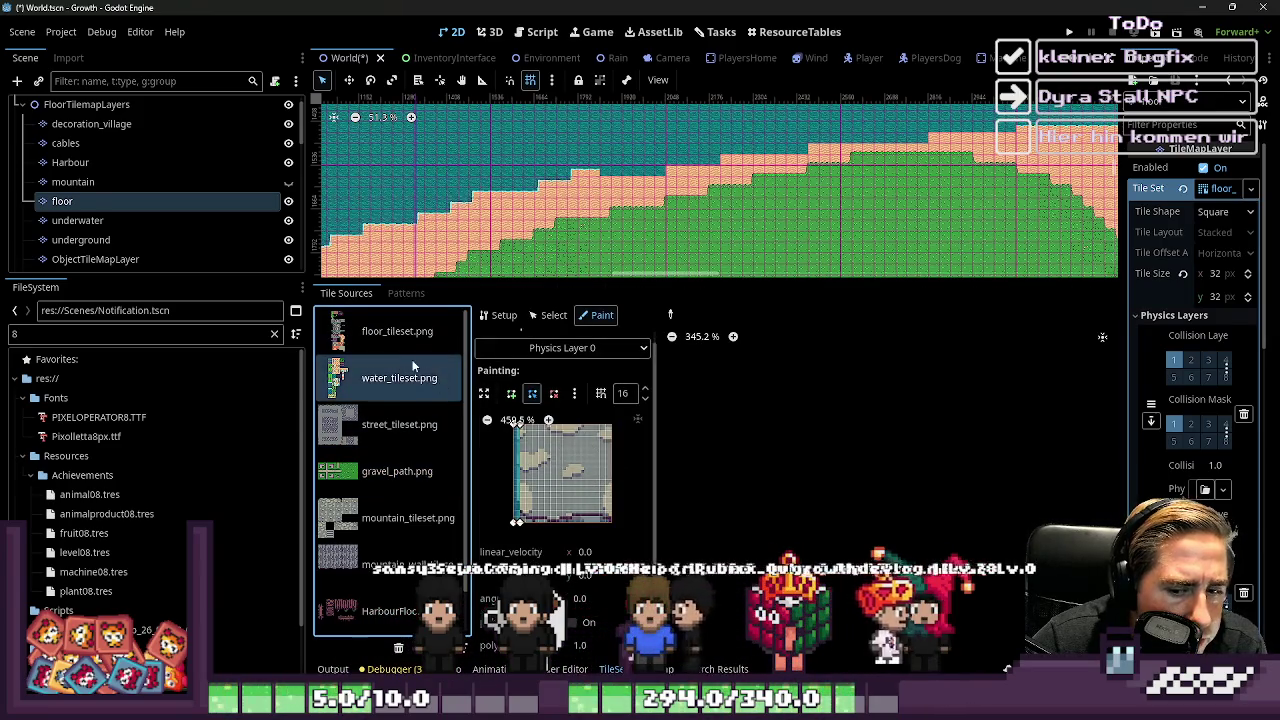
{"action": "left_click", "coordinate": [397, 331]}
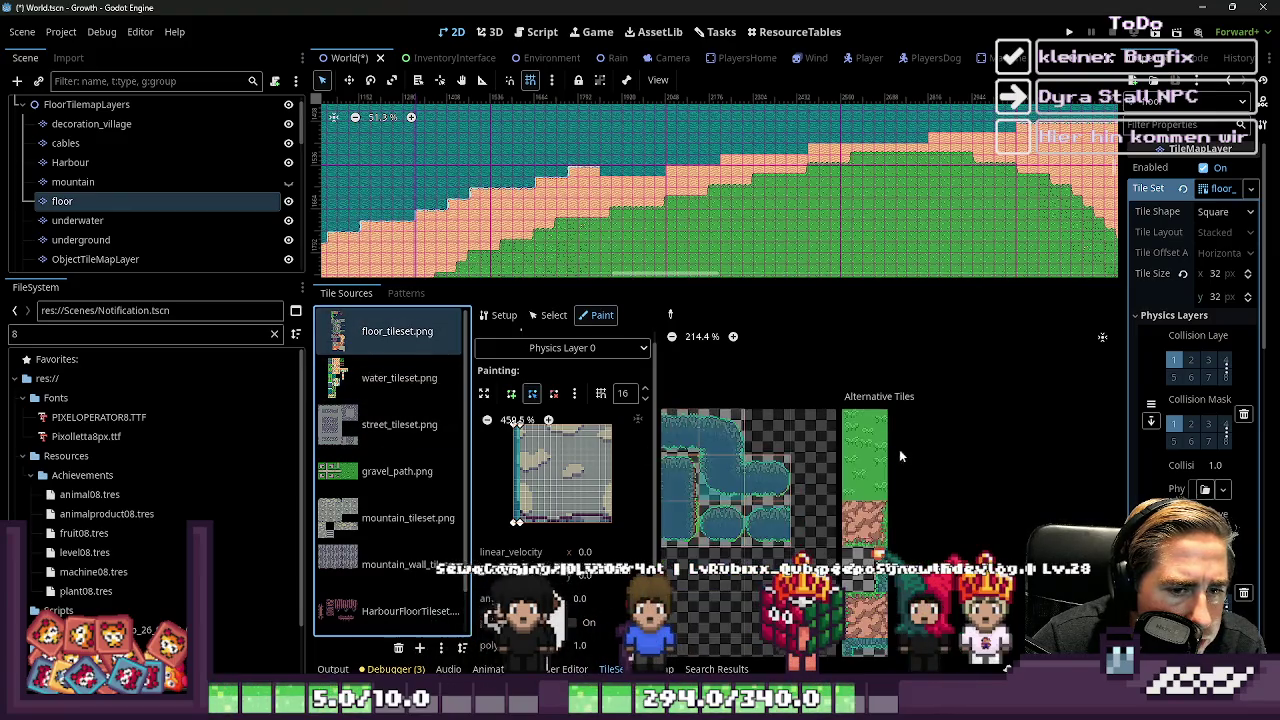
{"action": "scroll", "coordinate": [905, 454], "scroll_direction": "up", "scroll_amount": 3}
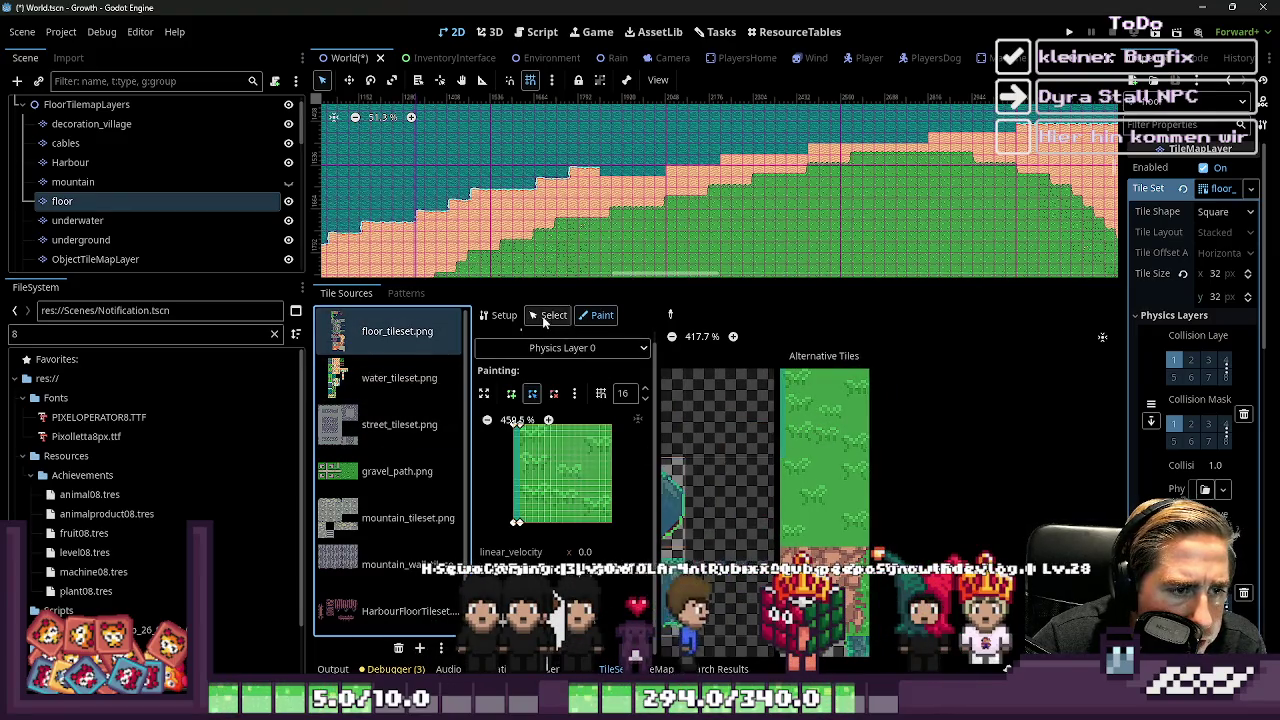
{"action": "left_click", "coordinate": [548, 315]}
{"action": "left_click", "coordinate": [772, 435]}
{"action": "left_click", "coordinate": [512, 393]}
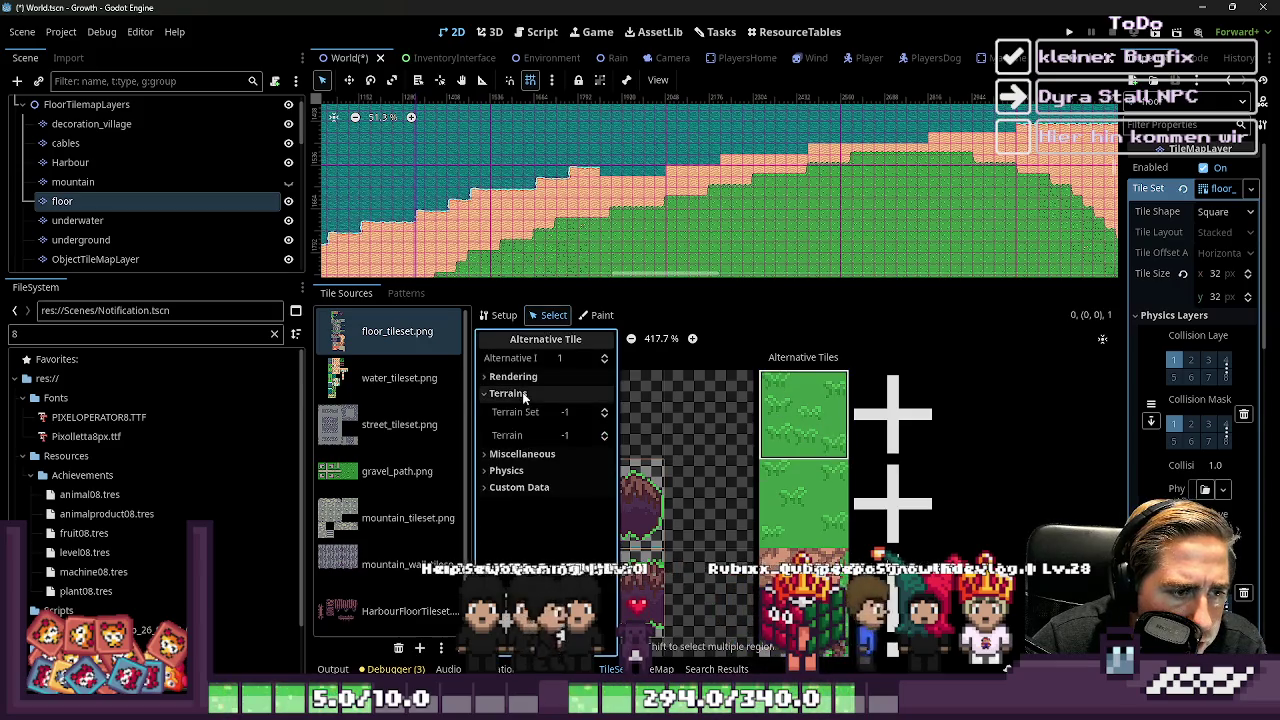
{"action": "left_click", "coordinate": [520, 393]}
Expand and collapse the alternative tile's terrain and physics sections, then show its rendering properties
{"action": "left_click", "coordinate": [526, 377]}
{"action": "left_click", "coordinate": [526, 377]}
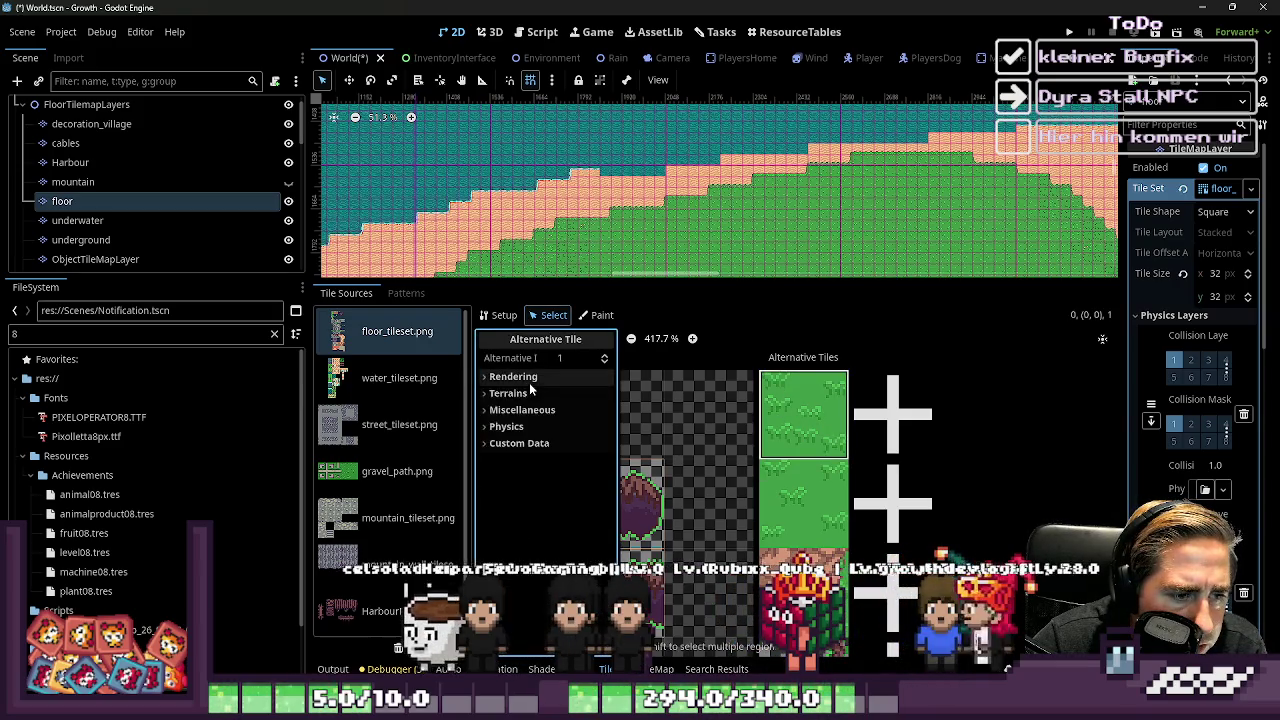
{"action": "left_click", "coordinate": [518, 393]}
{"action": "left_click", "coordinate": [518, 393]}
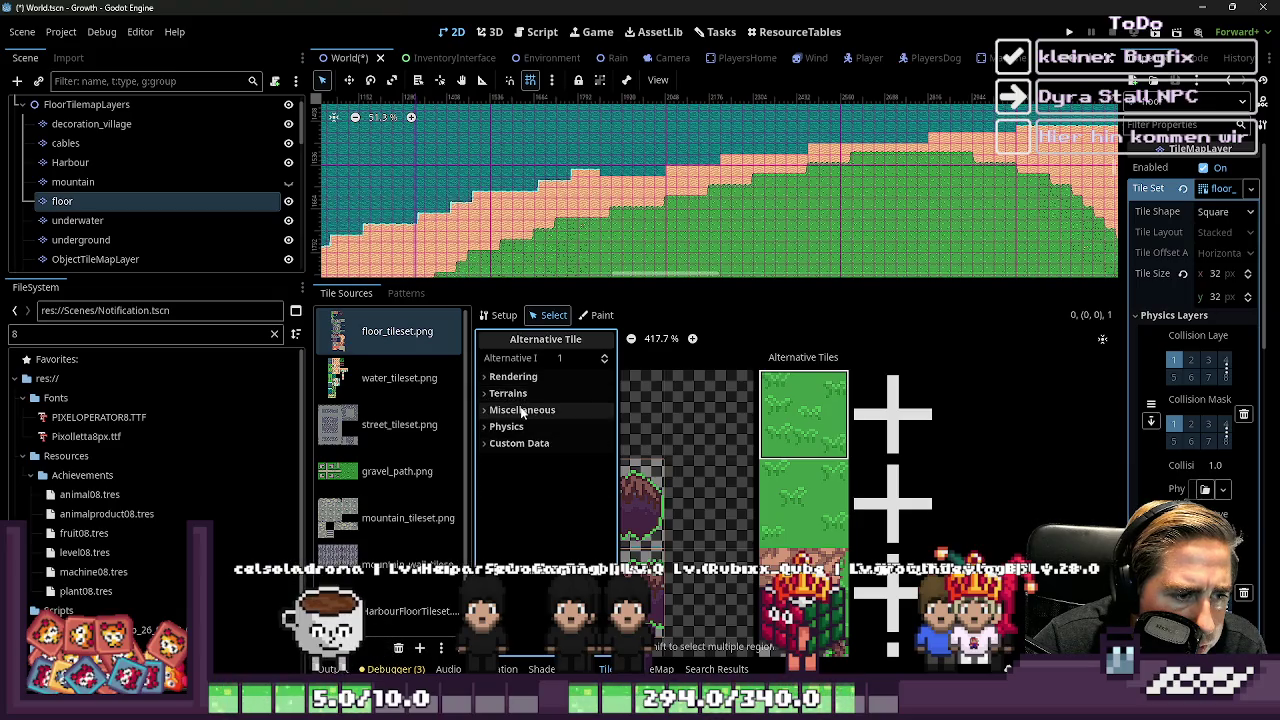
{"action": "left_click", "coordinate": [526, 394]}
{"action": "left_click", "coordinate": [527, 395]}
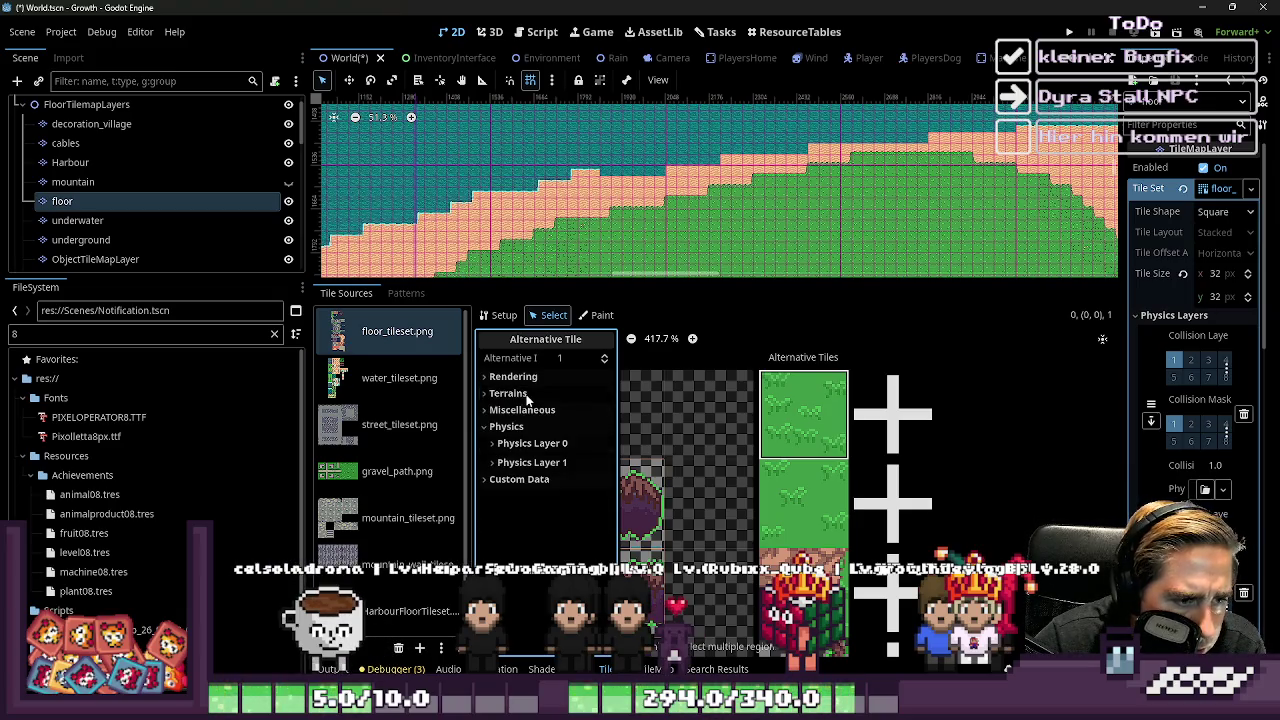
{"action": "left_click", "coordinate": [512, 377]}
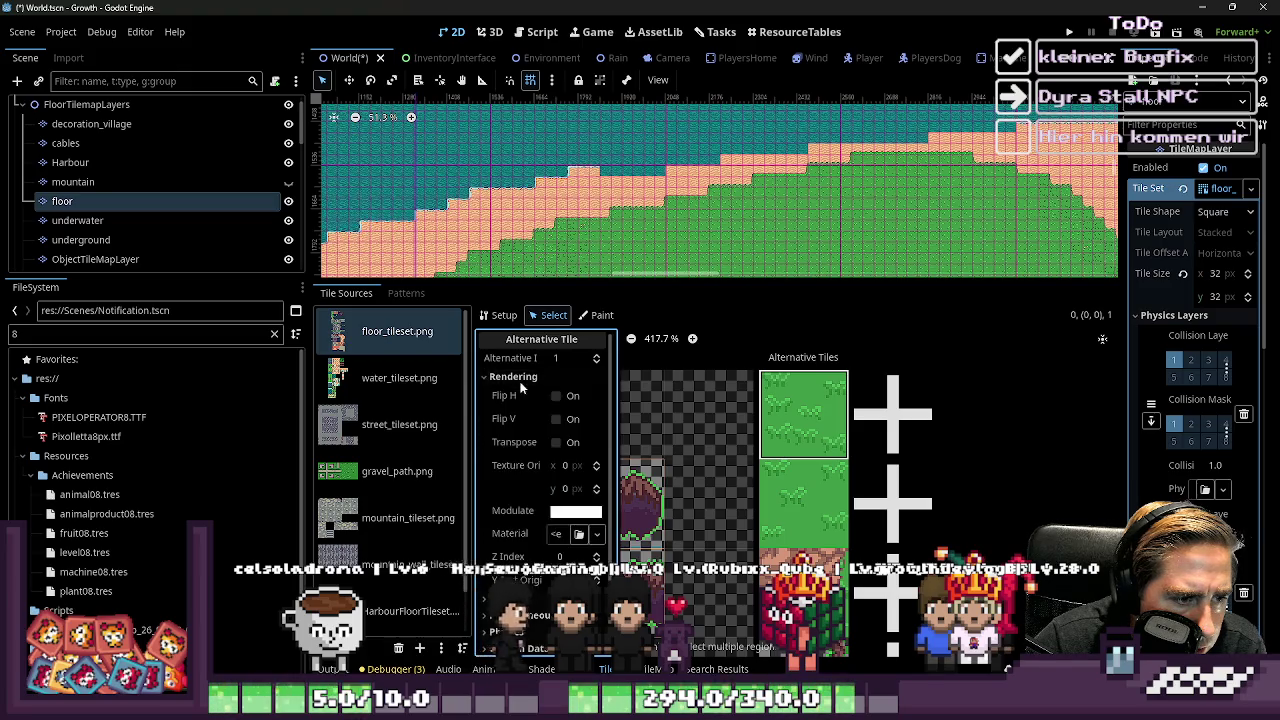
Set the alternative tile's Modulate hex colour to ff2eff
{"action": "left_click", "coordinate": [565, 511]}
{"action": "double_click", "coordinate": [590, 436]}
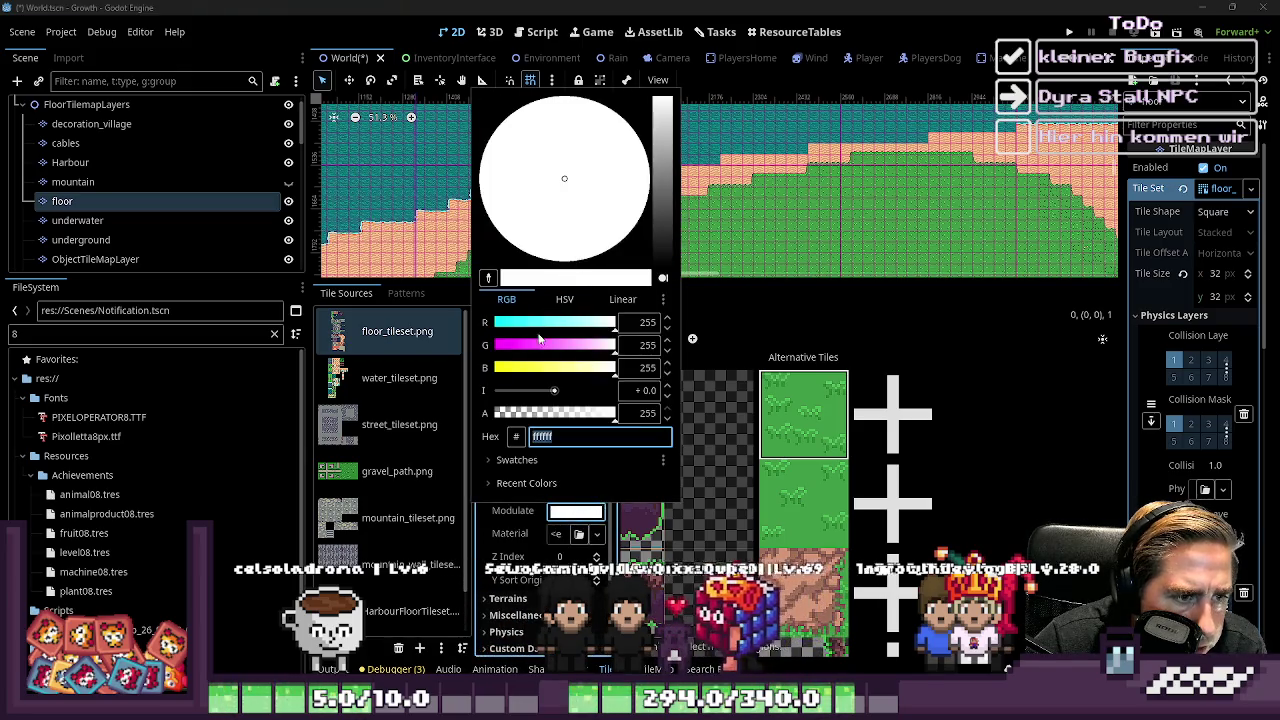
{"action": "type", "text": "ff2eff"}
{"action": "scroll", "coordinate": [785, 170], "scroll_direction": "down", "scroll_amount": 3}
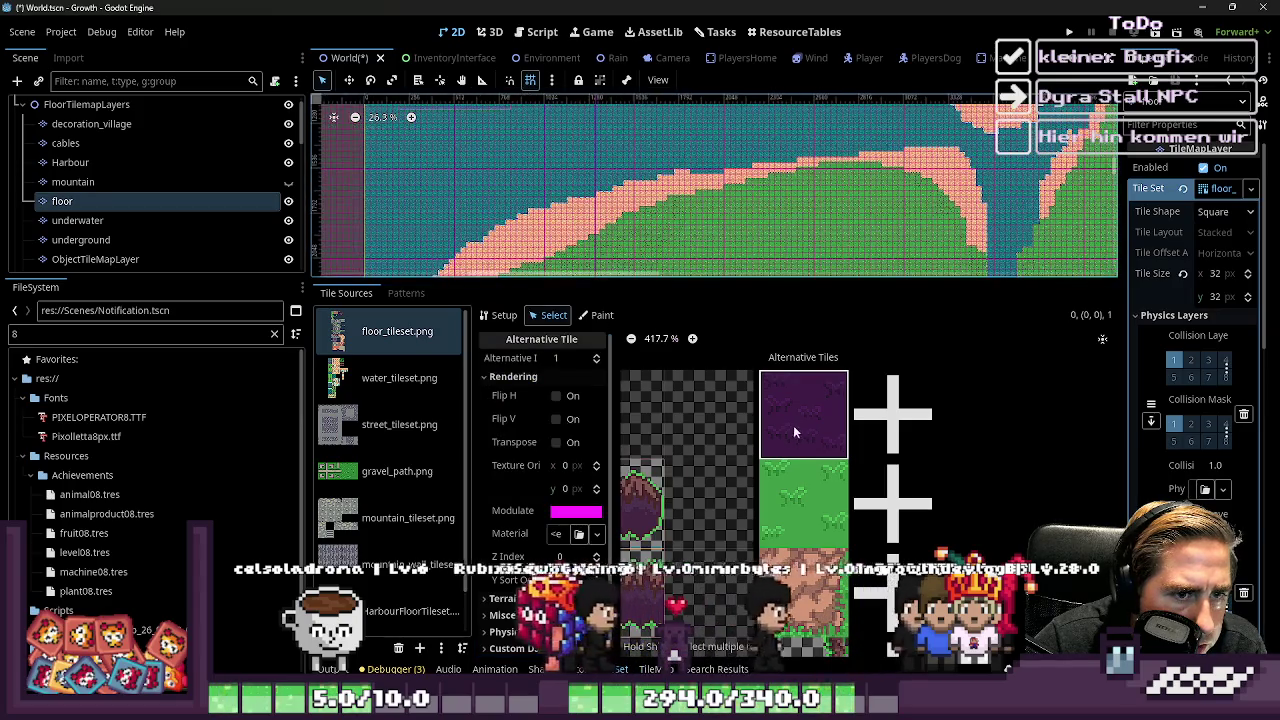
Tint the second alternative grass tile magenta by lowering green, then raise green back
{"action": "left_click", "coordinate": [800, 500]}
{"action": "left_click", "coordinate": [587, 514]}
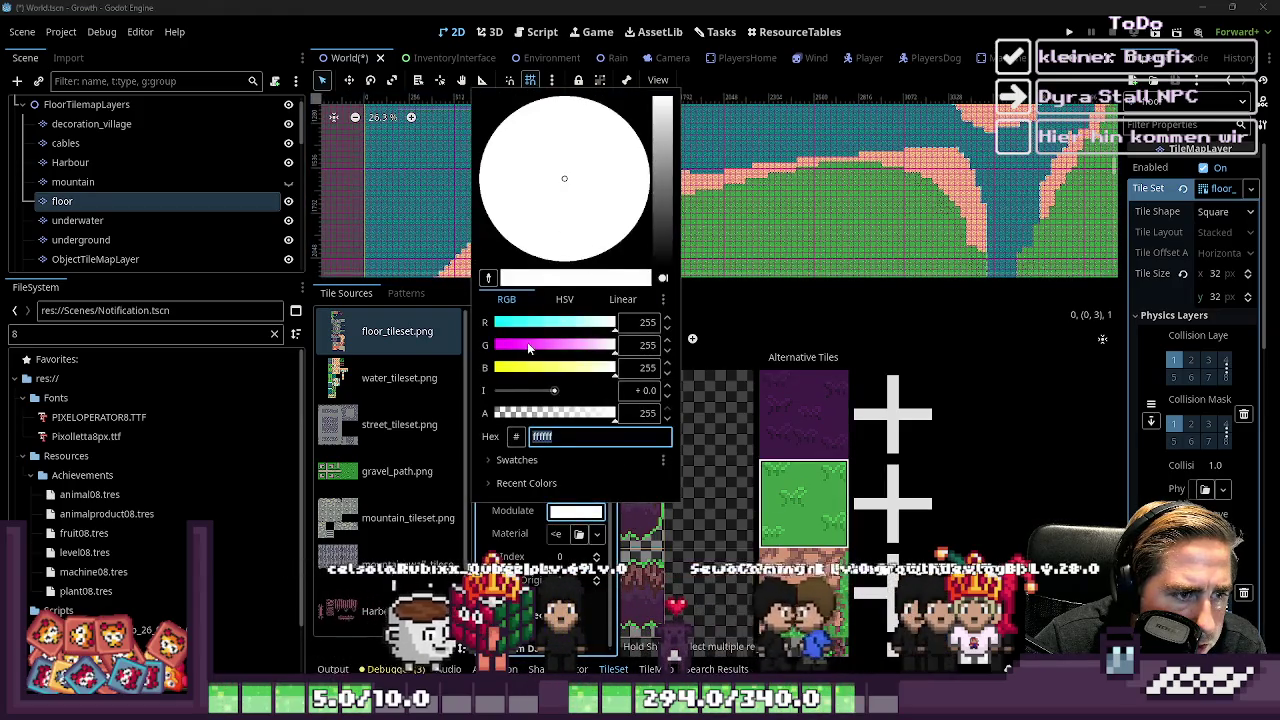
{"action": "left_click", "coordinate": [510, 344]}
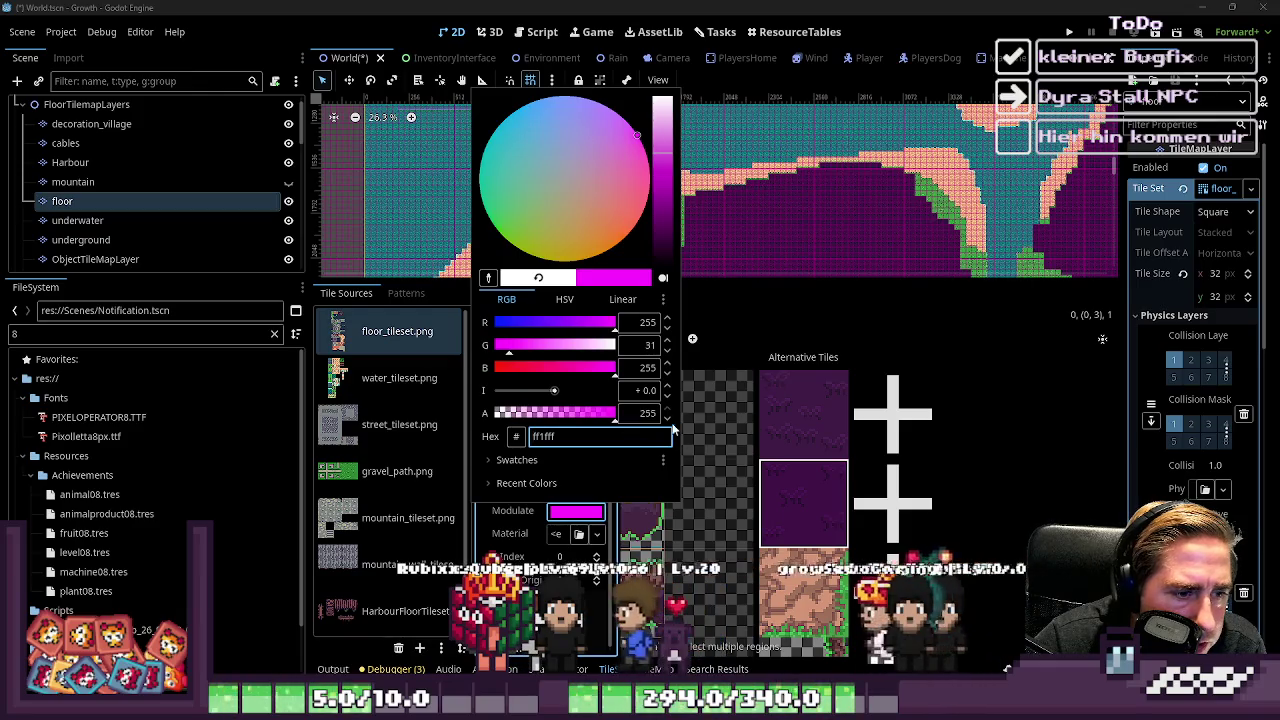
{"action": "left_click", "coordinate": [780, 499]}
{"action": "left_click", "coordinate": [570, 511]}
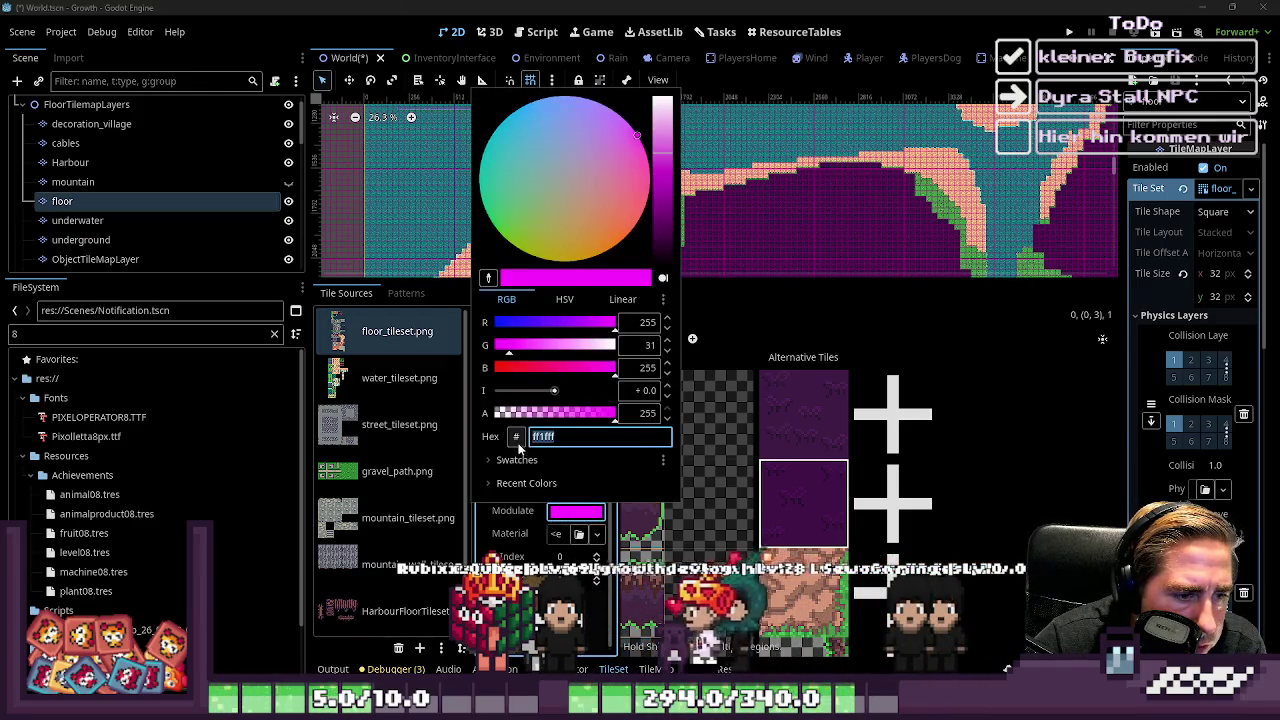
{"action": "left_click_drag", "start_coordinate": [604, 344], "coordinate": [614, 344]}
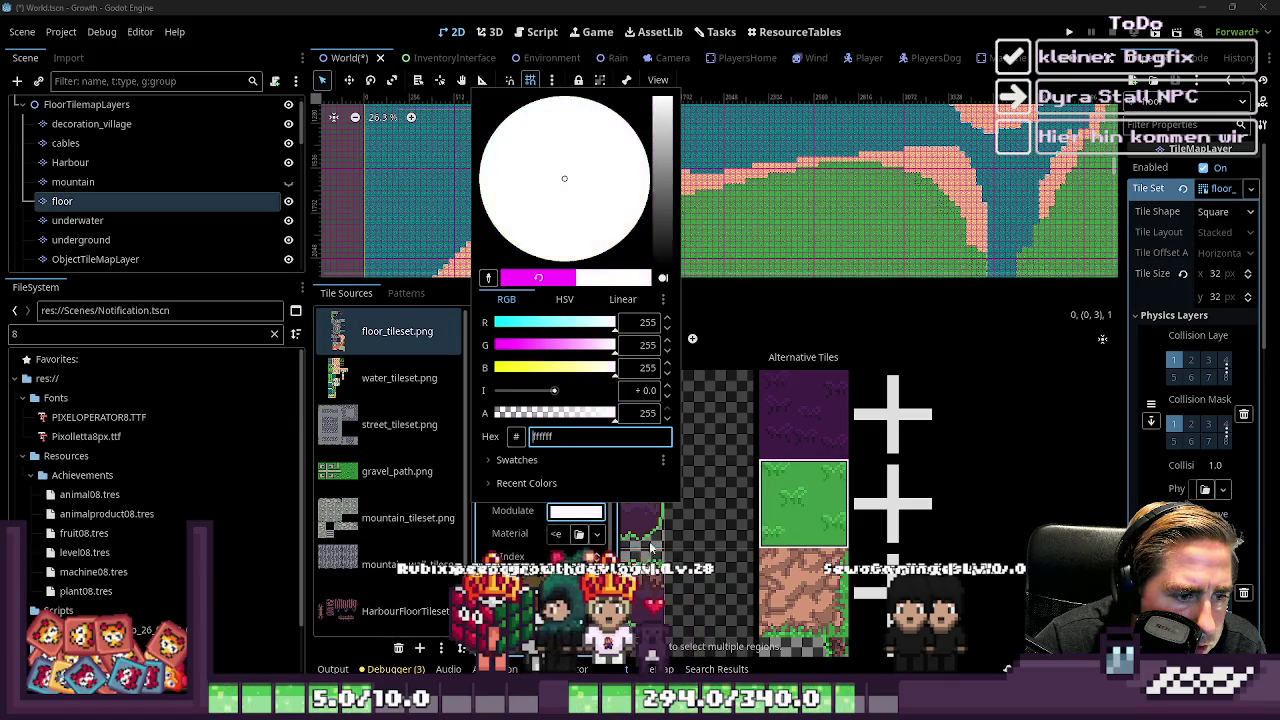
{"action": "left_click", "coordinate": [815, 420]}
Darken the tile's Modulate tint, restore full green, and set intensity to 0
{"action": "left_click", "coordinate": [573, 512]}
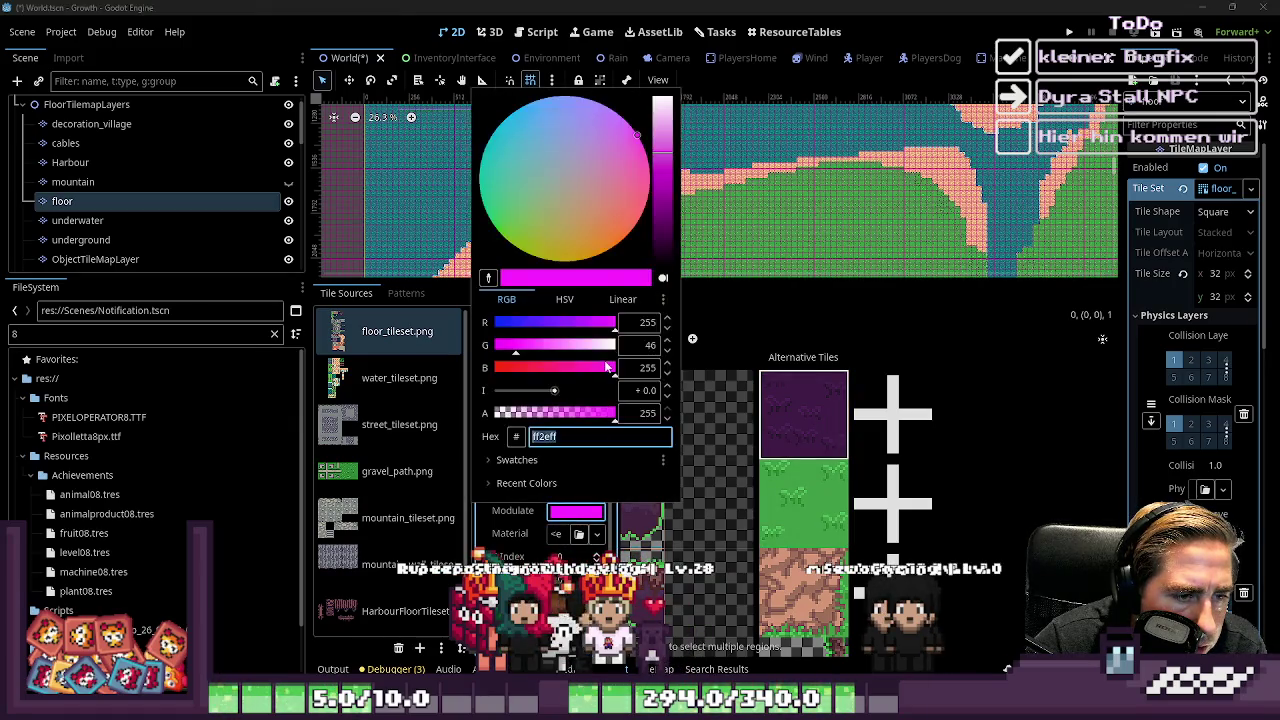
{"action": "mouse_move", "coordinate": [567, 391]}
{"action": "left_mouse_down"}
{"action": "mouse_move", "coordinate": [590, 391]}
{"action": "mouse_move", "coordinate": [543, 391]}
{"action": "left_mouse_up"}
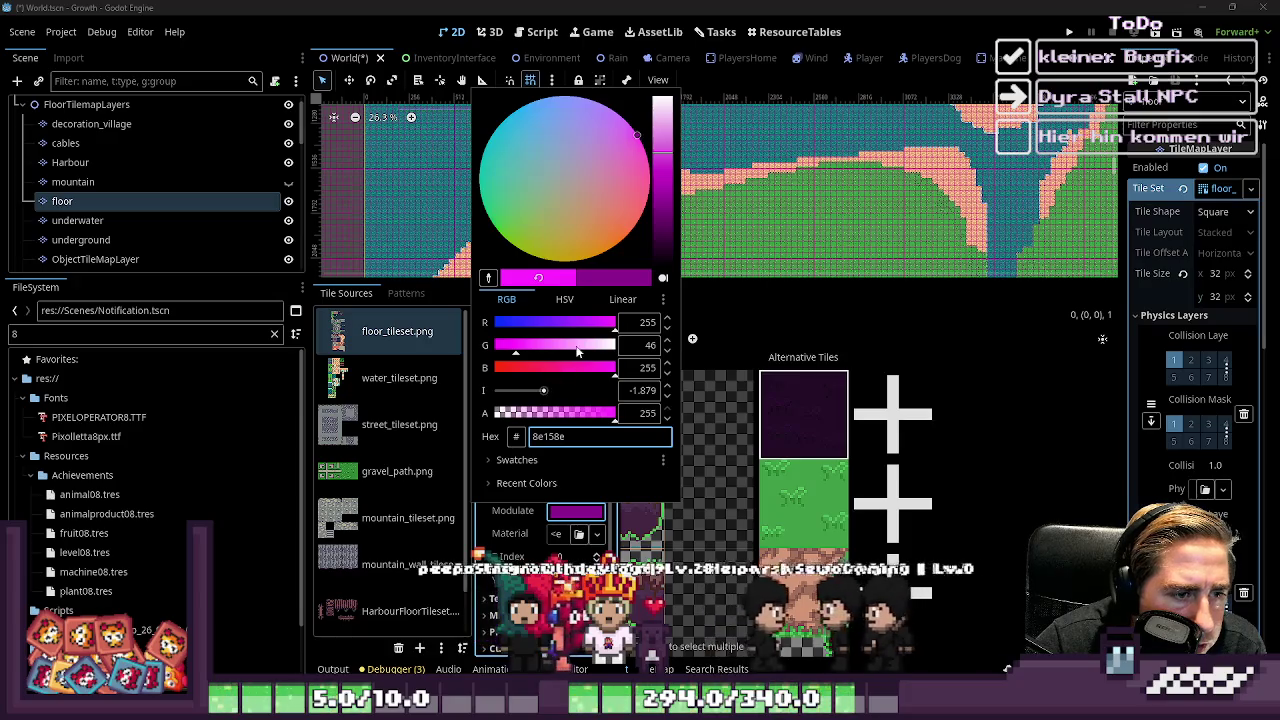
{"action": "left_click_drag", "start_coordinate": [516, 344], "coordinate": [655, 360]}
{"action": "left_click_drag", "start_coordinate": [540, 390], "coordinate": [531, 390]}
{"action": "double_click", "coordinate": [646, 392]}
{"action": "type", "text": "0"}
{"action": "key", "text": "Return"}
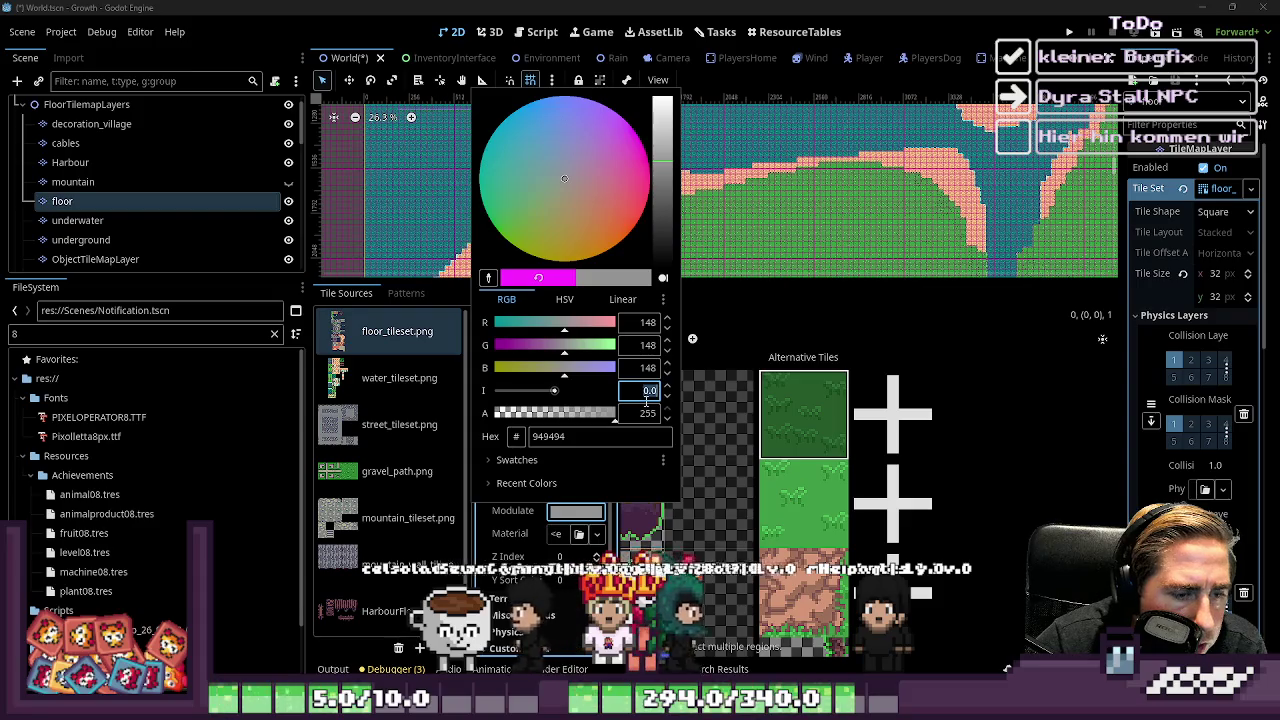
{"action": "key", "text": "Escape"}
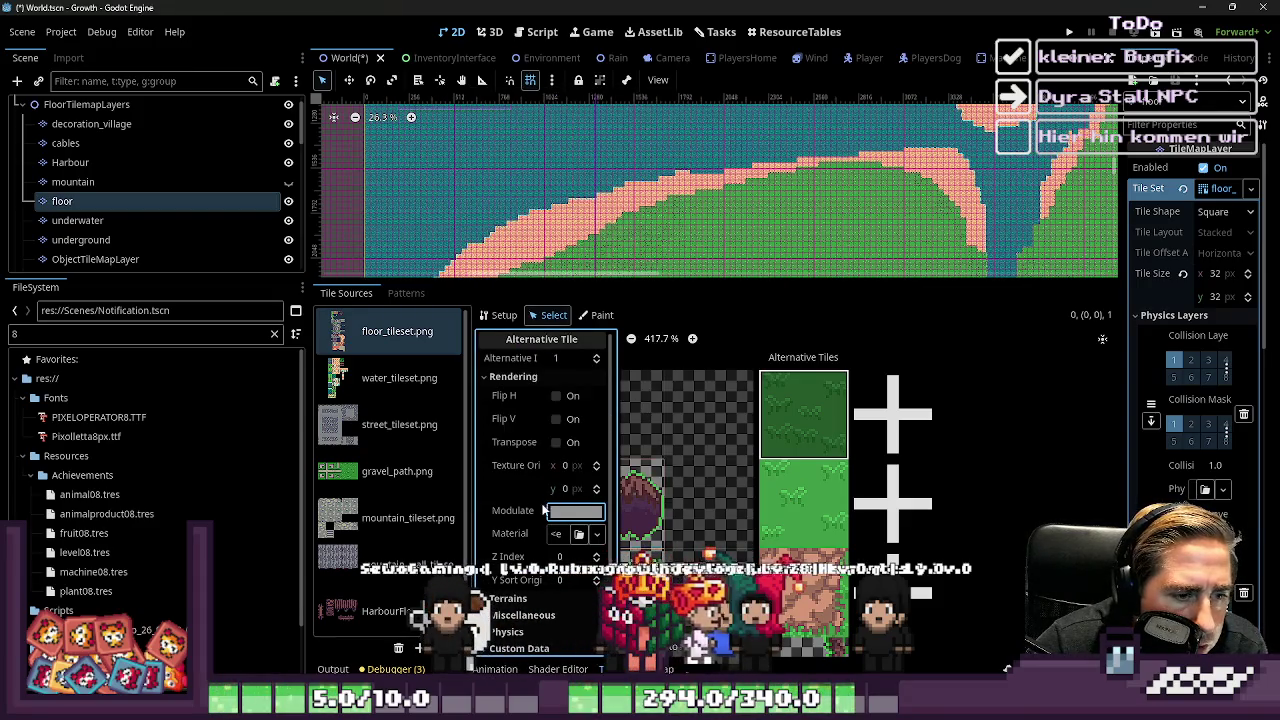
Try maximum and minimum Modulate intensity, reset intensity to 0, and restore grey 949494
{"action": "left_click", "coordinate": [559, 511]}
{"action": "left_click_drag", "start_coordinate": [552, 391], "coordinate": [623, 392]}
{"action": "left_click_drag", "start_coordinate": [484, 396], "coordinate": [421, 396]}
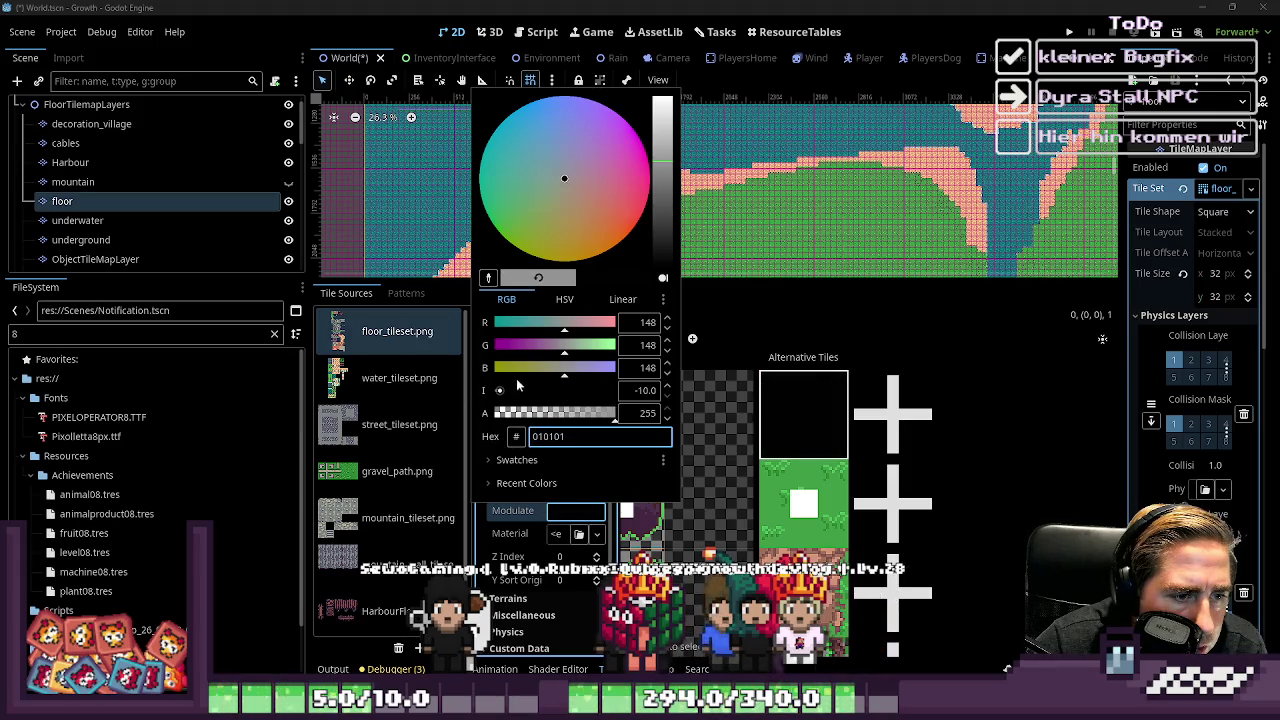
{"action": "left_click_drag", "start_coordinate": [517, 388], "coordinate": [560, 402]}
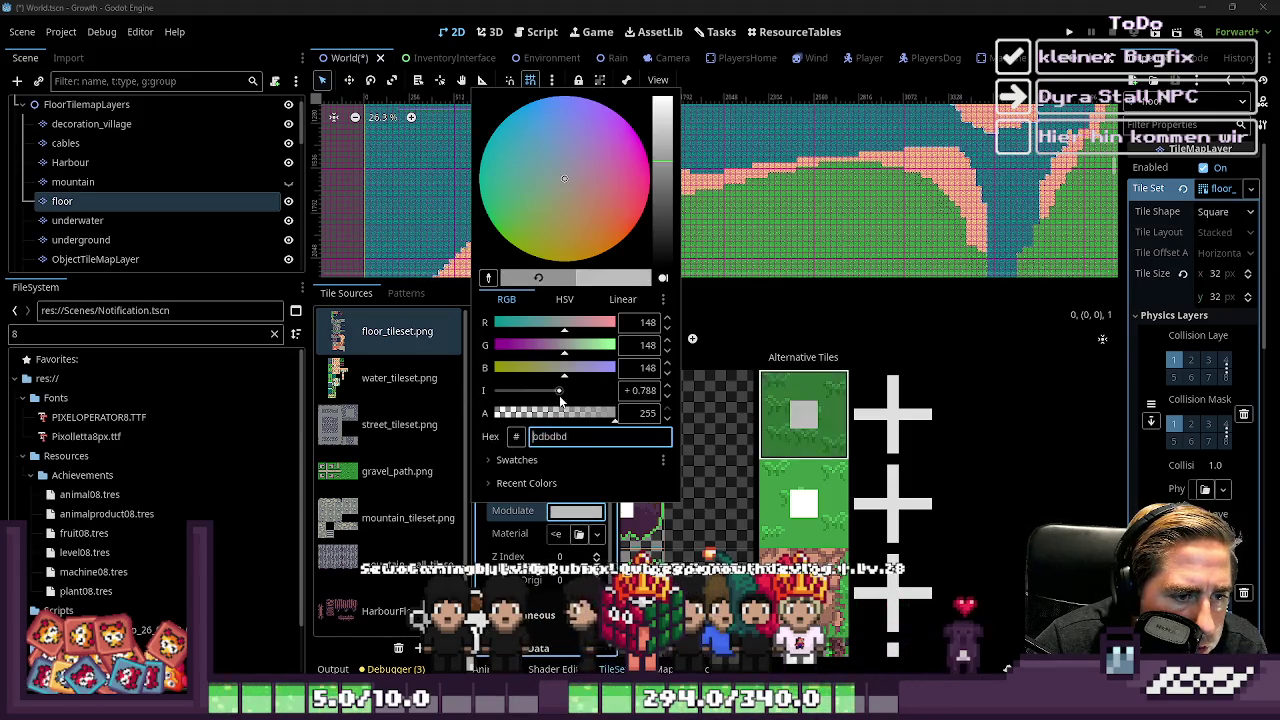
{"action": "left_click", "coordinate": [643, 391]}
{"action": "type", "text": "0"}
{"action": "key", "text": "Return"}
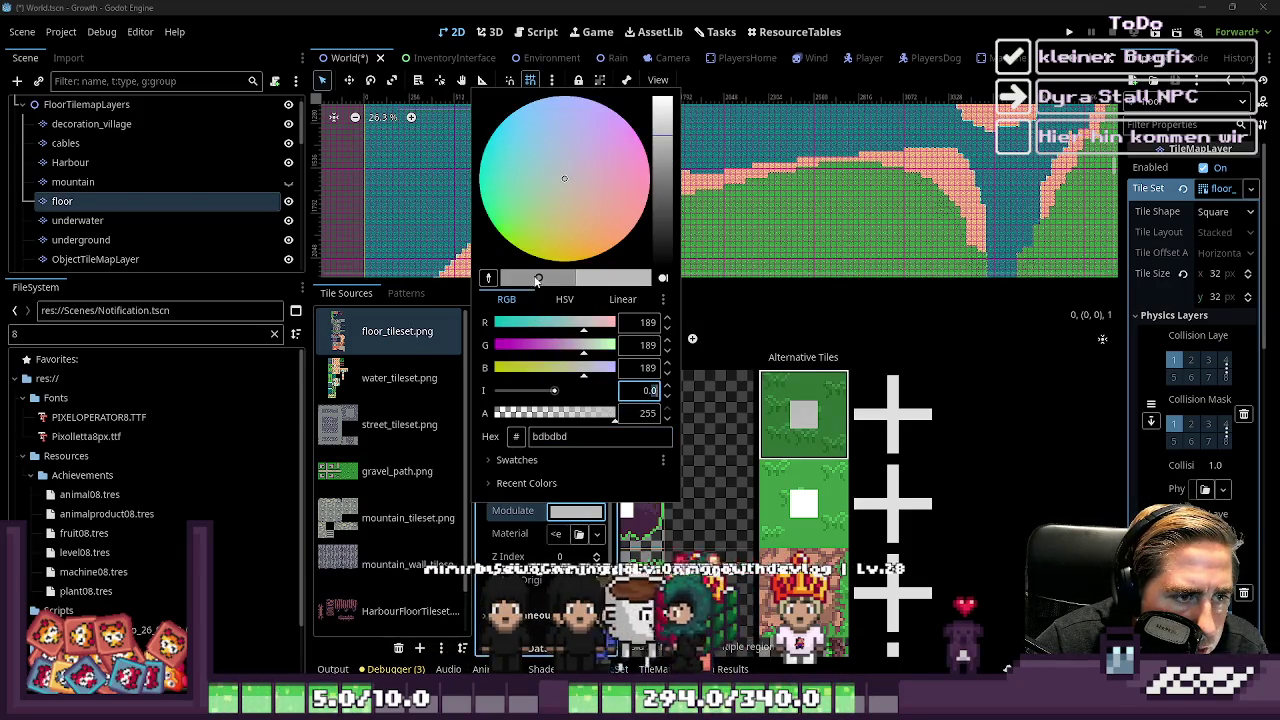
{"action": "left_click", "coordinate": [536, 280]}
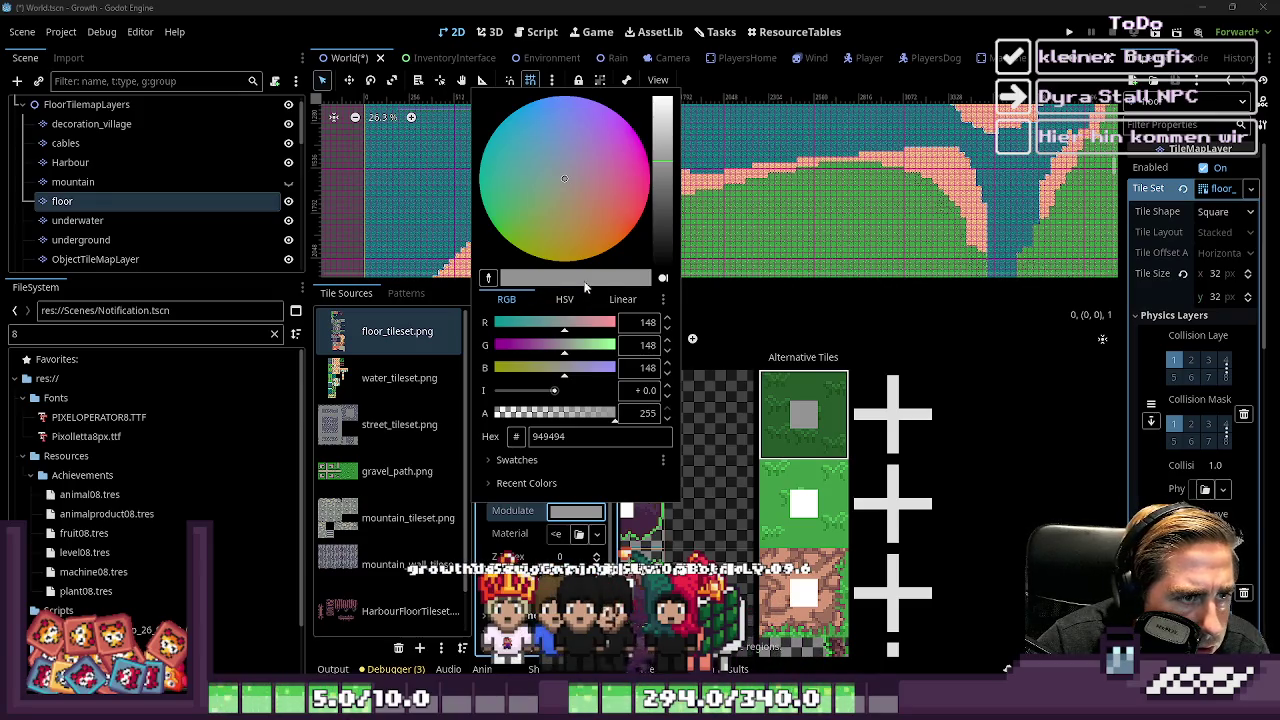
Raise the Modulate value slider to the top so the tint becomes white ffffff
{"action": "left_click_drag", "start_coordinate": [670, 173], "coordinate": [670, 97]}
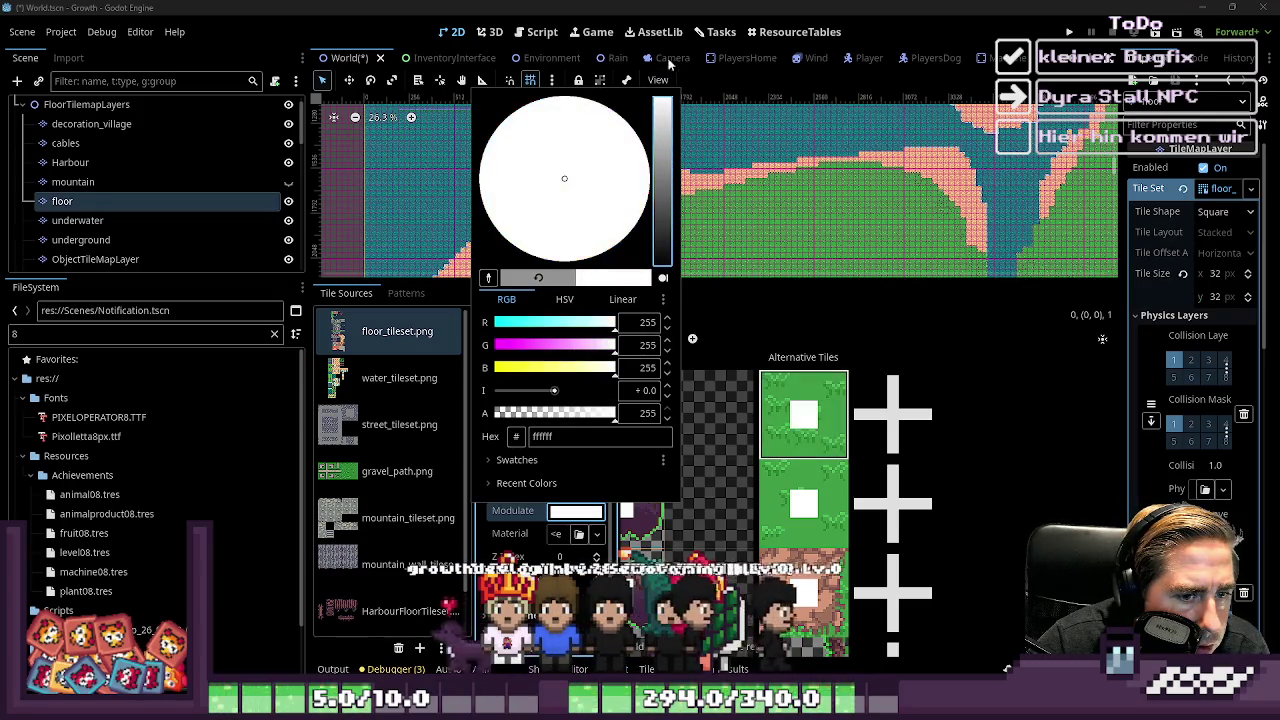
{"action": "left_click", "coordinate": [740, 150]}
{"action": "scroll", "coordinate": [789, 204], "scroll_direction": "down", "scroll_amount": 2}
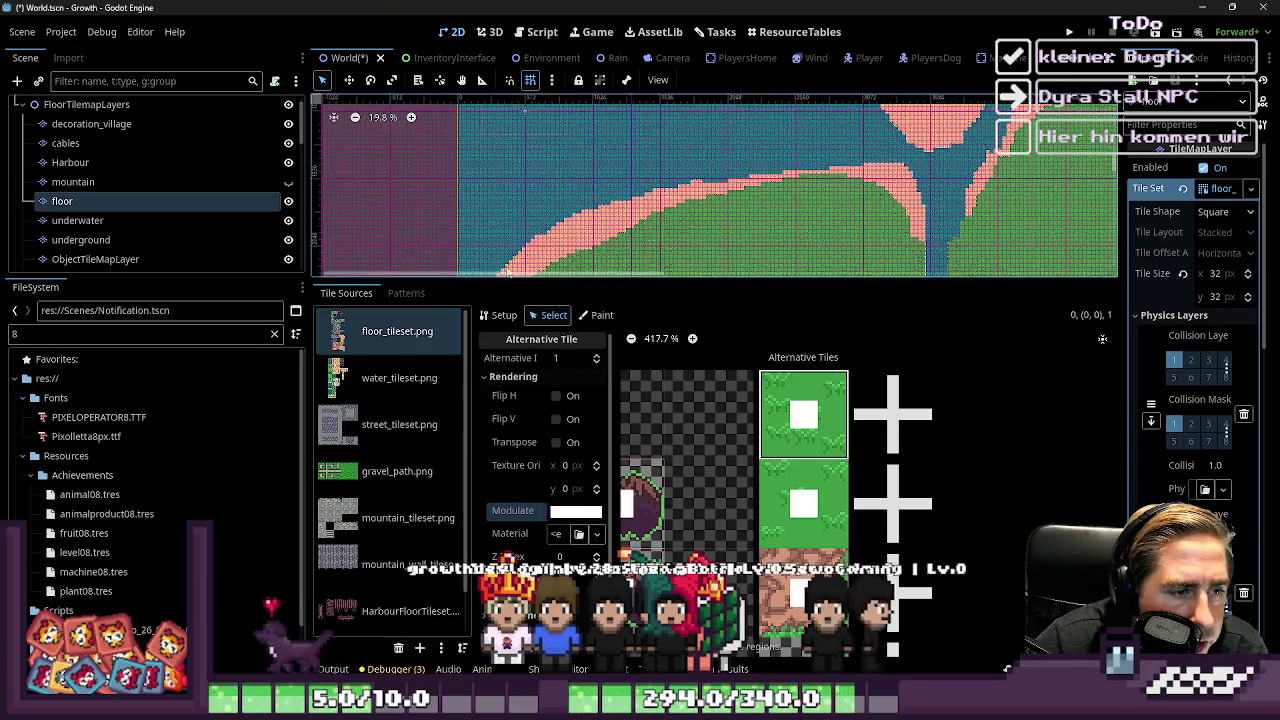
{"action": "left_click", "coordinate": [598, 315]}
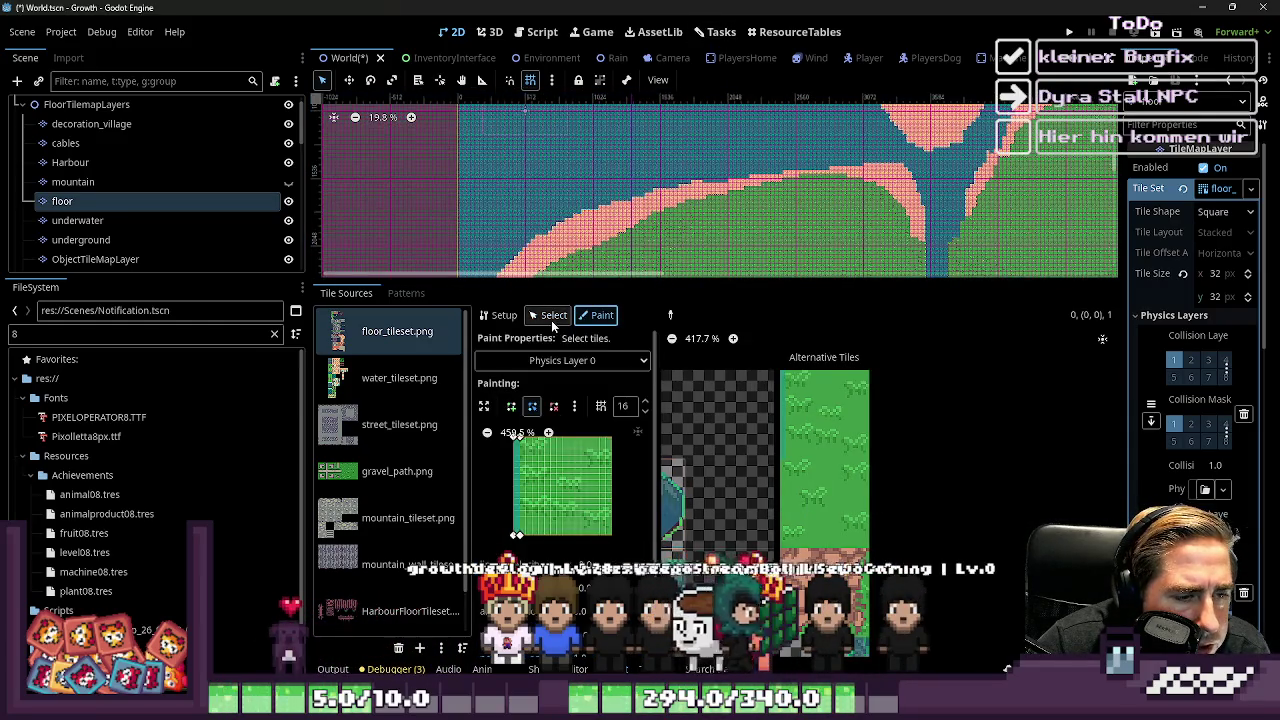
Paint dog_destination_possible instead of dog_can_walk, then shrink the tile panel to enlarge the map
{"action": "left_click", "coordinate": [533, 361]}
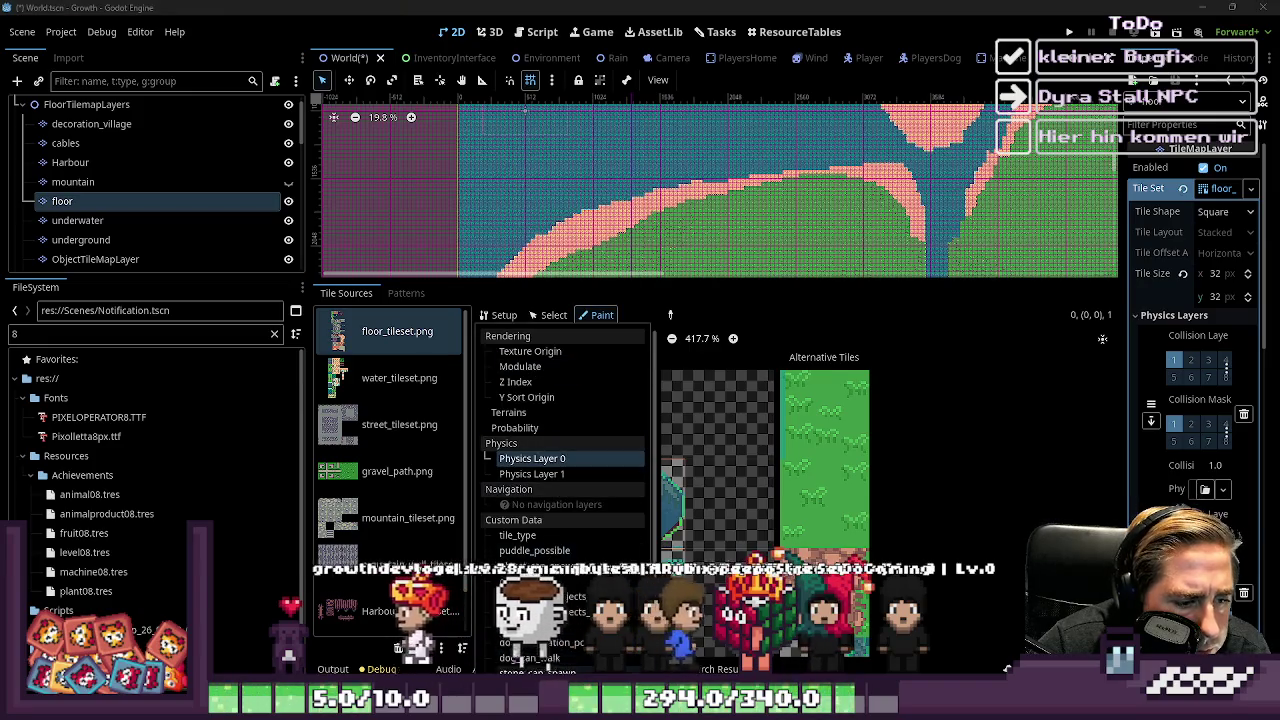
{"action": "left_click", "coordinate": [530, 658]}
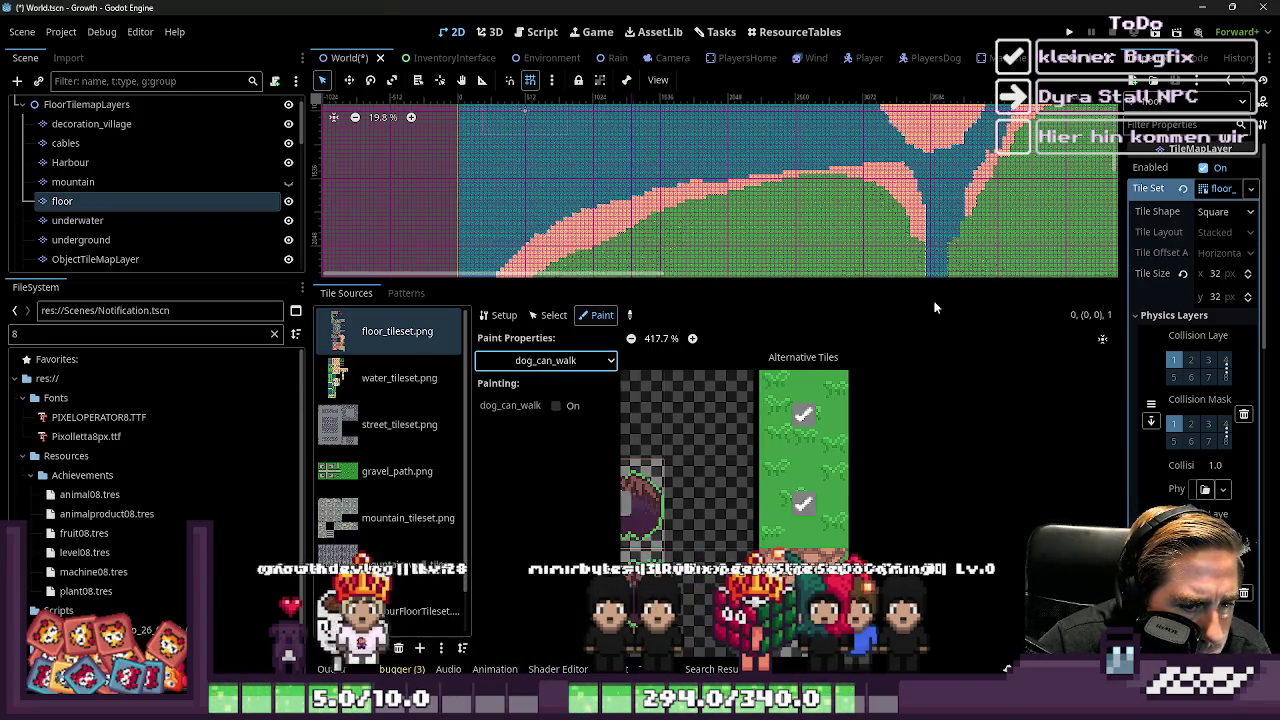
{"action": "left_click", "coordinate": [546, 360]}
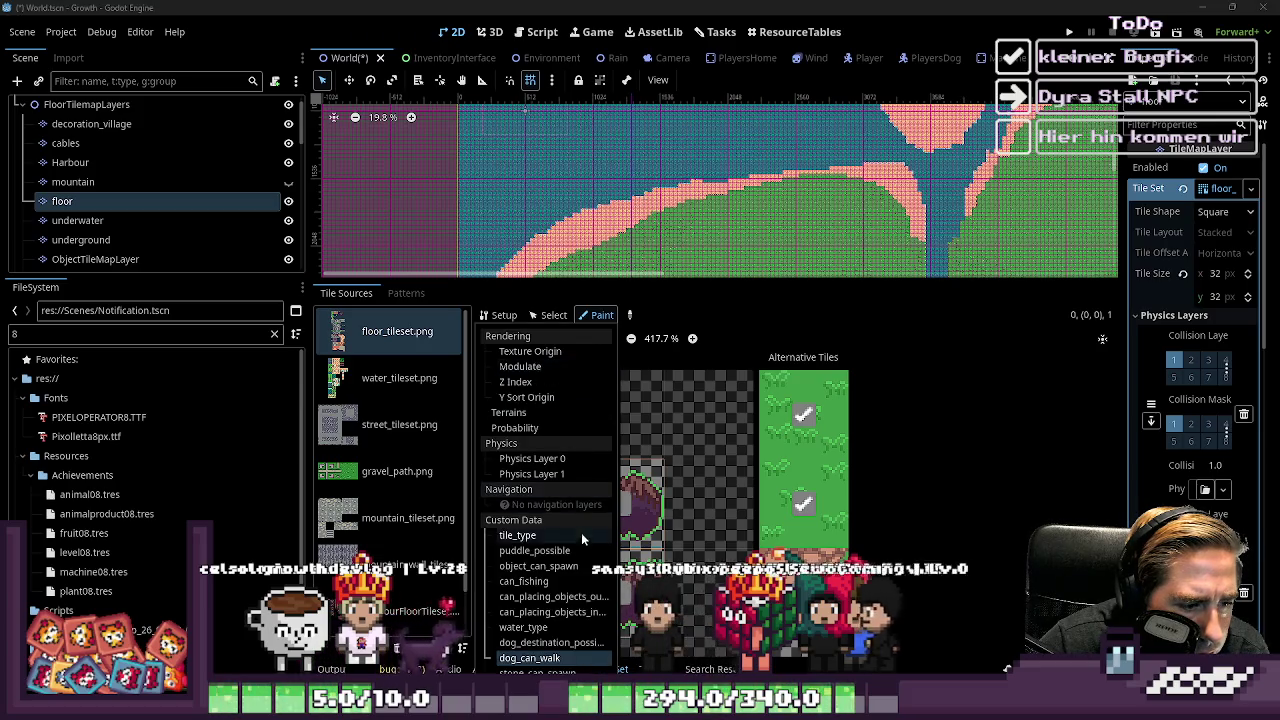
{"action": "left_click", "coordinate": [553, 642]}
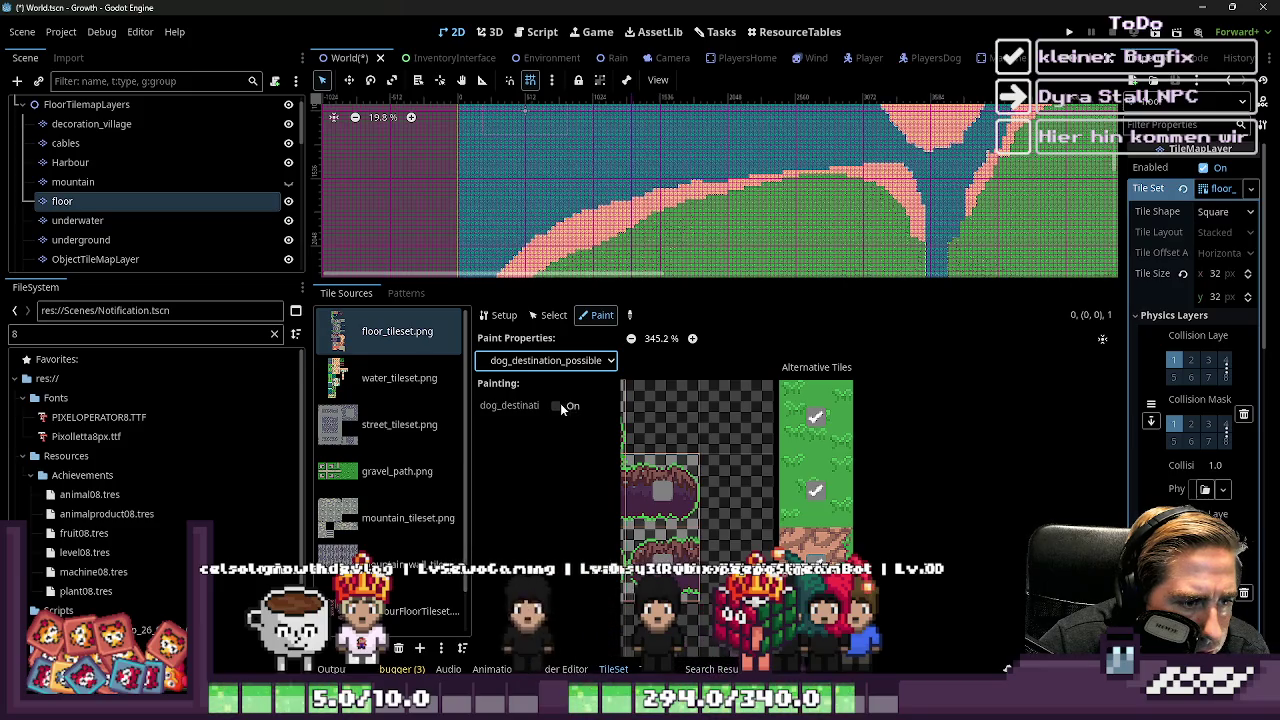
{"action": "left_click", "coordinate": [549, 365]}
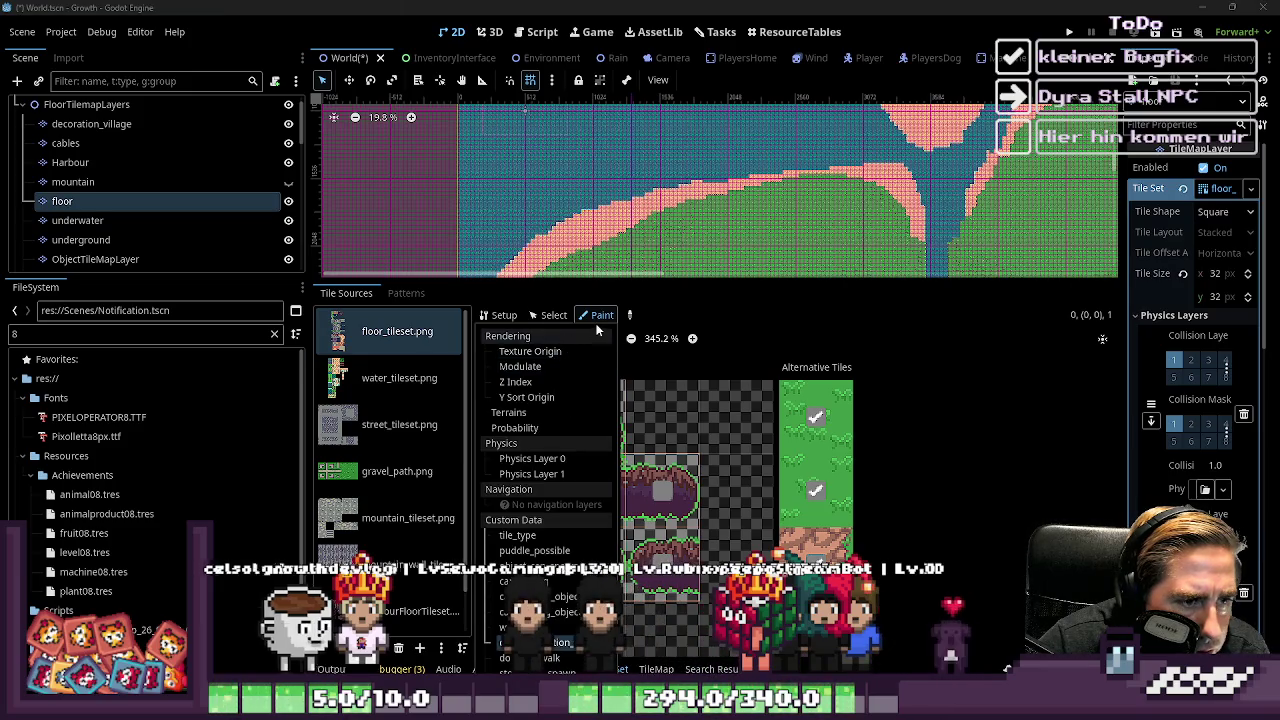
{"action": "left_click", "coordinate": [698, 384]}
{"action": "scroll", "coordinate": [840, 470], "scroll_direction": "down", "scroll_amount": 5}
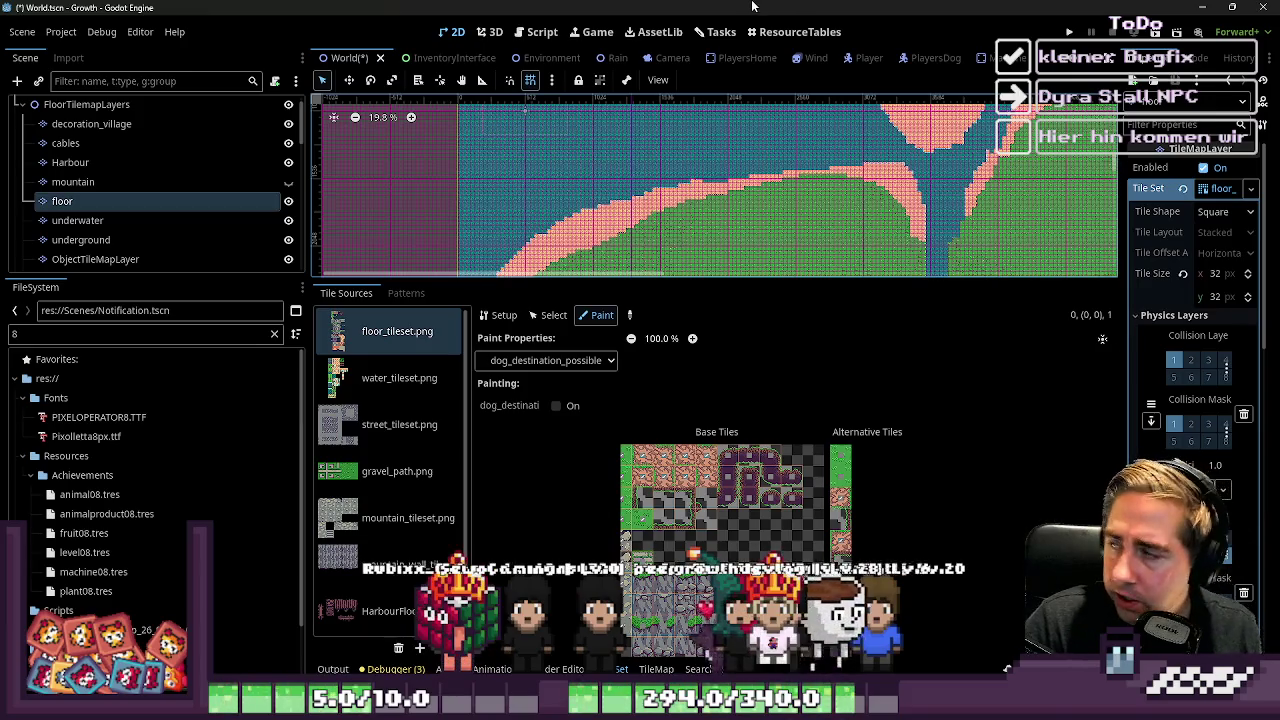
{"action": "left_click_drag", "start_coordinate": [800, 284], "coordinate": [800, 522]}
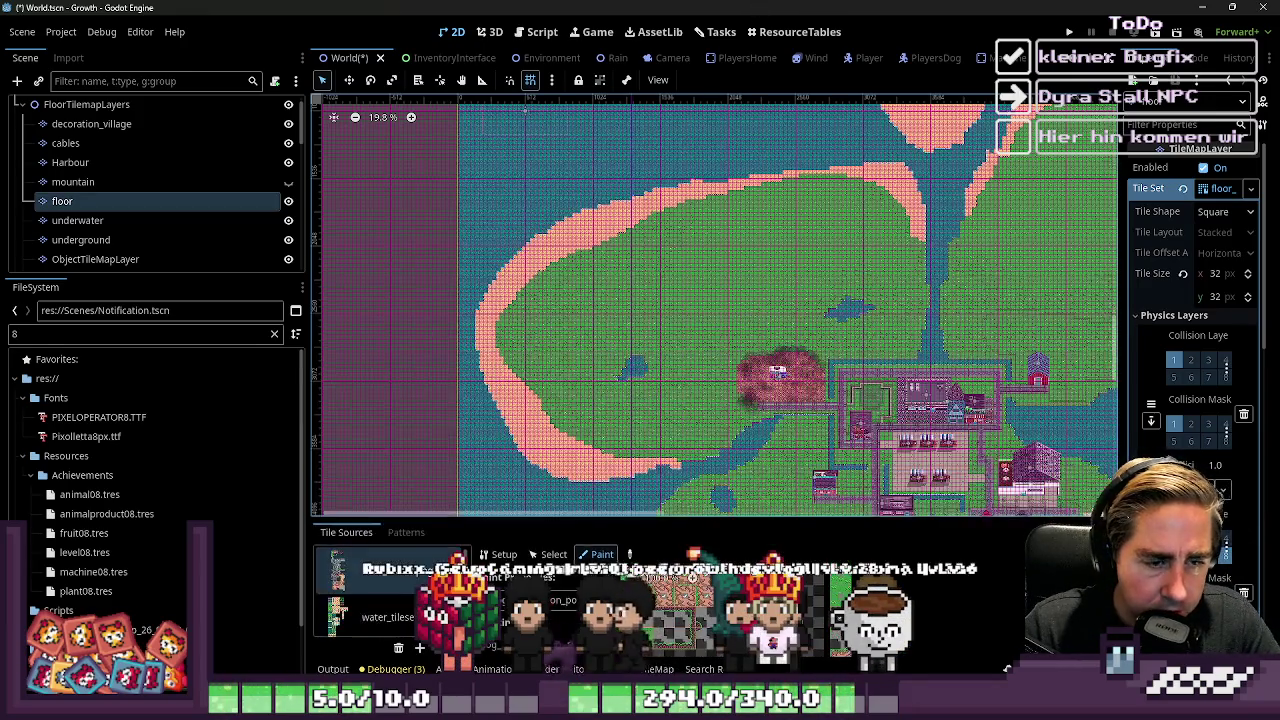
Save World.tscn with Ctrl+S, read the notification-fix task card, then return to the 2D map
{"action": "scroll", "coordinate": [838, 323], "scroll_direction": "down", "scroll_amount": 2}
{"action": "key", "text": "ctrl+s"}
{"action": "left_click", "coordinate": [713, 31]}
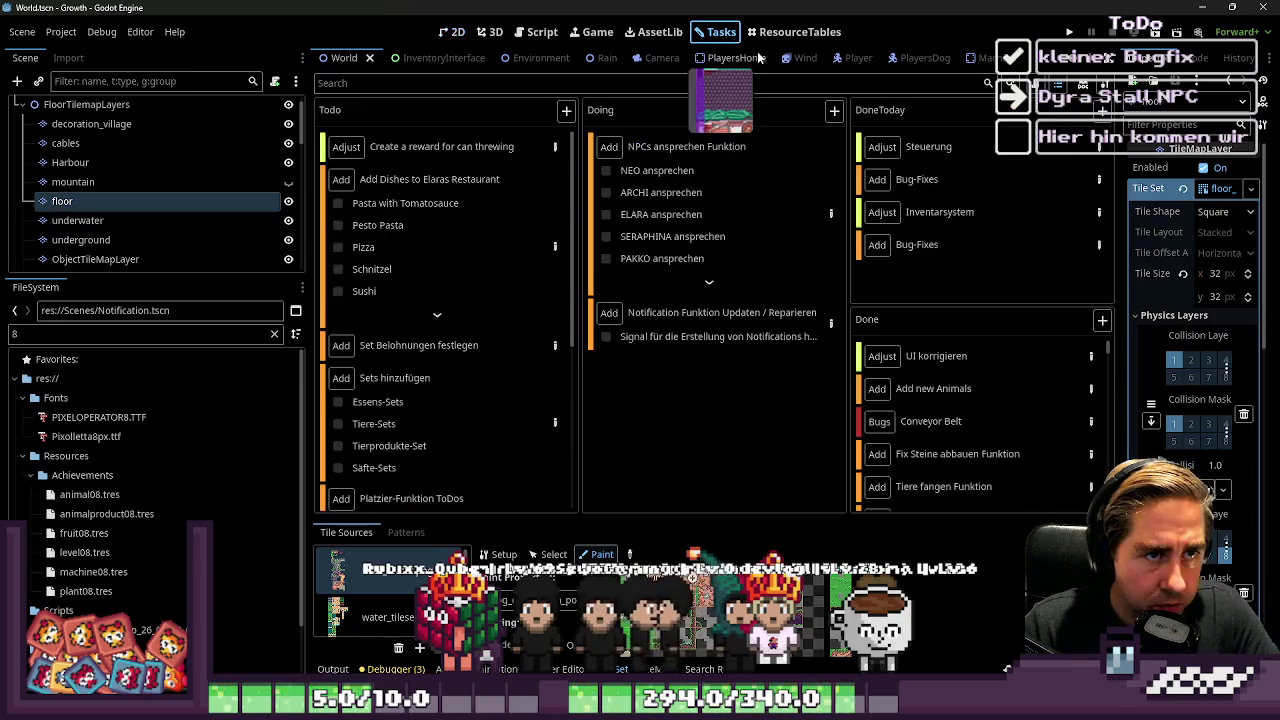
{"action": "double_click", "coordinate": [830, 338]}
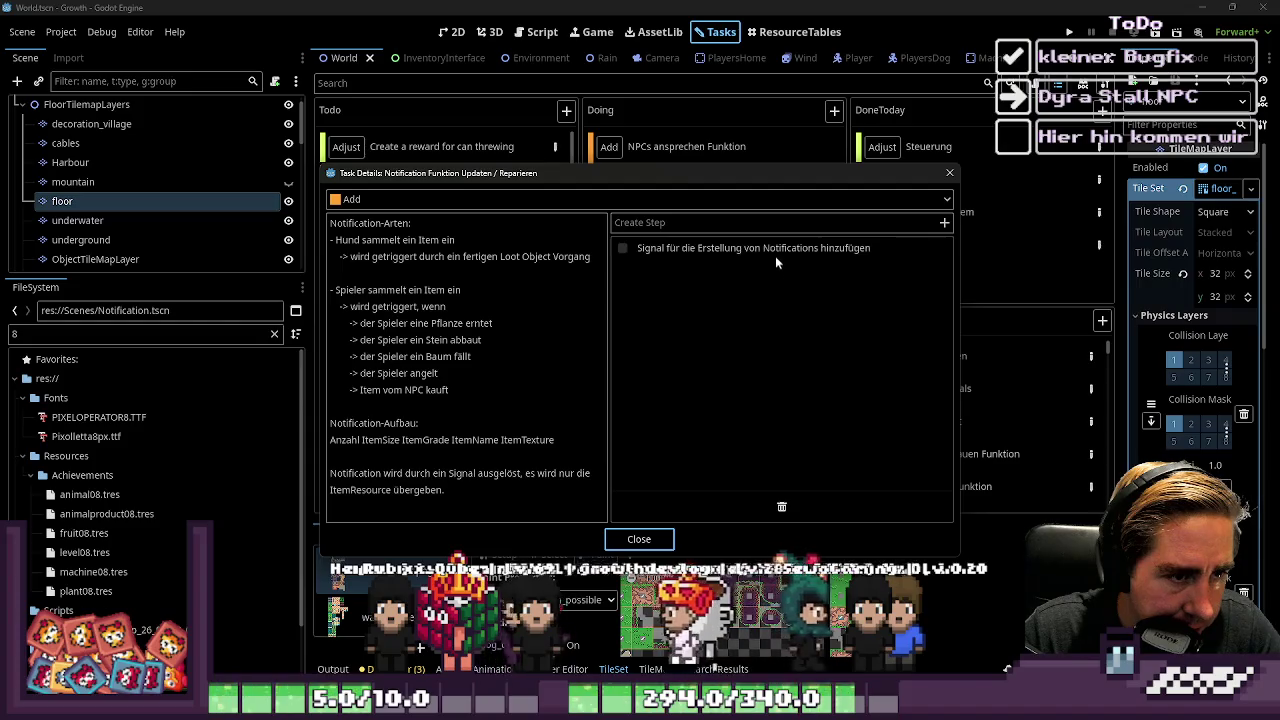
{"action": "left_click", "coordinate": [494, 322]}
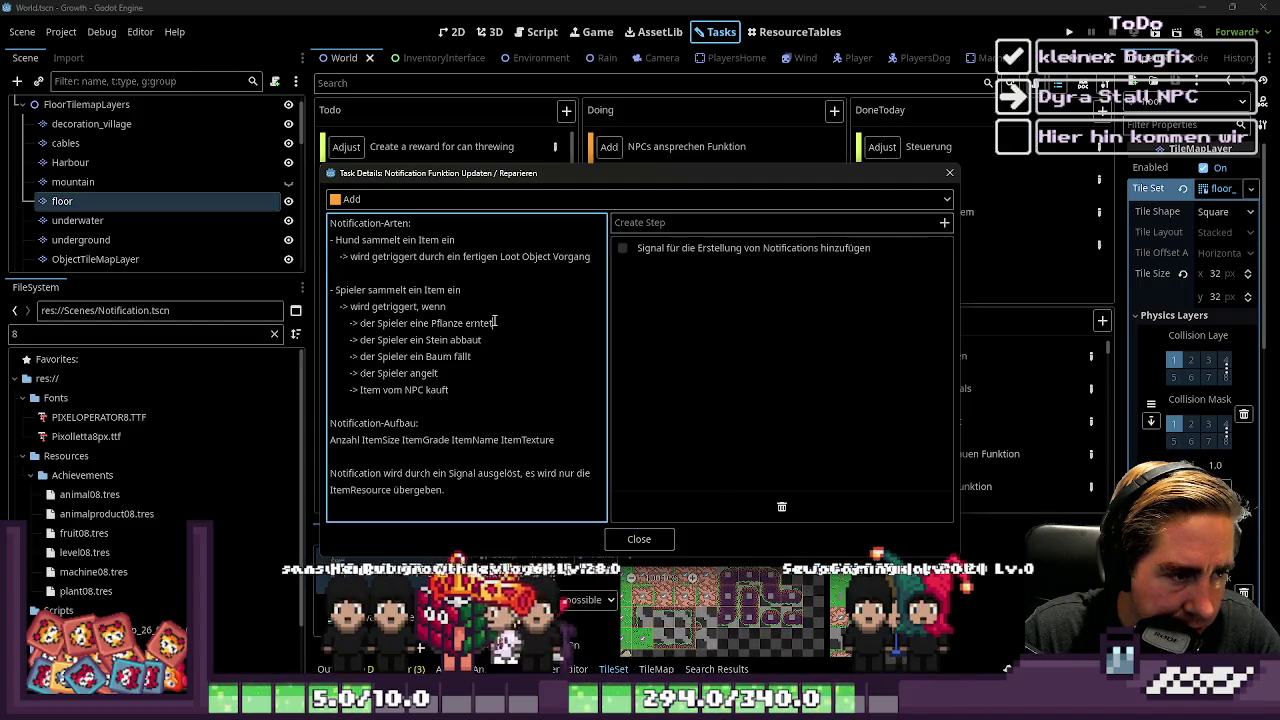
{"action": "key", "text": "Escape"}
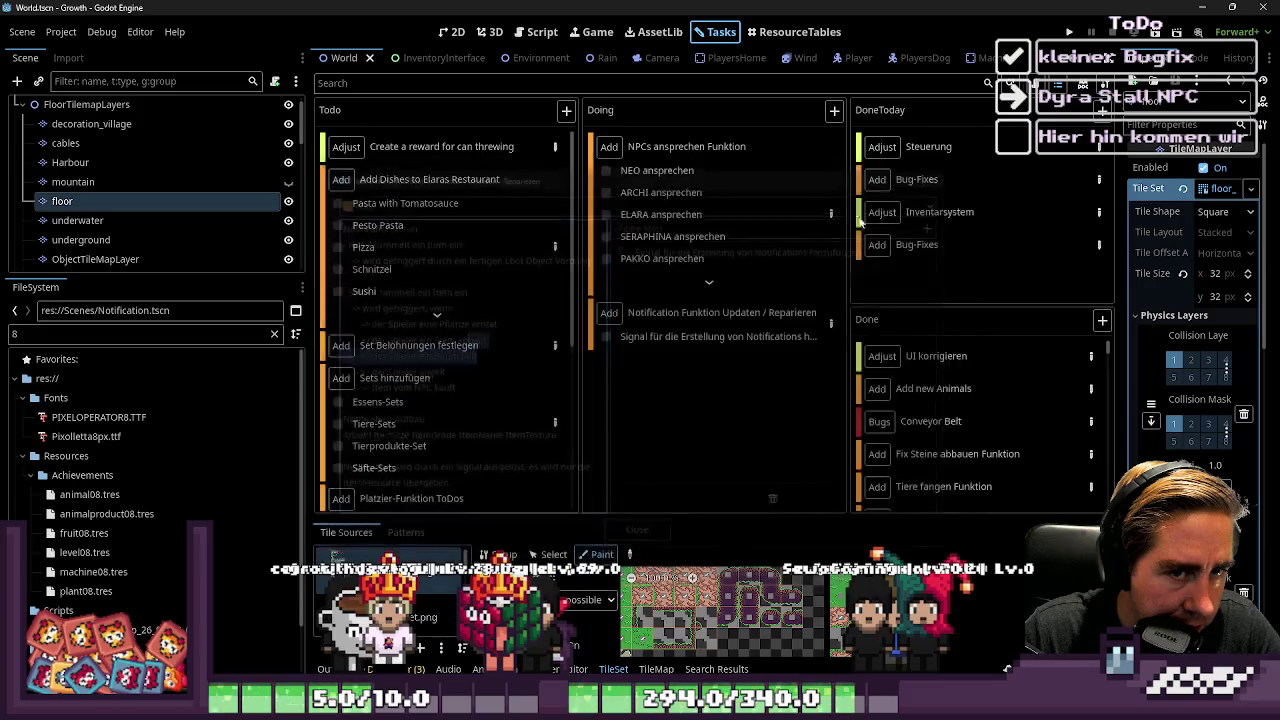
{"action": "left_click", "coordinate": [452, 31]}
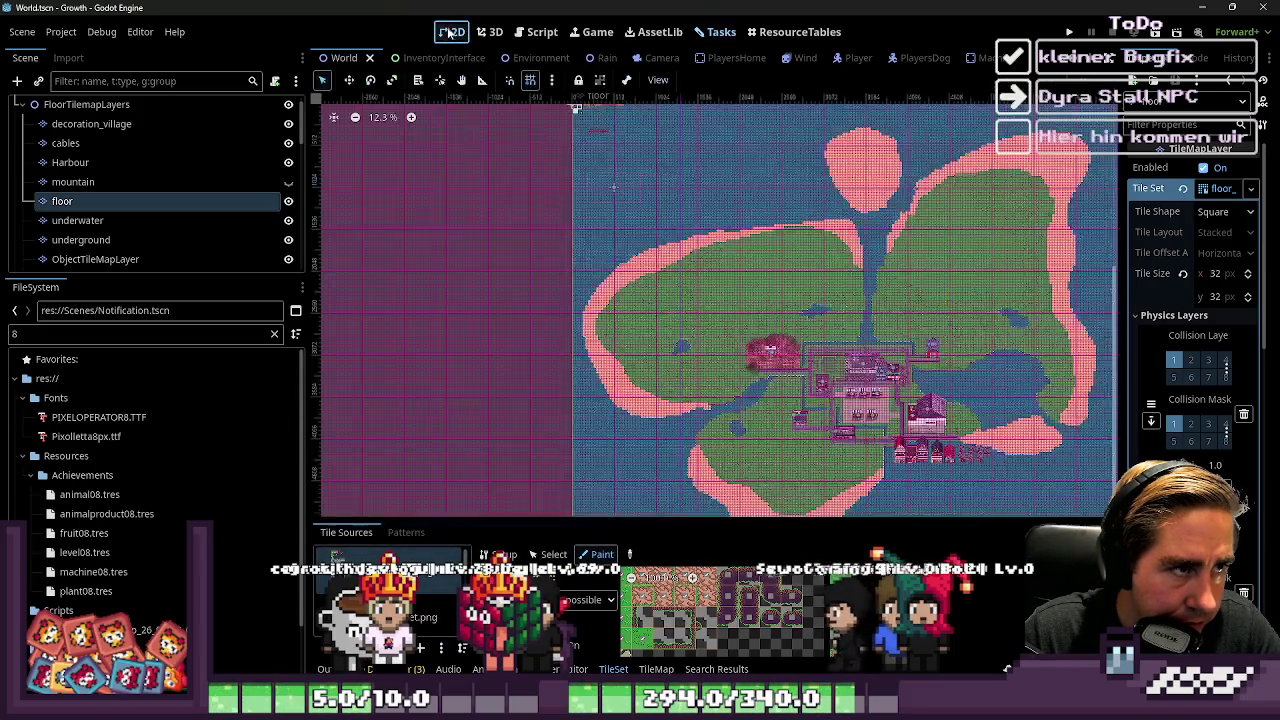
Review FarmingProcess.gd, selecting the NewNotification emit on line 39
{"action": "left_click", "coordinate": [542, 31]}
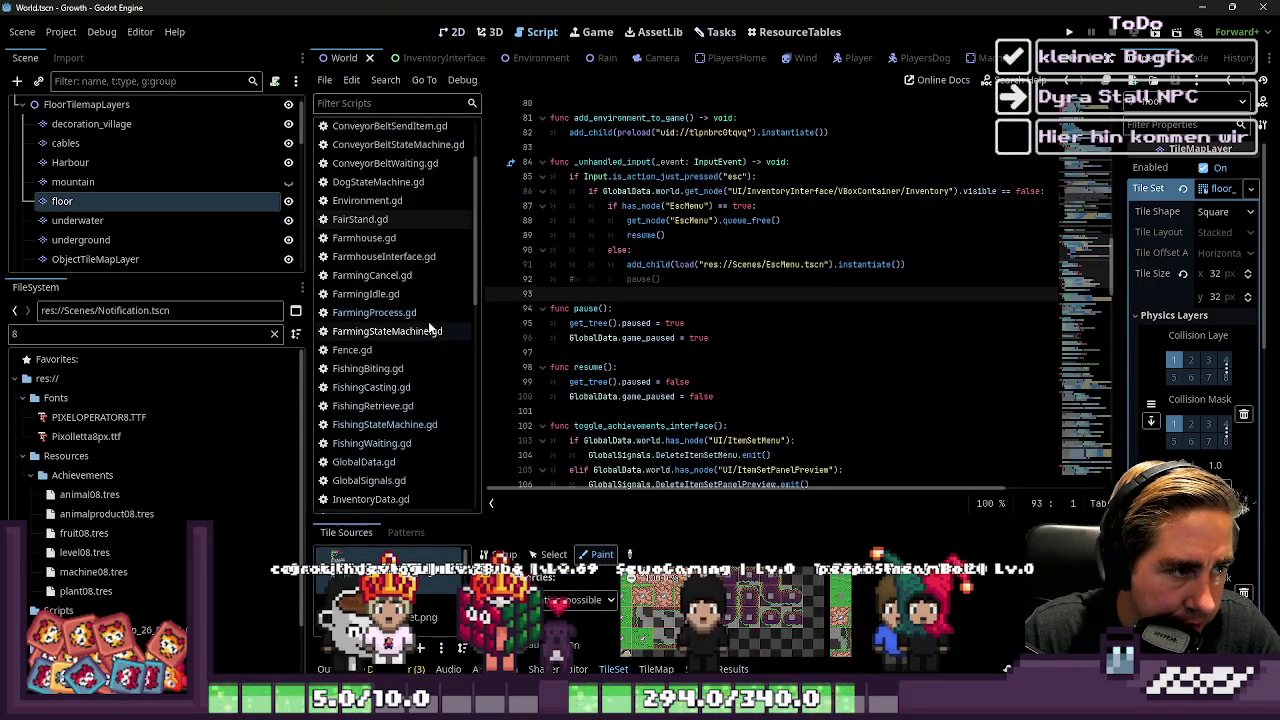
{"action": "scroll", "coordinate": [430, 328], "scroll_direction": "down", "scroll_amount": 2}
{"action": "left_click", "coordinate": [400, 282]}
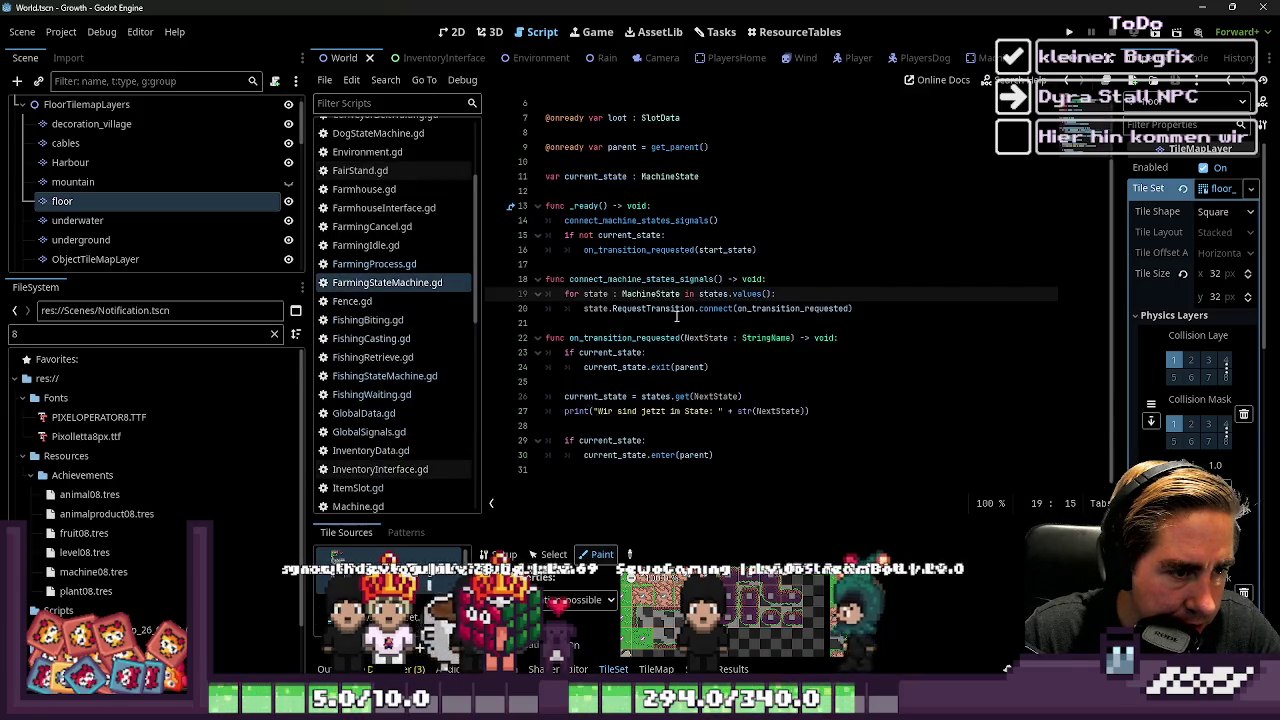
{"action": "left_click", "coordinate": [393, 266]}
{"action": "left_click", "coordinate": [743, 294]}
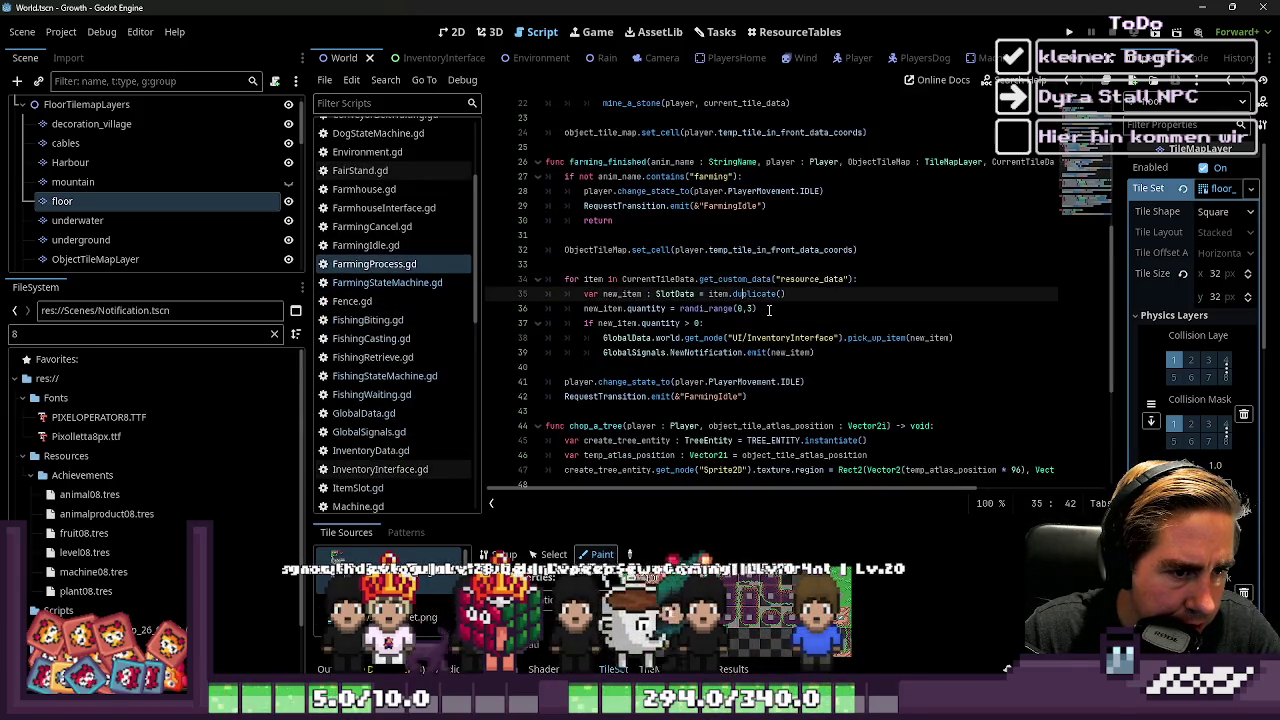
{"action": "left_click", "coordinate": [768, 310]}
{"action": "left_click_drag", "start_coordinate": [815, 353], "coordinate": [597, 355]}
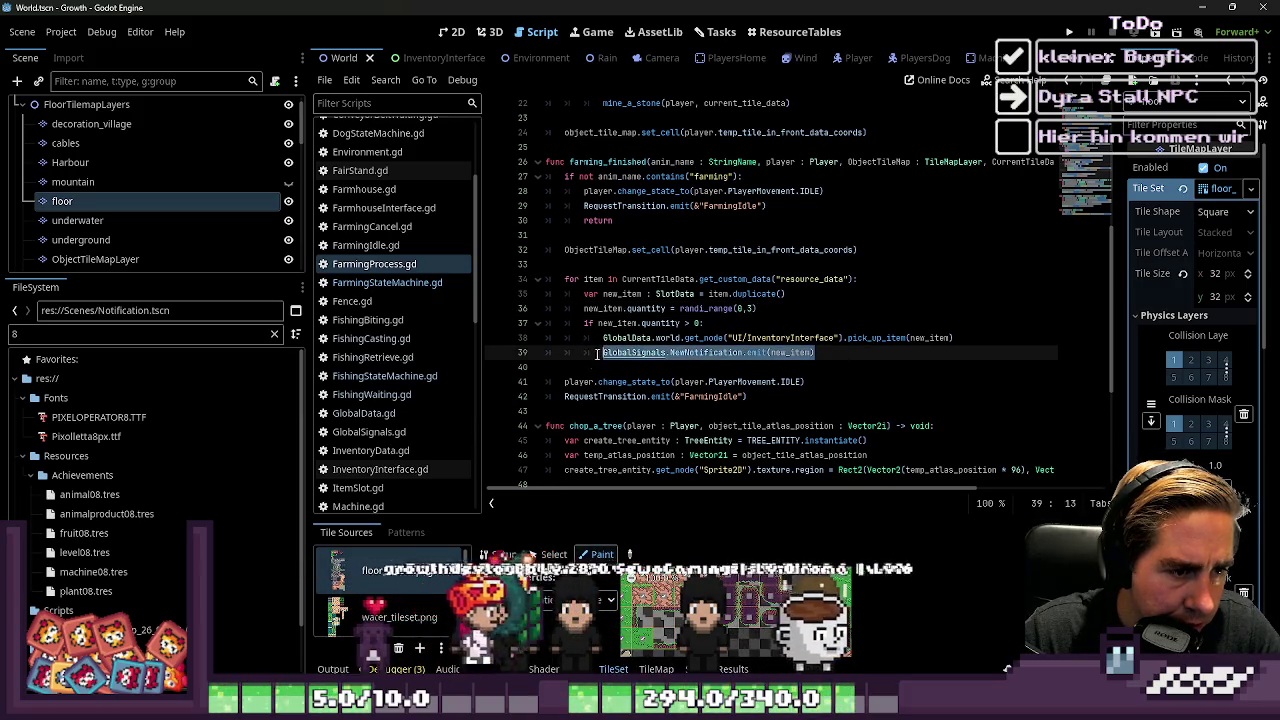
Filter the FileSystem for 'Trees' and open Trees.gd and the Trees scene
{"action": "left_click", "coordinate": [174, 333]}
{"action": "key", "text": "BackSpace"}
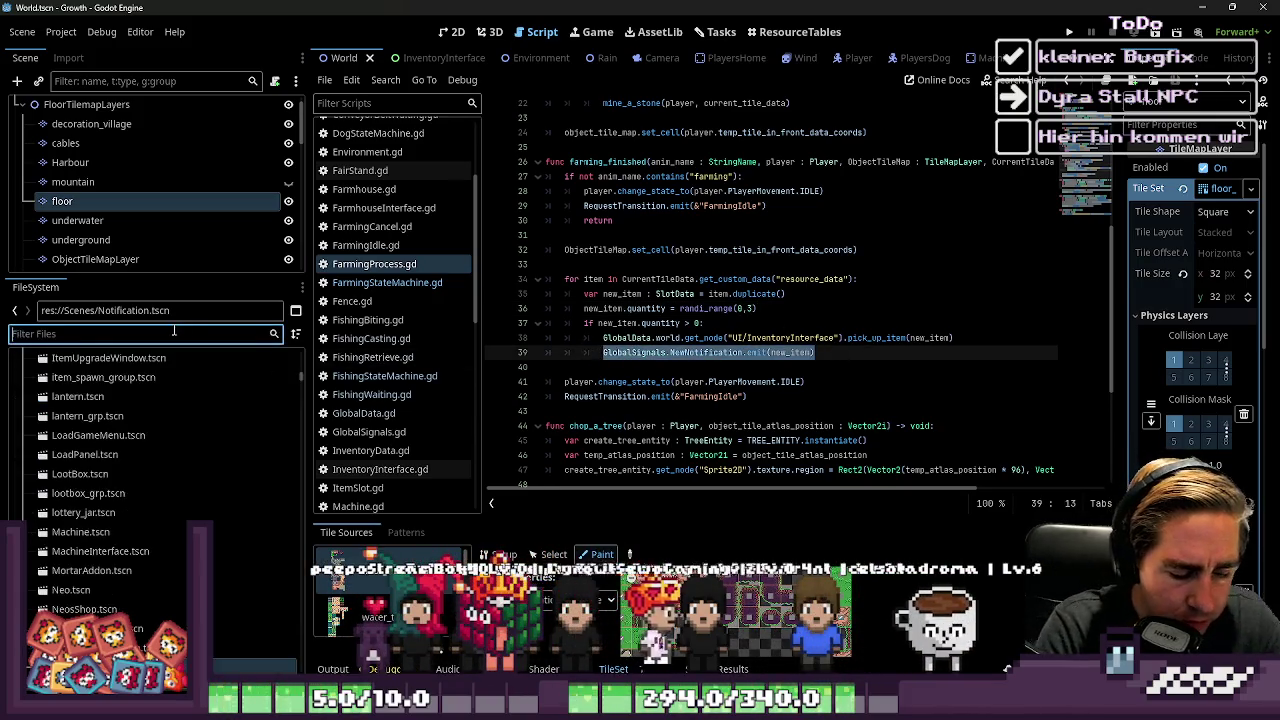
{"action": "type", "text": "Trees"}
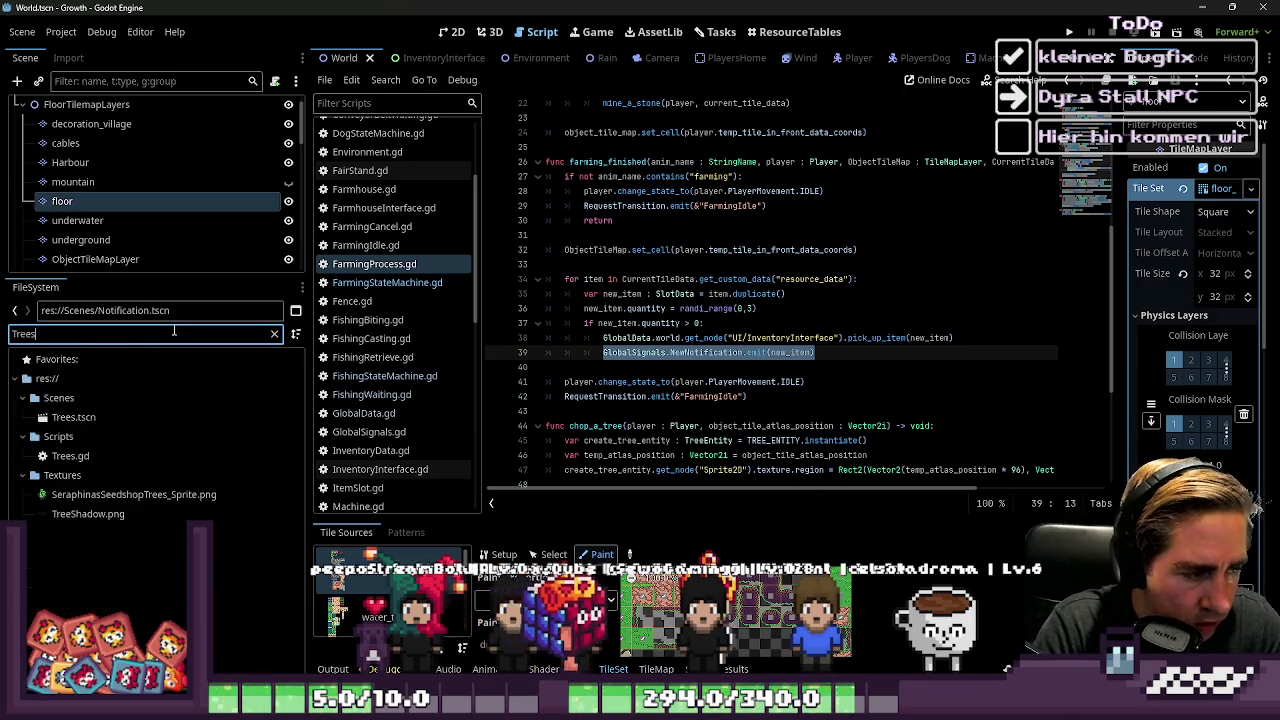
{"action": "double_click", "coordinate": [62, 456]}
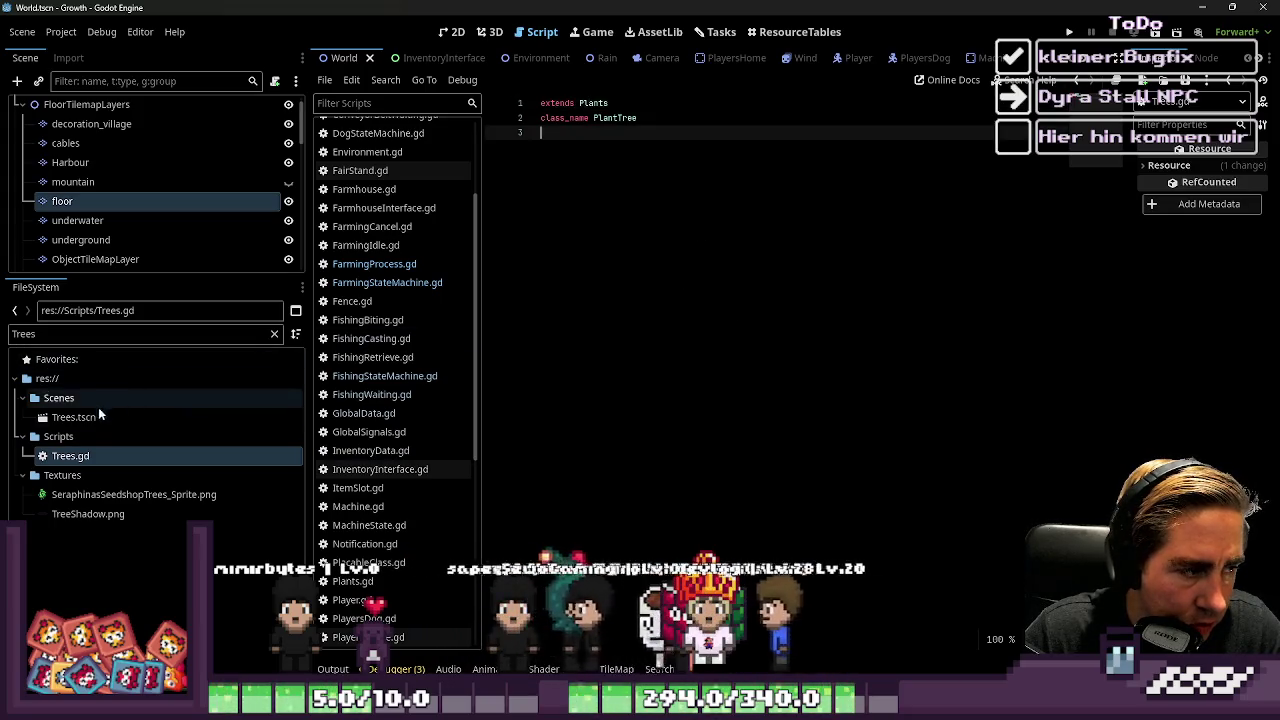
{"action": "double_click", "coordinate": [100, 416]}
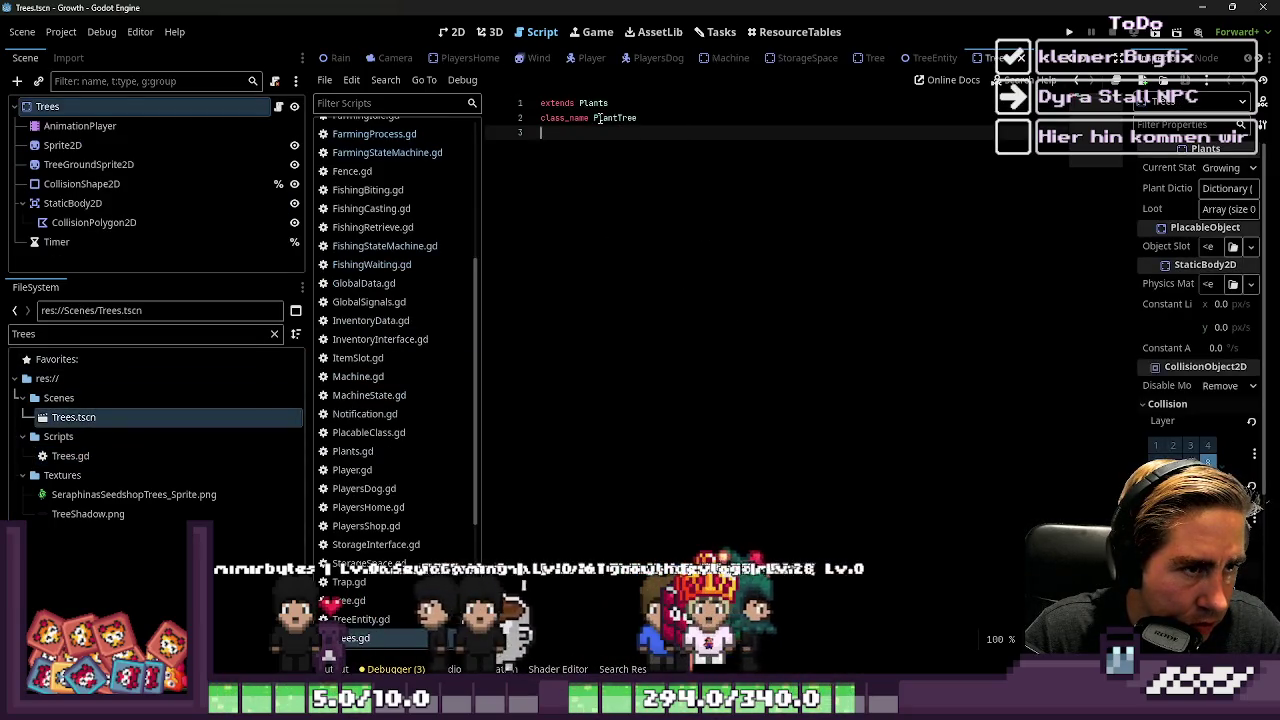
In Plants.gd, trace from set_data to harvesting_plant's harvesting_process call and the UpdateUsedCells signal
{"action": "left_click", "coordinate": [593, 103], "text": "ctrl"}
{"action": "scroll", "coordinate": [659, 280], "scroll_direction": "down", "scroll_amount": 2}
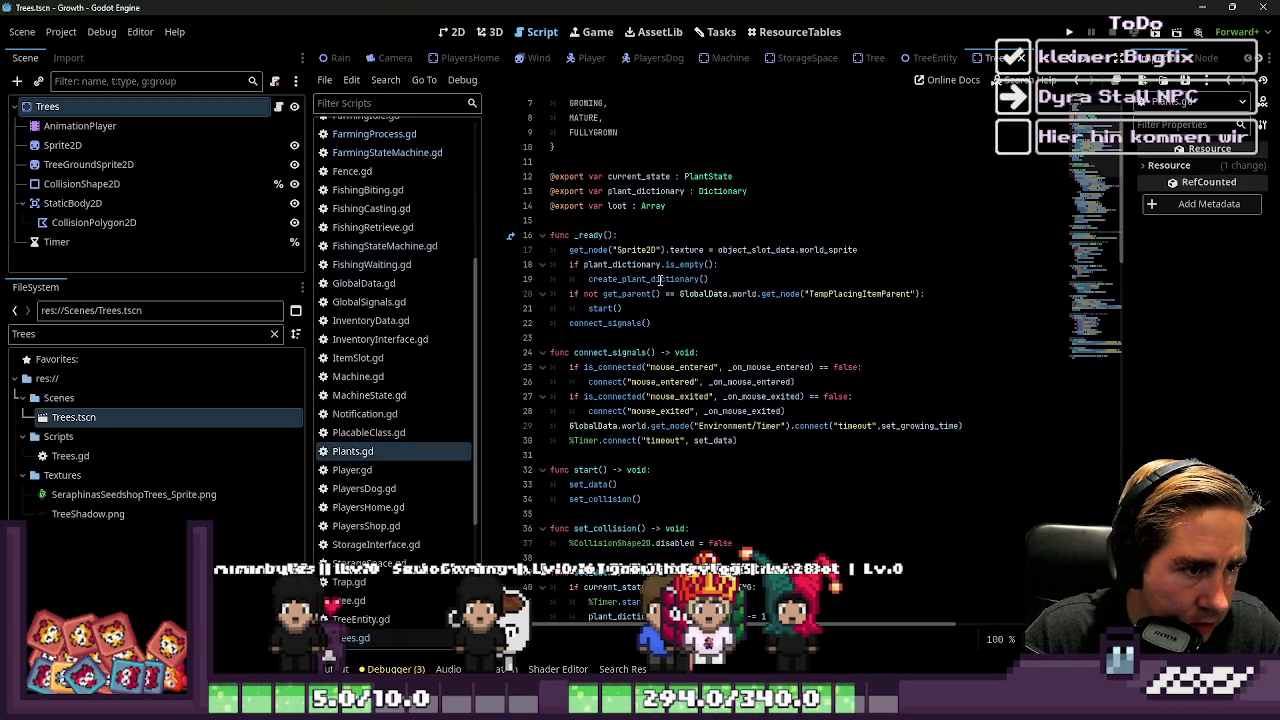
{"action": "scroll", "coordinate": [659, 280], "scroll_direction": "down", "scroll_amount": 3}
{"action": "scroll", "coordinate": [659, 280], "scroll_direction": "down", "scroll_amount": 5}
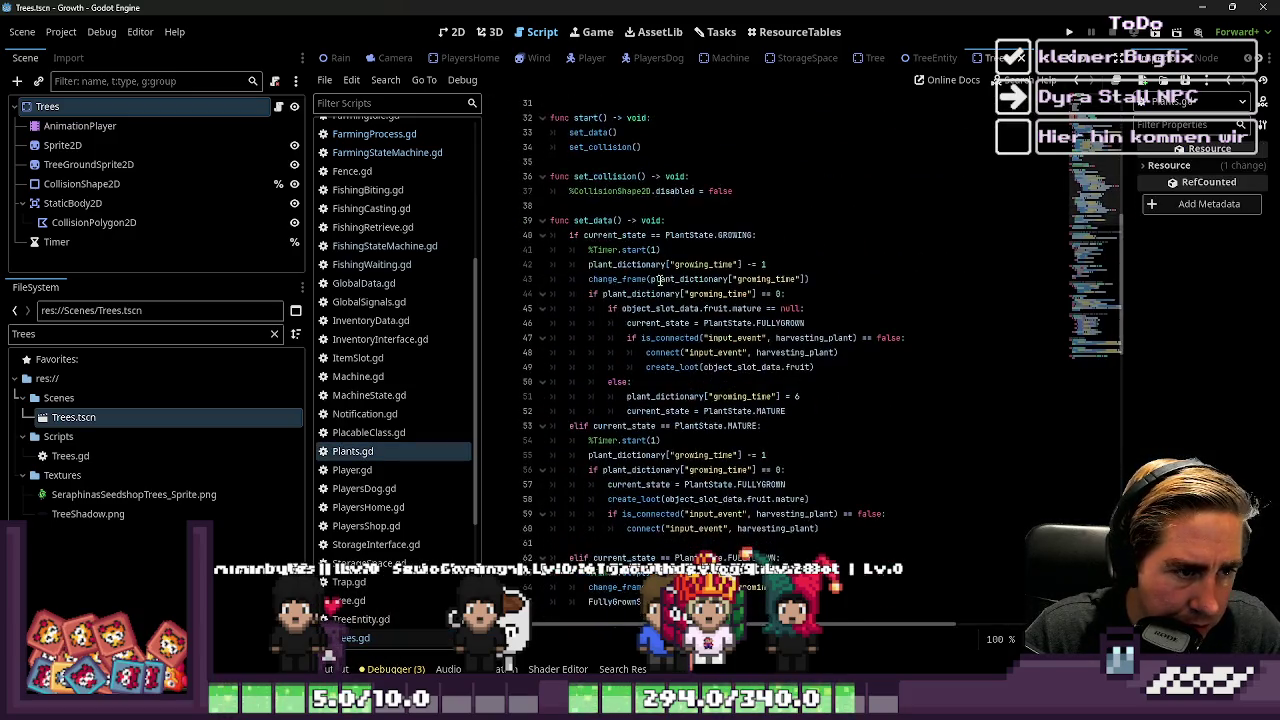
{"action": "left_click", "coordinate": [593, 220]}
{"action": "scroll", "coordinate": [780, 322], "scroll_direction": "down", "scroll_amount": 15}
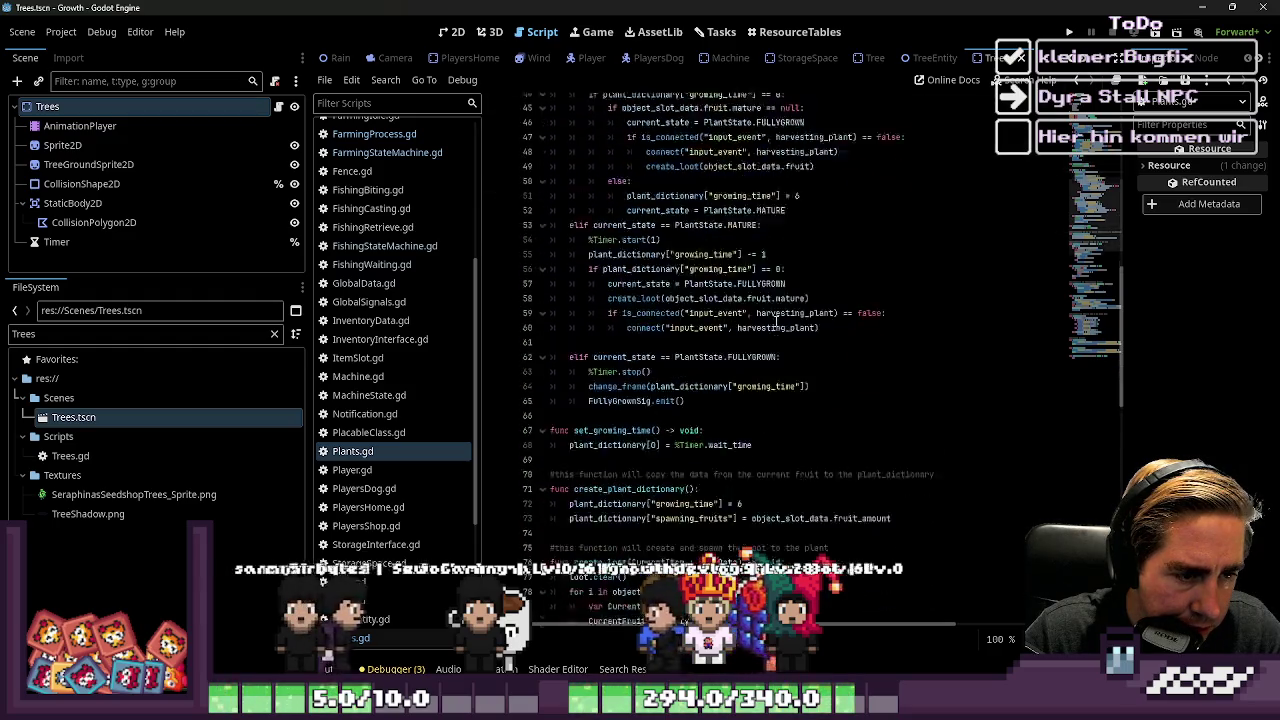
{"action": "scroll", "coordinate": [780, 322], "scroll_direction": "down", "scroll_amount": 2}
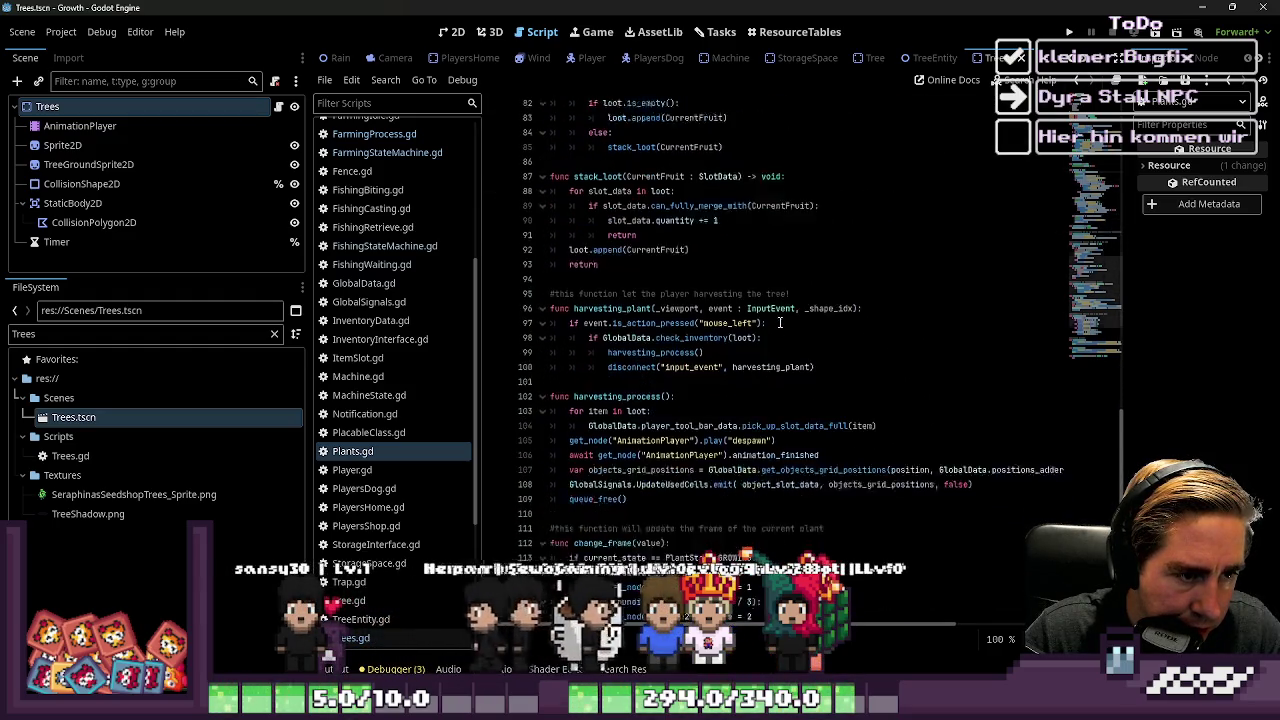
{"action": "left_click", "coordinate": [703, 309]}
{"action": "left_click", "coordinate": [796, 320]}
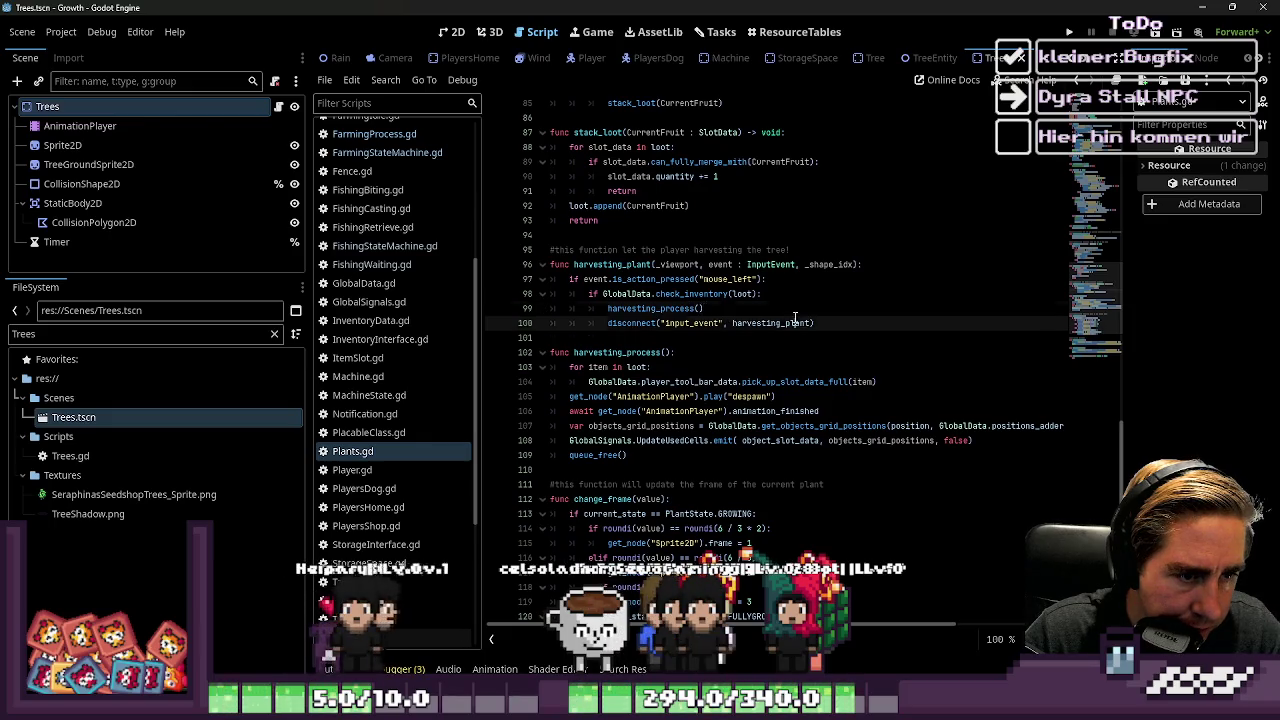
{"action": "left_click", "coordinate": [746, 310]}
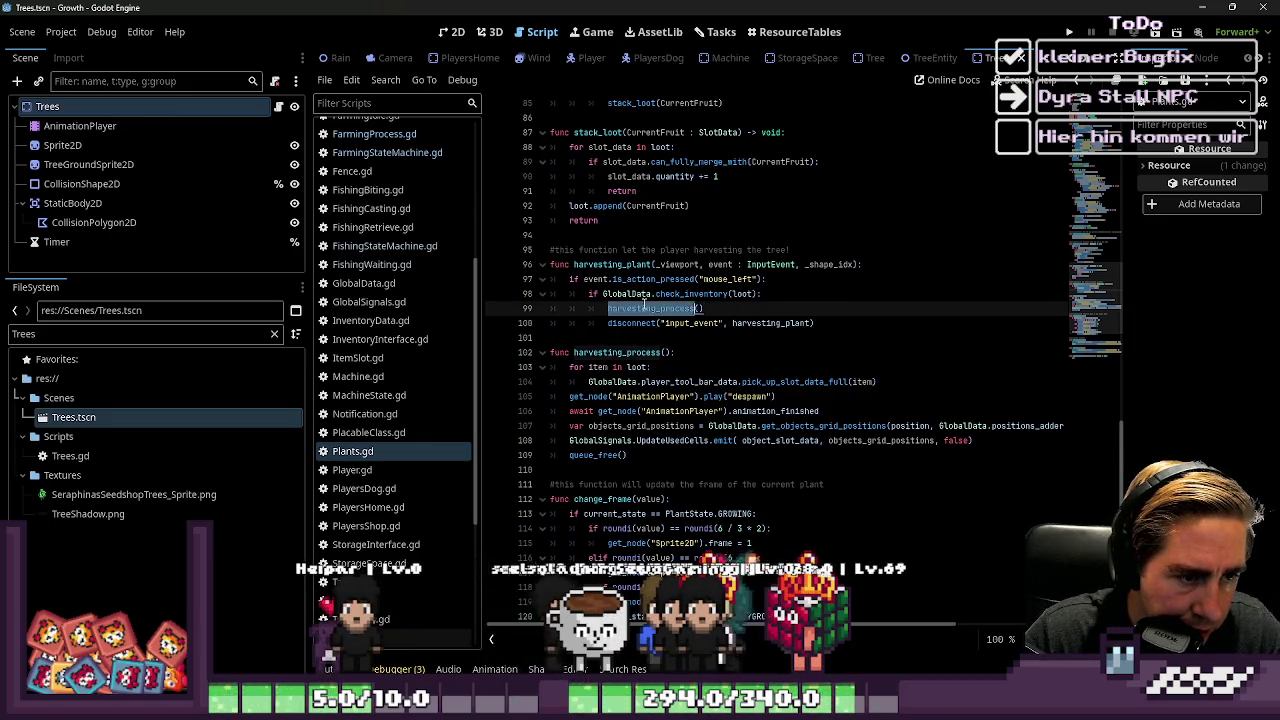
{"action": "scroll", "coordinate": [683, 407], "scroll_direction": "down", "scroll_amount": 2}
{"action": "double_click", "coordinate": [672, 352]}
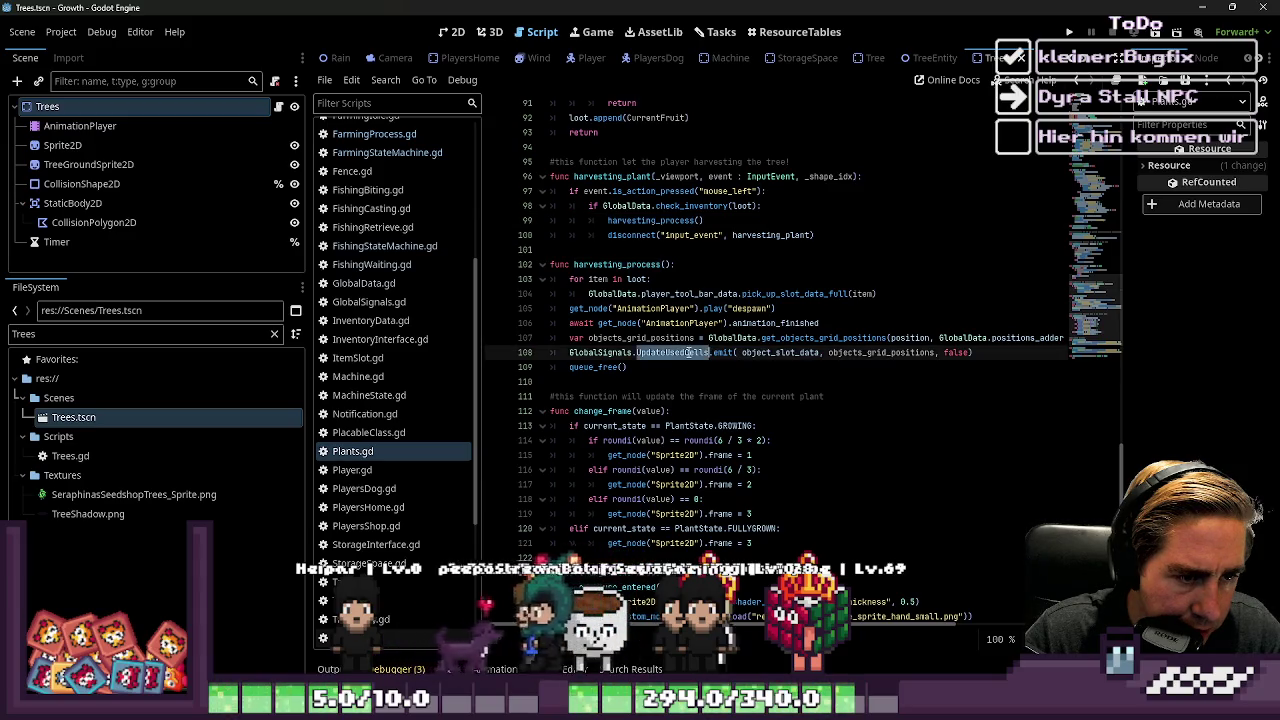
{"action": "left_click", "coordinate": [817, 353]}
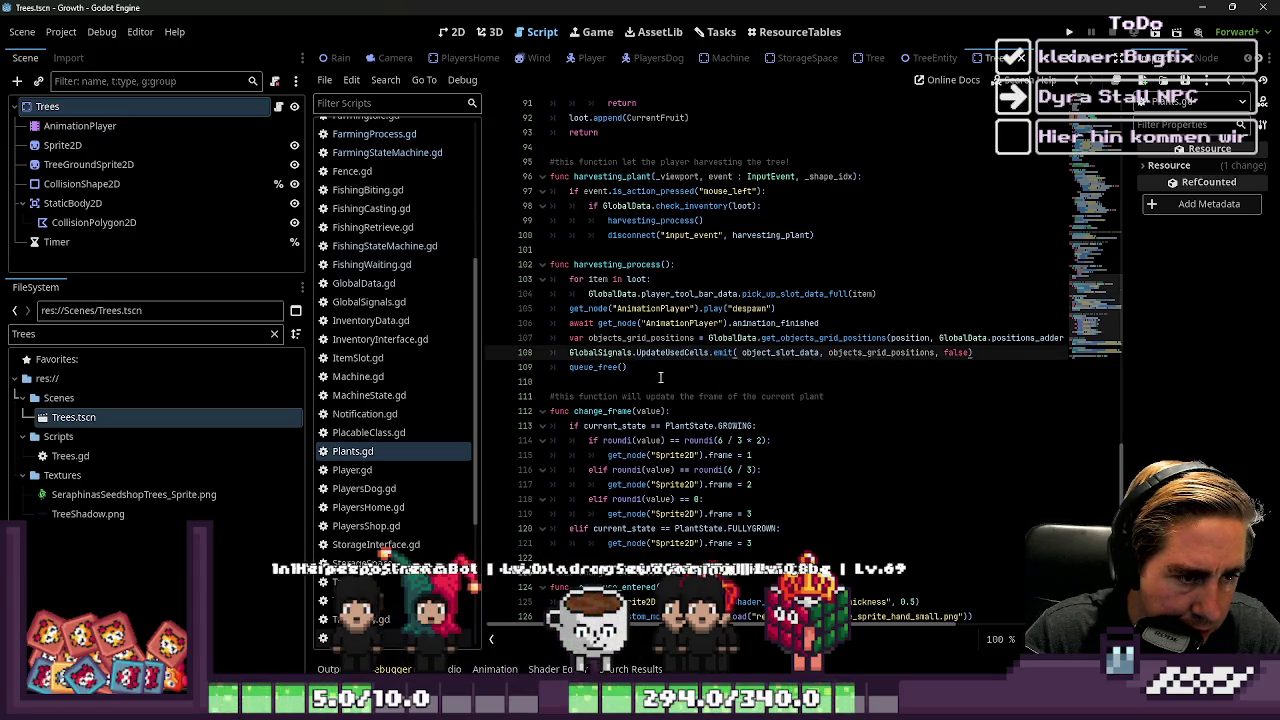
{"action": "key", "text": "End"}
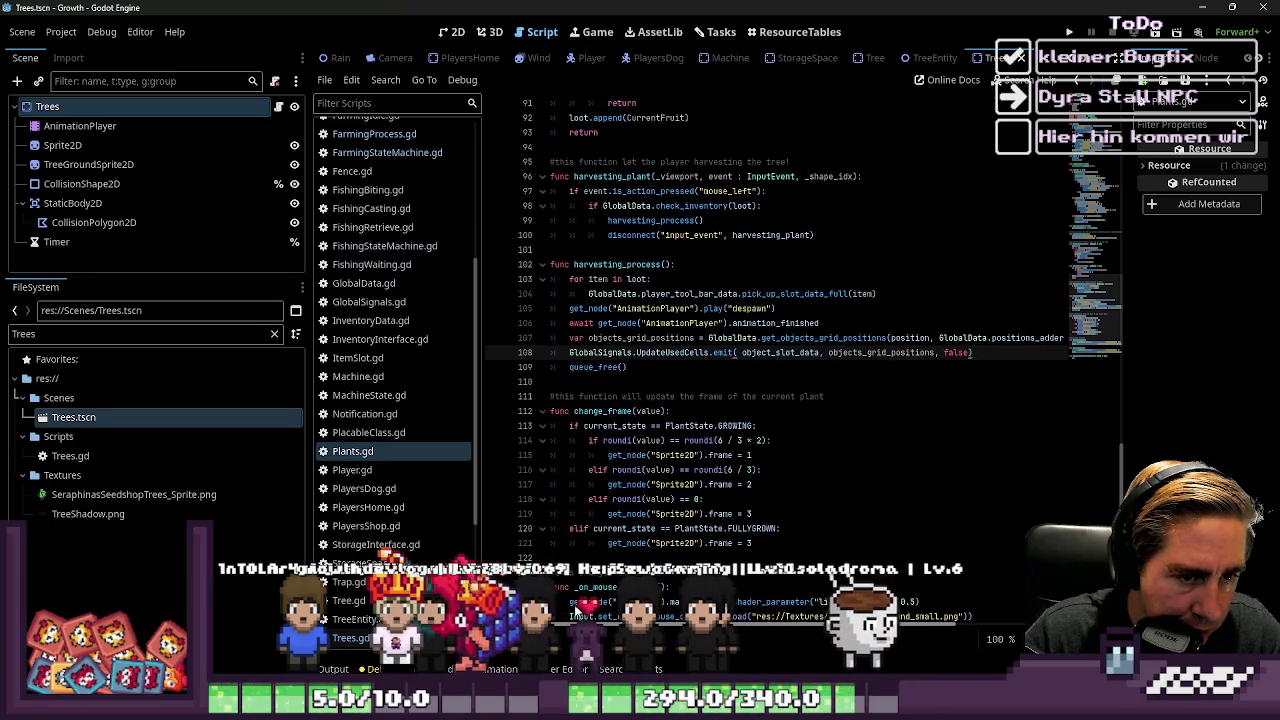
Add GlobalSignals.NewNotification.emit(item) after the pick_up_slot_data_full(item) call in the loot loop
{"action": "left_click", "coordinate": [833, 313]}
{"action": "left_click", "coordinate": [851, 326]}
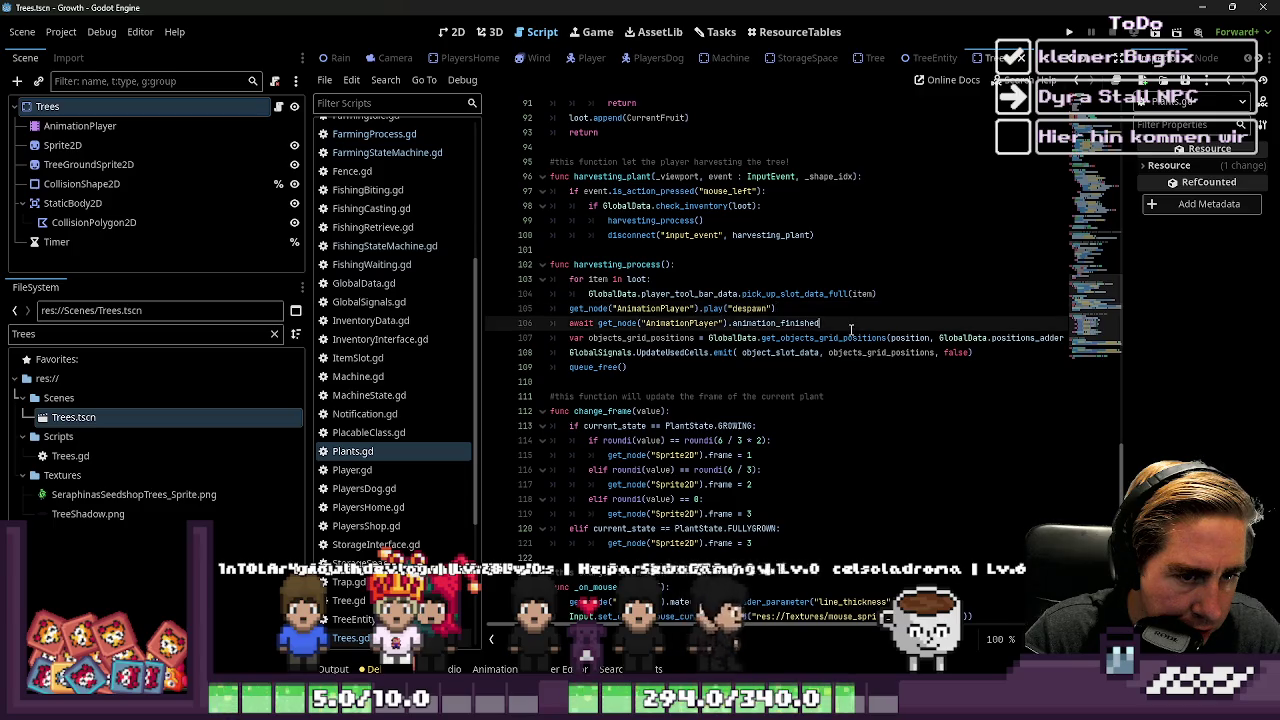
{"action": "left_click", "coordinate": [893, 295]}
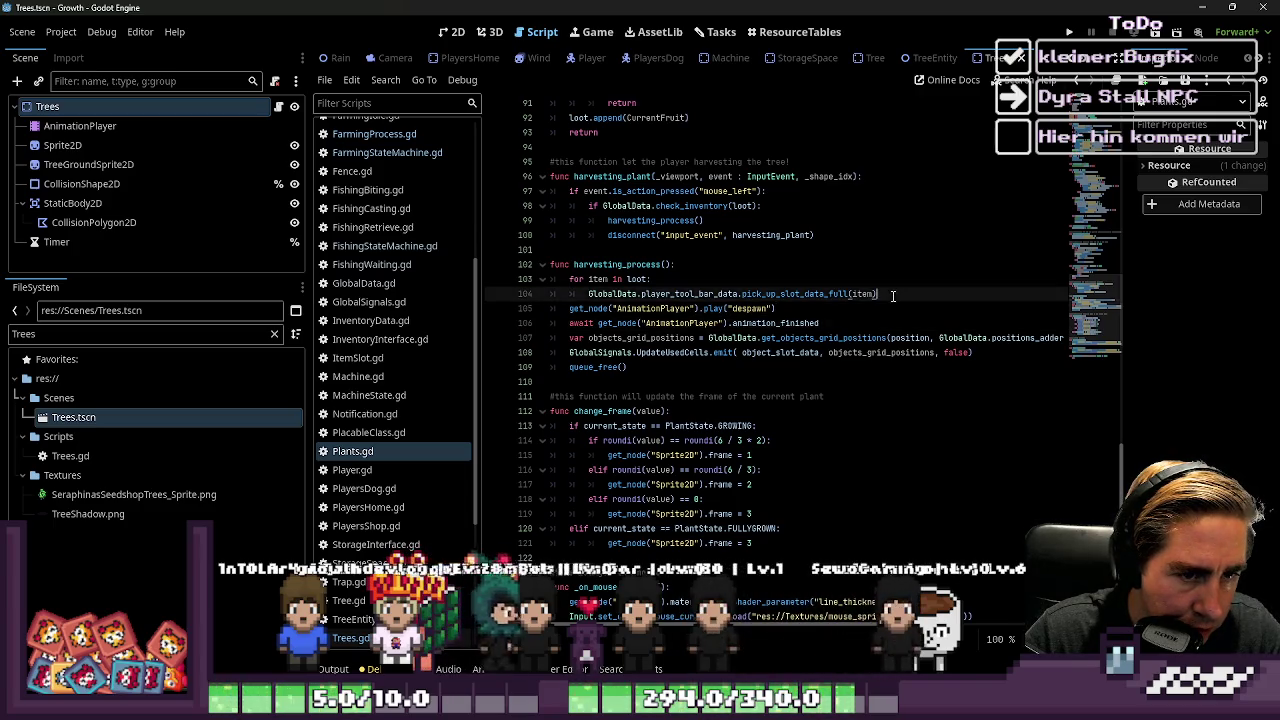
{"action": "key", "text": "Return"}
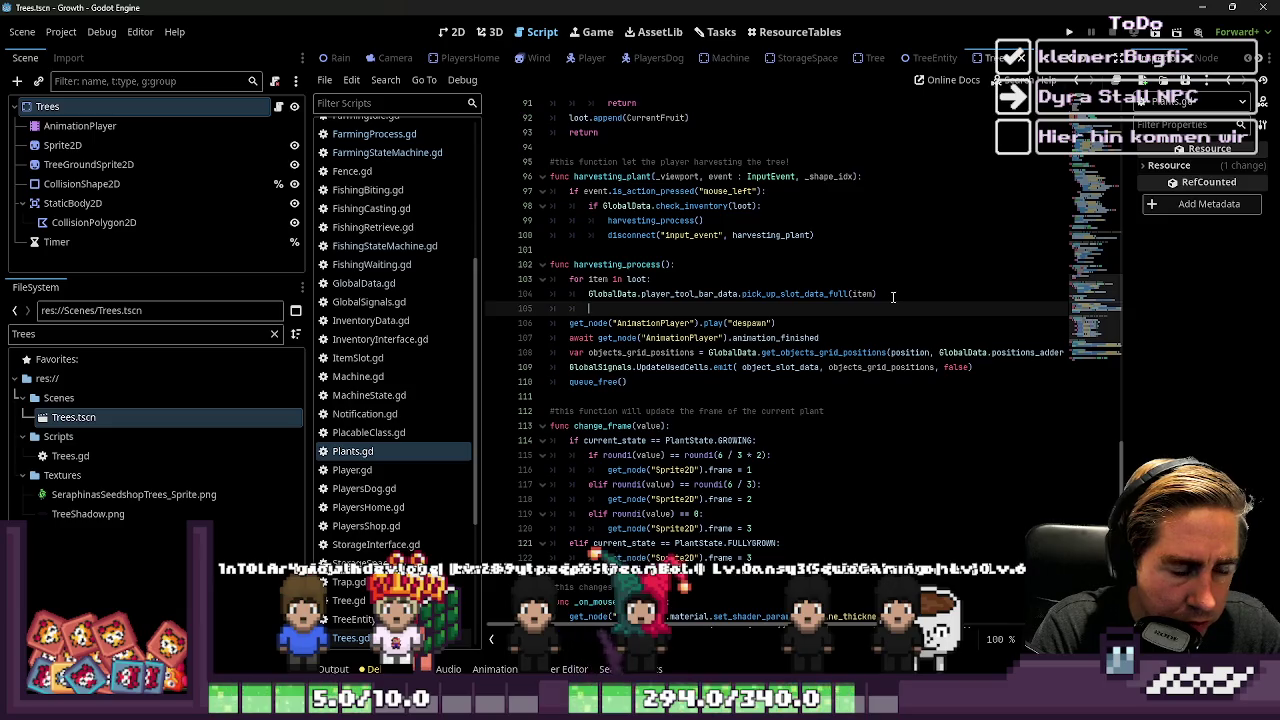
{"action": "type", "text": "GlobalSignals.NewNotification.emit(item)"}
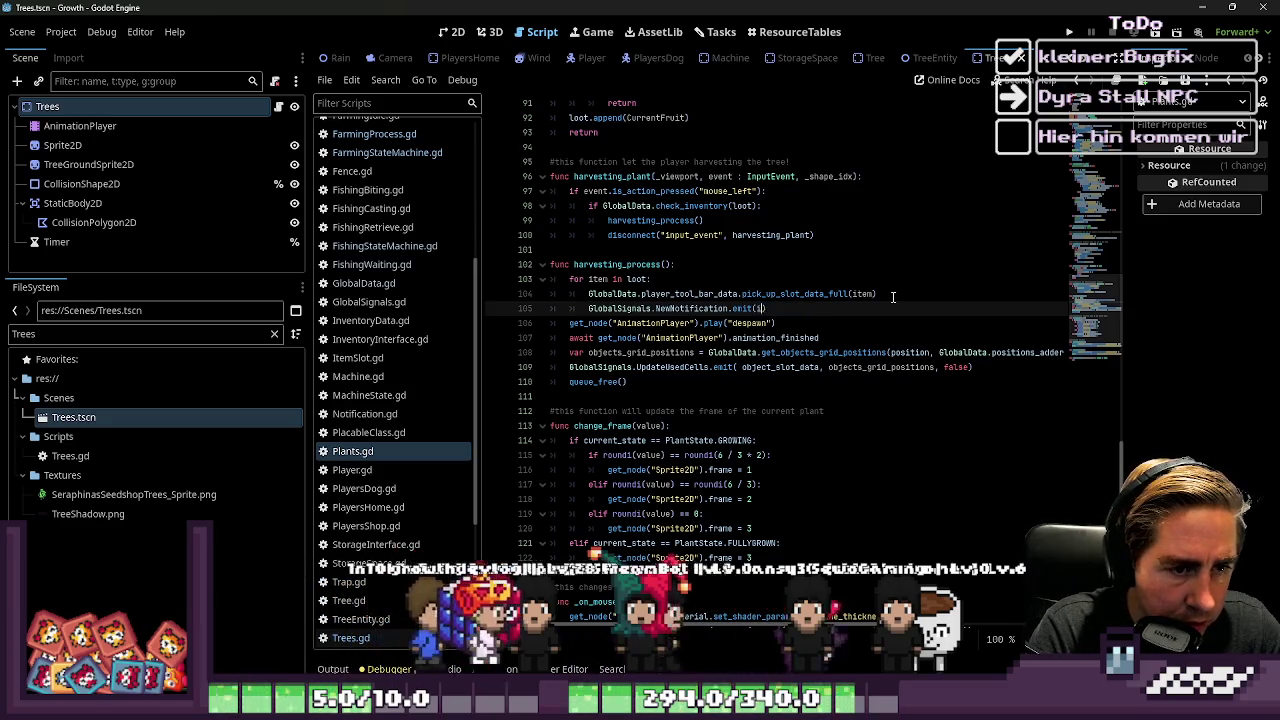
{"action": "left_click", "coordinate": [893, 295]}
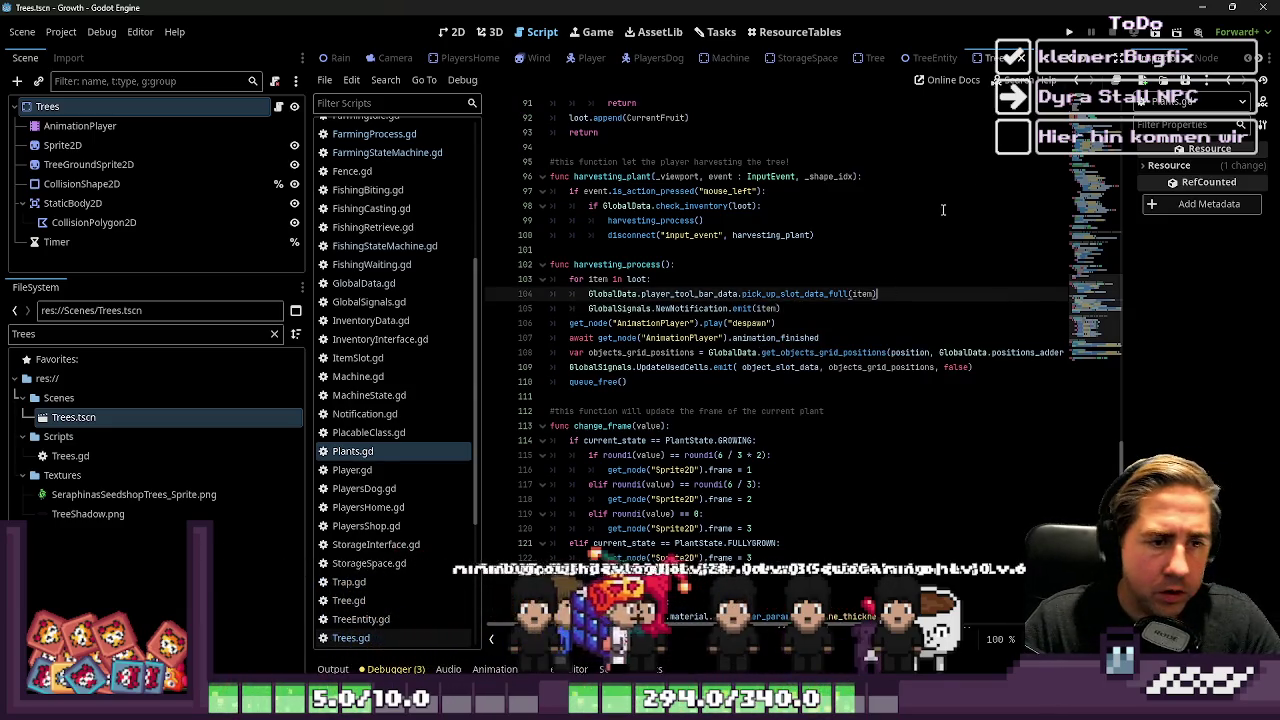
{"action": "left_click", "coordinate": [1070, 32]}
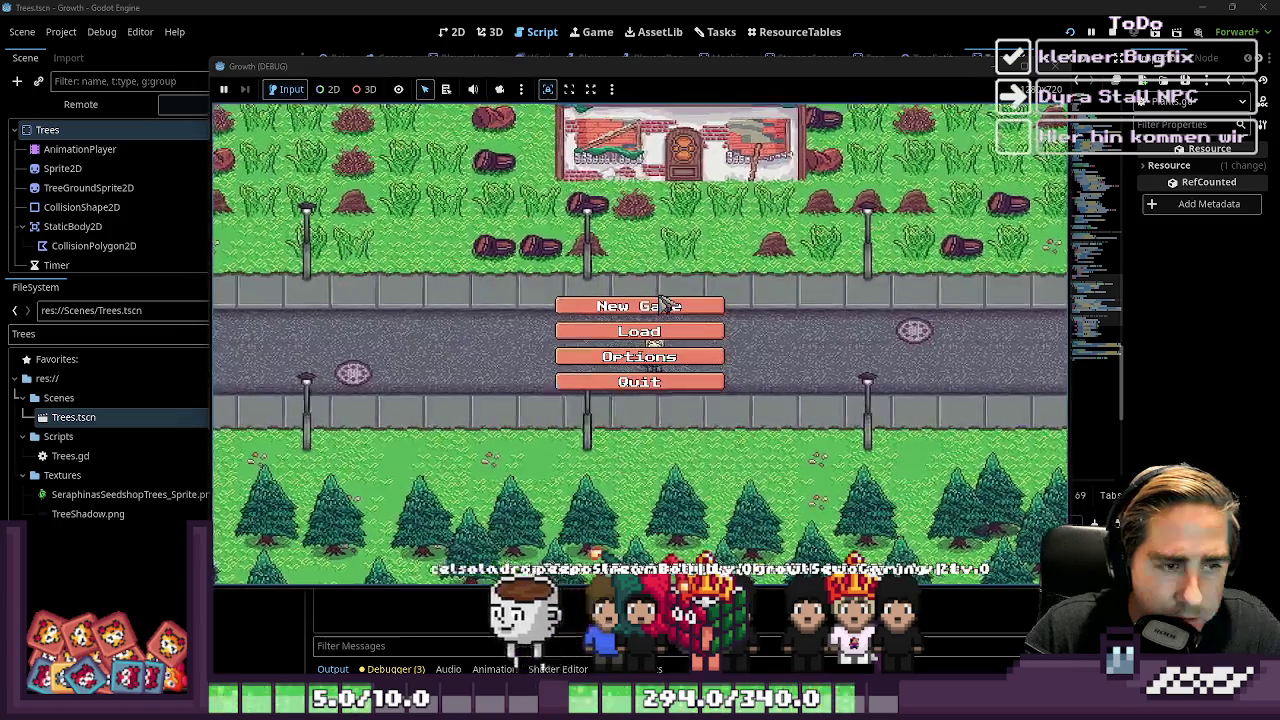
{"action": "left_click", "coordinate": [664, 302]}
{"action": "type", "text": "weq"}
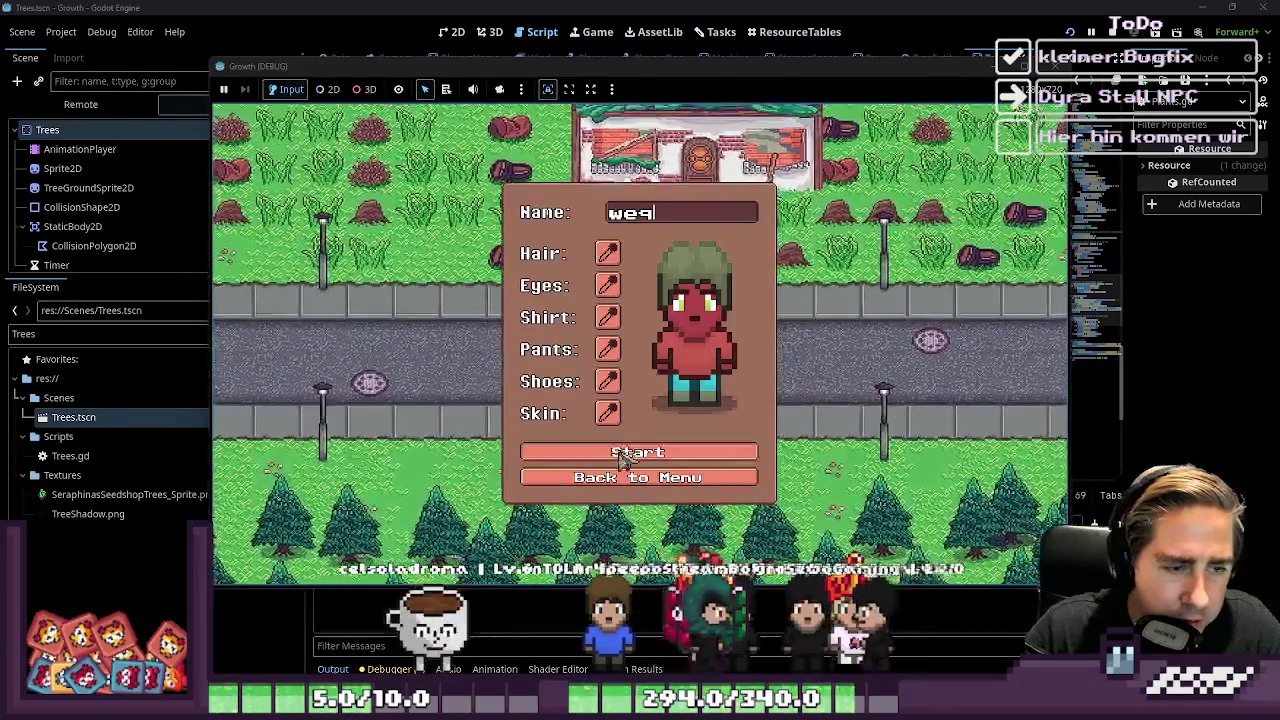
{"action": "left_click", "coordinate": [622, 456]}
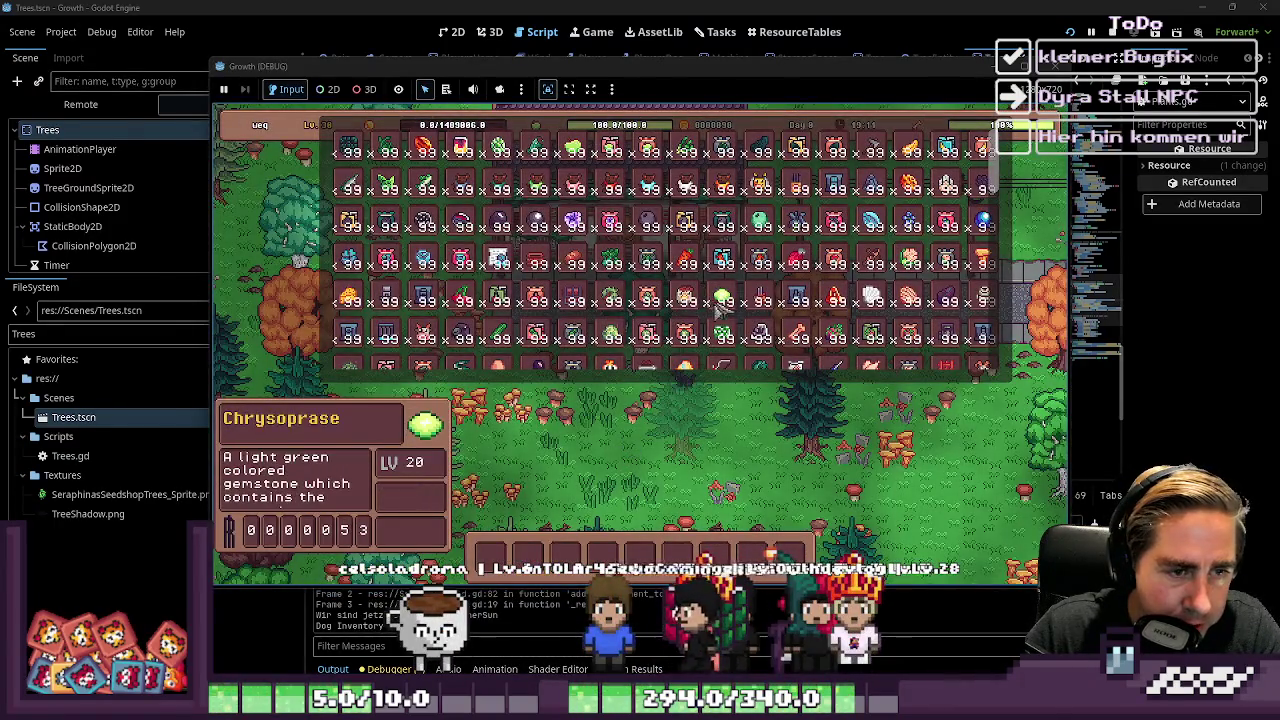
{"action": "key", "text": "i"}
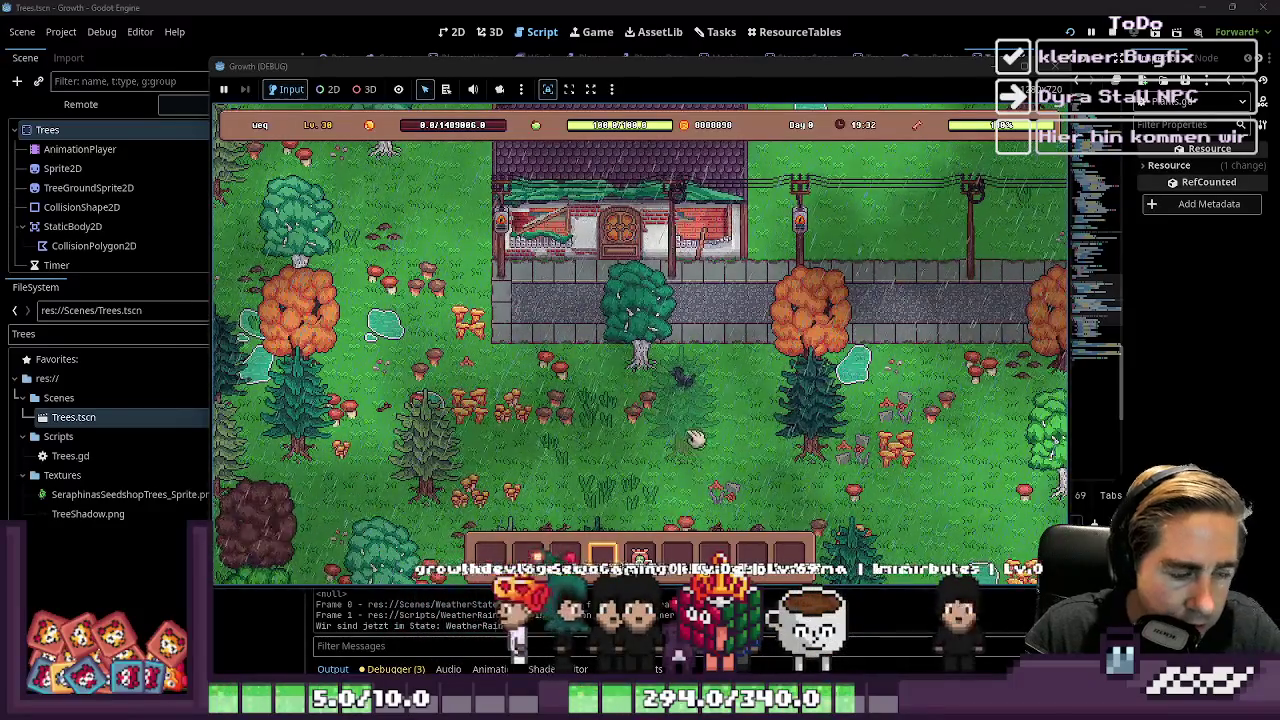
{"action": "left_click", "coordinate": [1056, 66]}
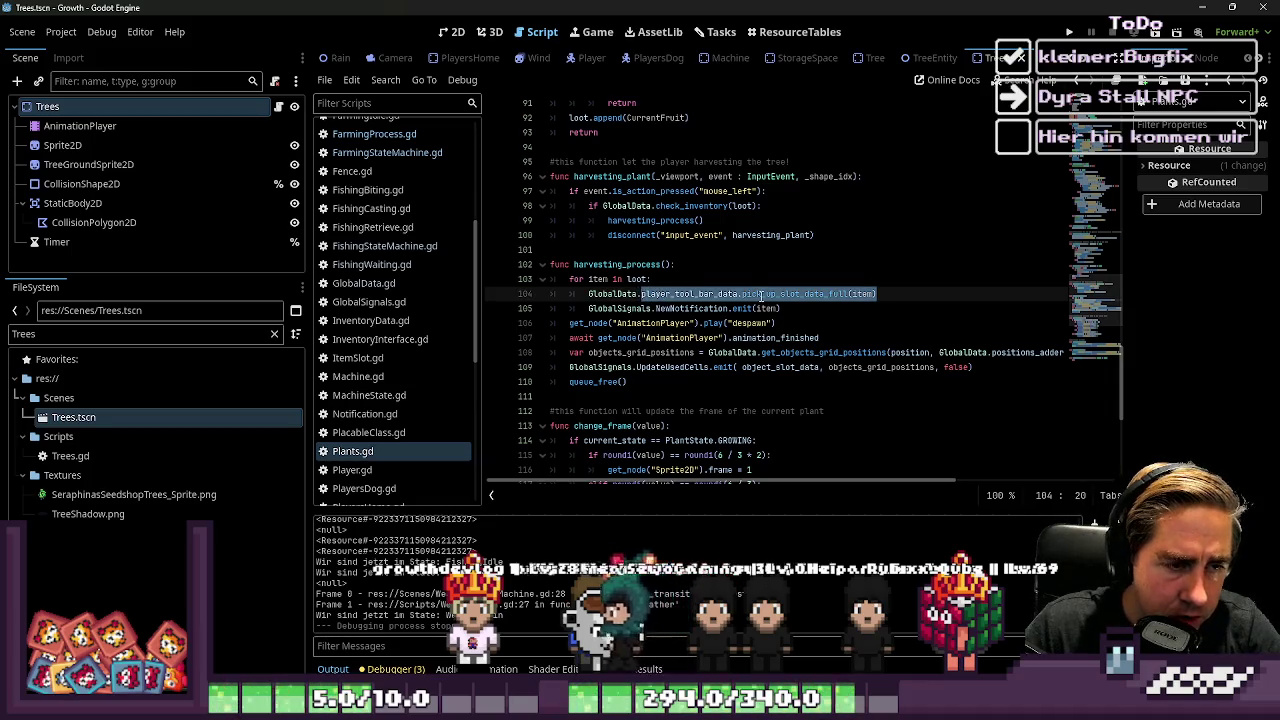
Clear the old call on line 104 and copy FarmingProcess.gd's get_node("UI/InventoryInterface").pick_up_item line
{"action": "key", "text": "BackSpace"}
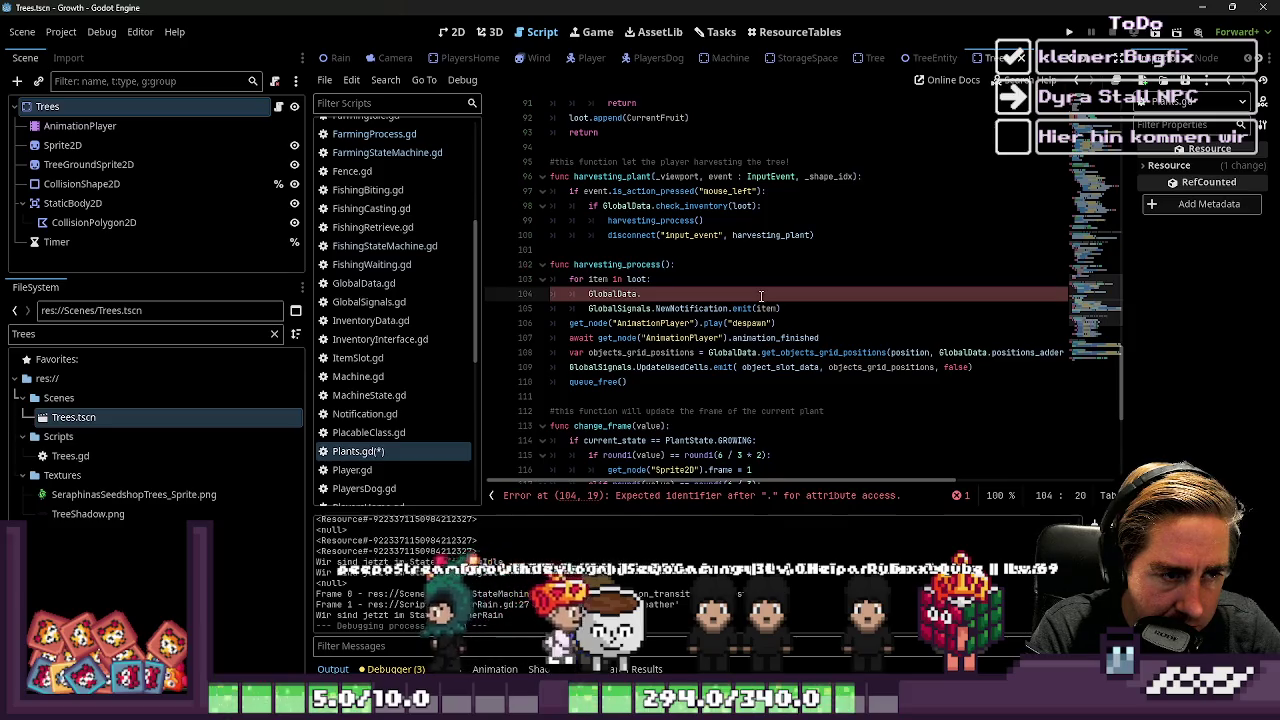
{"action": "key", "text": "ctrl+BackSpace"}
{"action": "key", "text": "ctrl+BackSpace"}
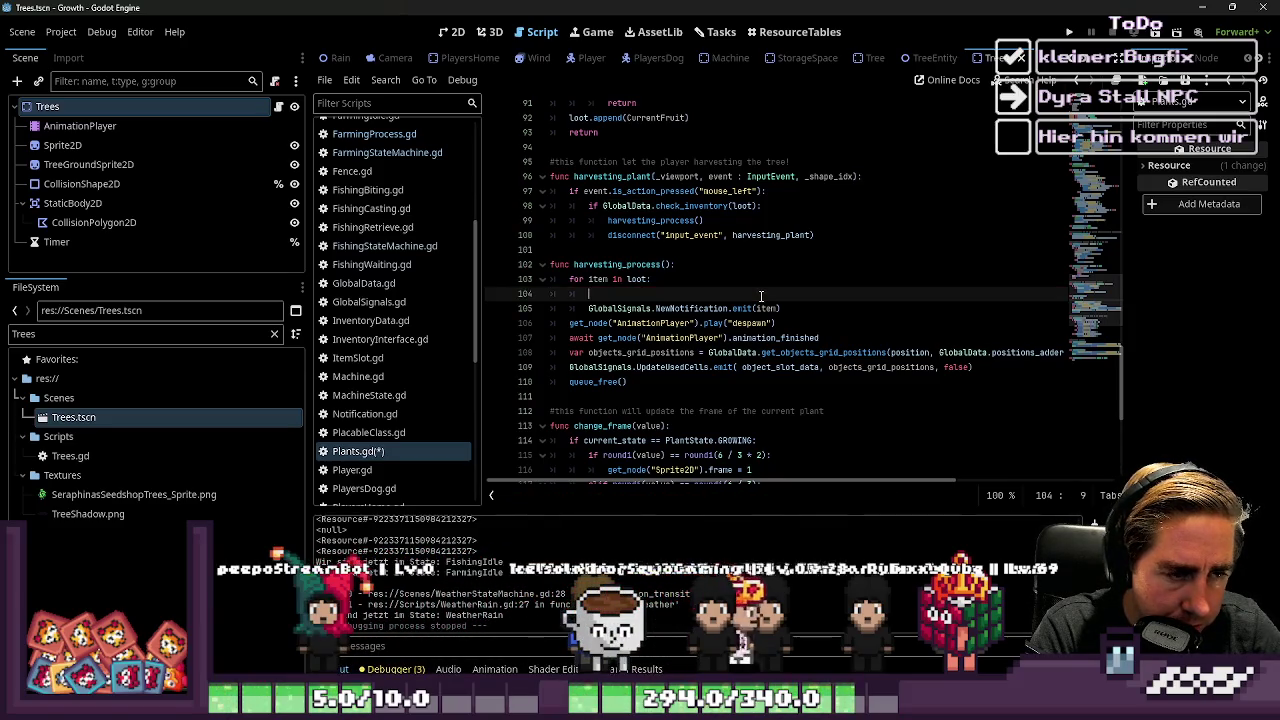
{"action": "type", "text": "GlobalData.world"}
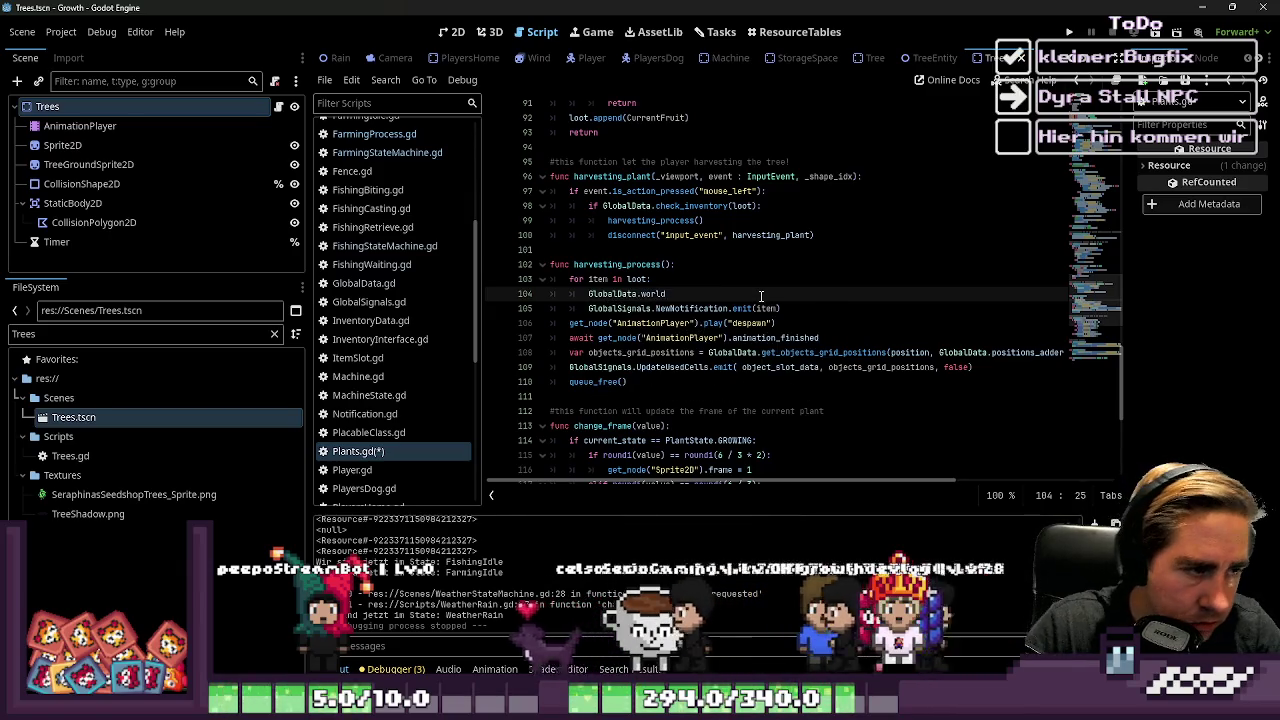
{"action": "left_click", "coordinate": [375, 138]}
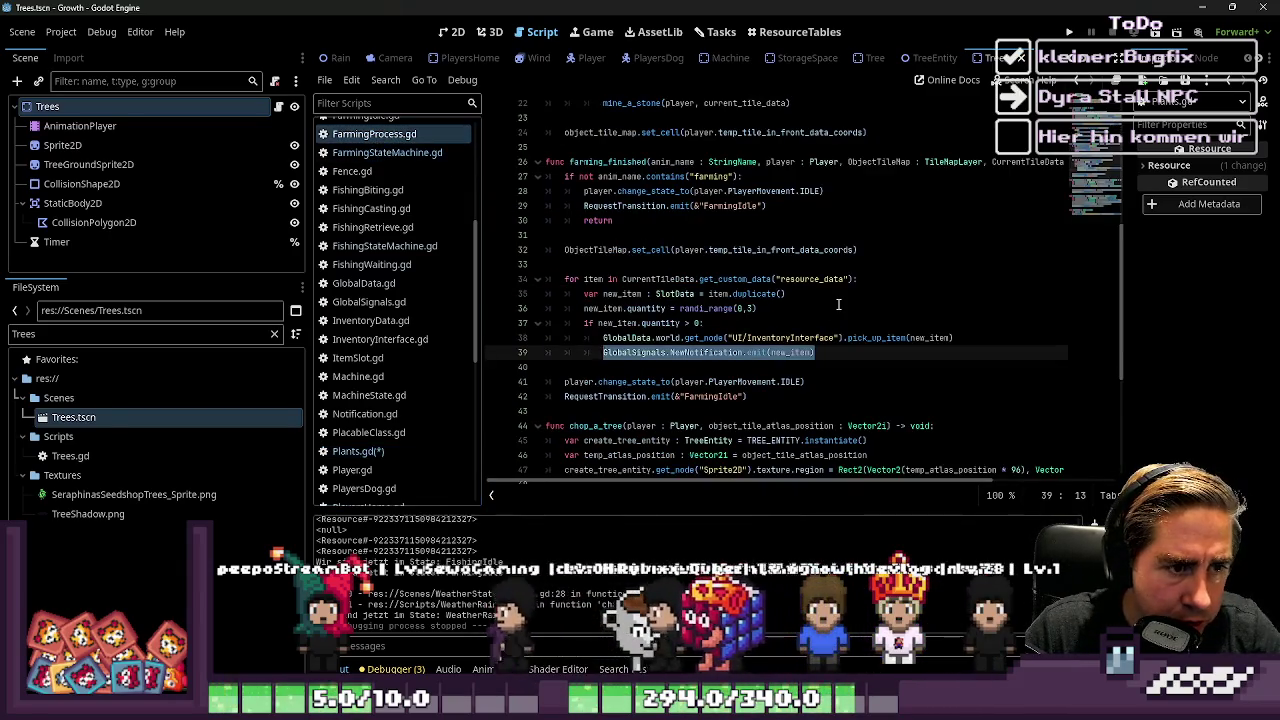
{"action": "left_click", "coordinate": [800, 308]}
{"action": "left_click", "coordinate": [969, 338]}
{"action": "left_click_drag", "start_coordinate": [969, 338], "coordinate": [603, 339]}
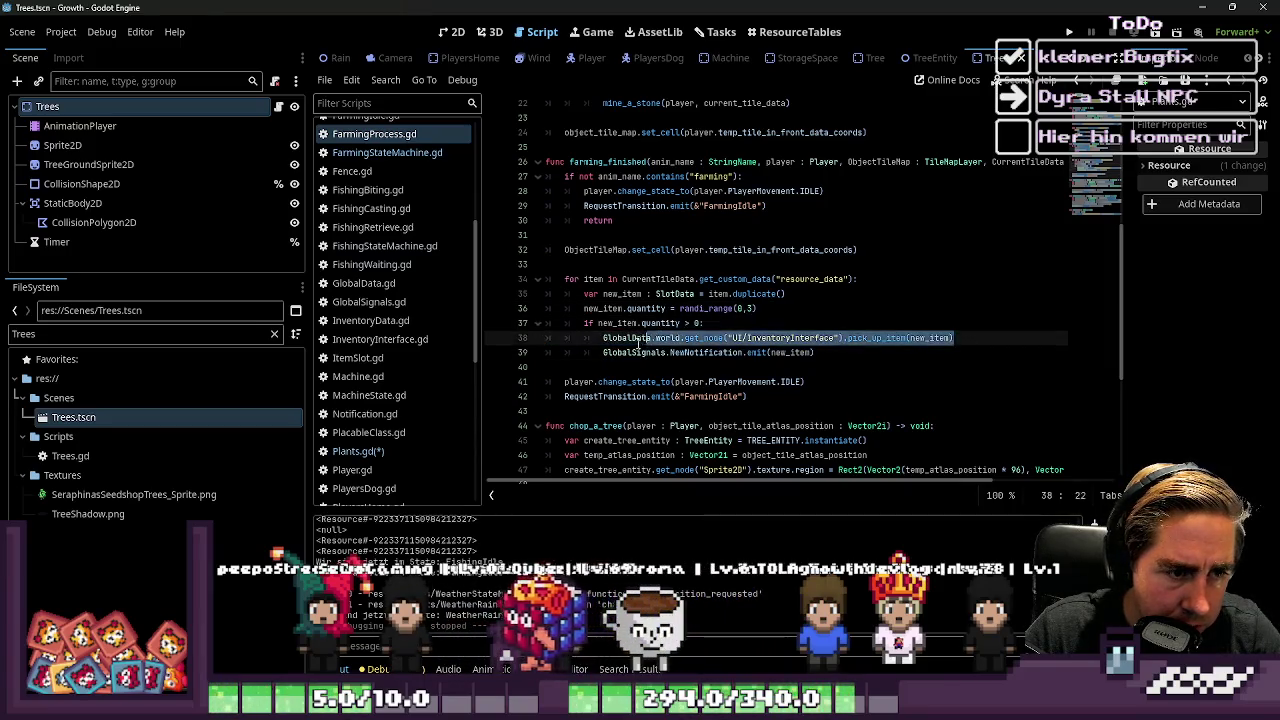
Paste the pick_up_item call into Plants.gd line 104 using item instead of new_item, then play
{"action": "left_click", "coordinate": [410, 152]}
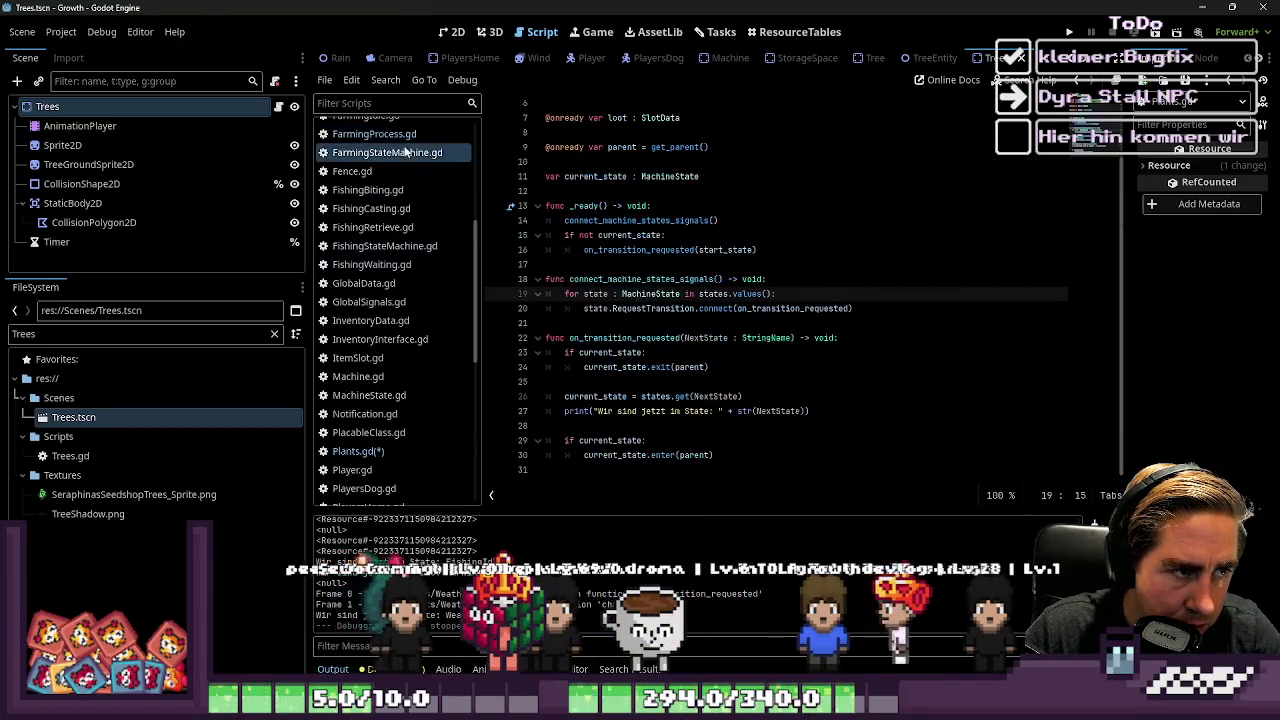
{"action": "scroll", "coordinate": [430, 275], "scroll_direction": "down", "scroll_amount": 2}
{"action": "left_click", "coordinate": [365, 403]}
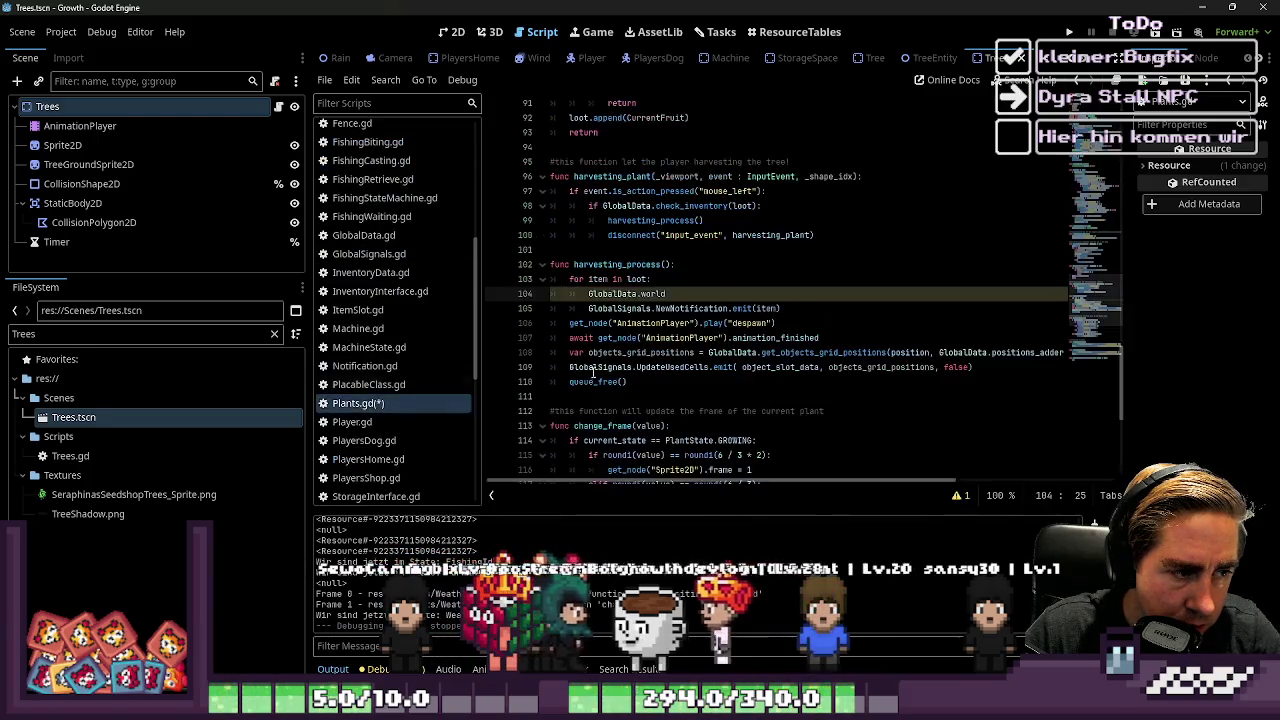
{"action": "mouse_move", "coordinate": [665, 294]}
{"action": "left_mouse_down"}
{"action": "mouse_move", "coordinate": [588, 281]}
{"action": "mouse_move", "coordinate": [588, 294]}
{"action": "left_mouse_up"}
{"action": "type", "text": "GlobalData.world.get_node(\"UI/InventoryInterface\").pick_up_item(new_item)"}
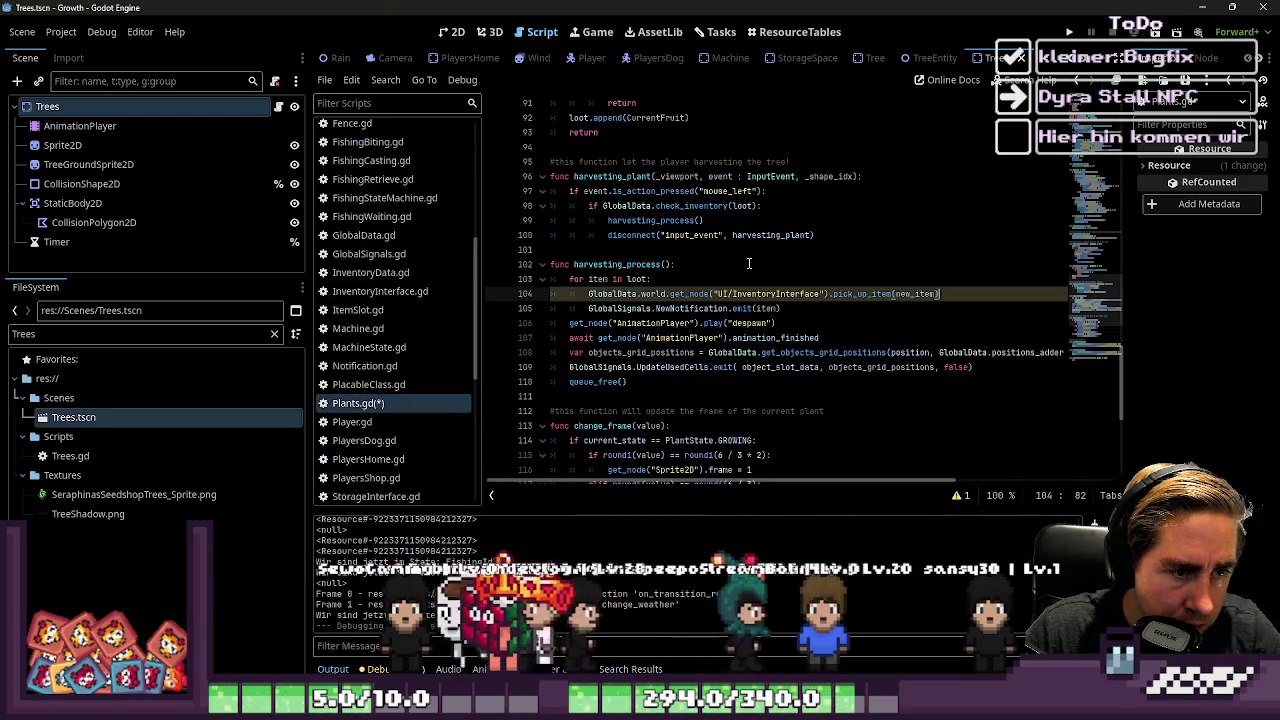
{"action": "left_click", "coordinate": [796, 262]}
{"action": "double_click", "coordinate": [915, 294]}
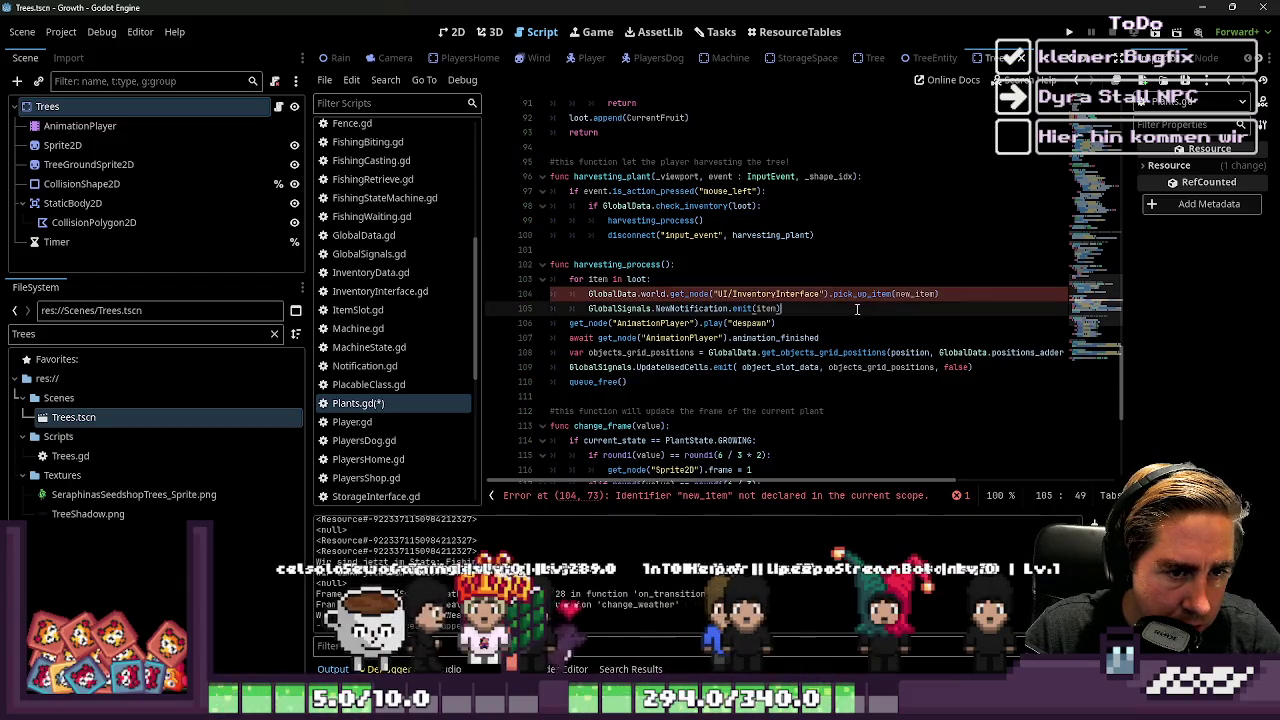
{"action": "type", "text": "m"}
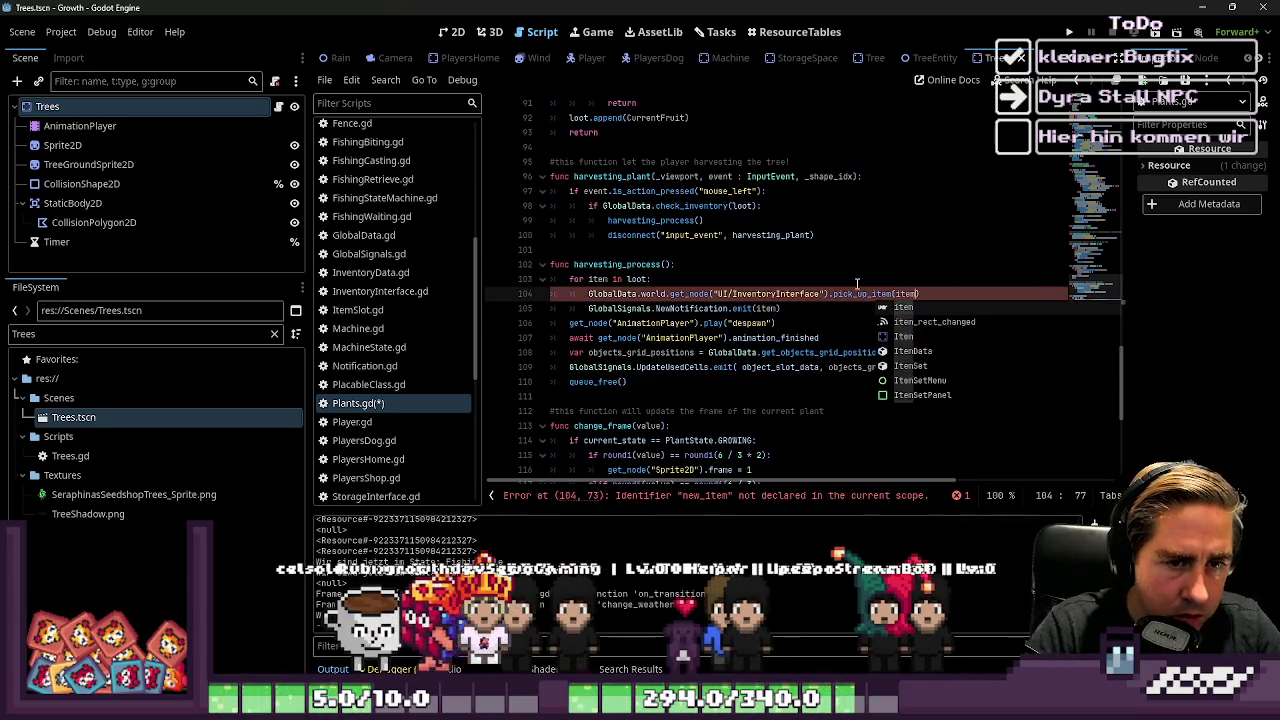
{"action": "left_click", "coordinate": [857, 281]}
{"action": "left_click", "coordinate": [1069, 31]}
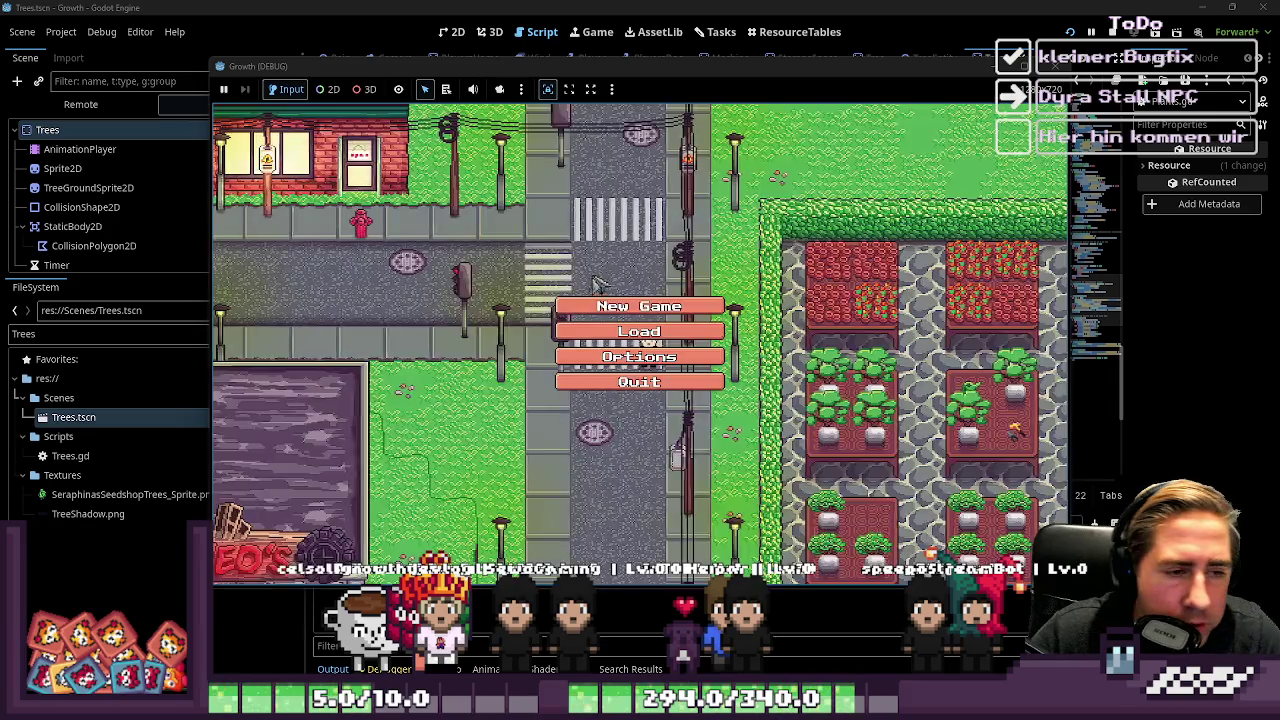
Create a character named 'das' from the main menu and start the game
{"action": "left_click", "coordinate": [620, 300]}
{"action": "type", "text": "das"}
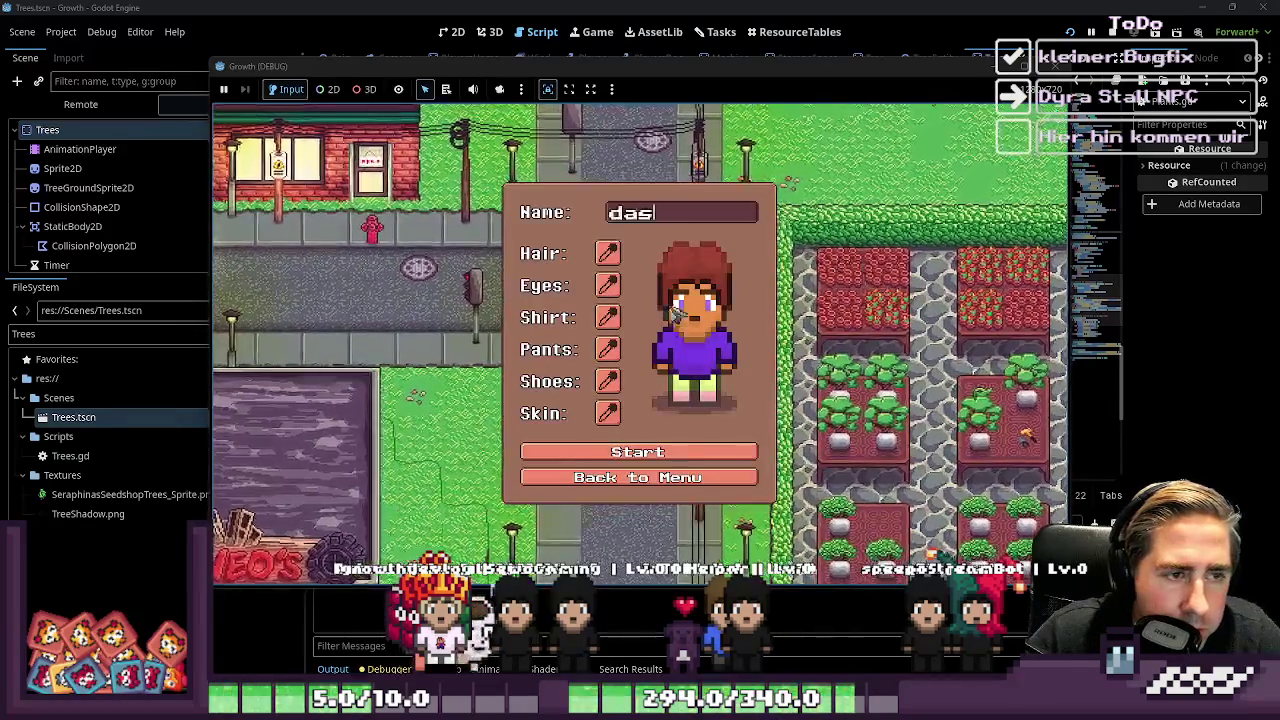
{"action": "left_click", "coordinate": [660, 459]}
Open and close the inventory grid, then stop the game and return to the editor
{"action": "key", "text": "i"}
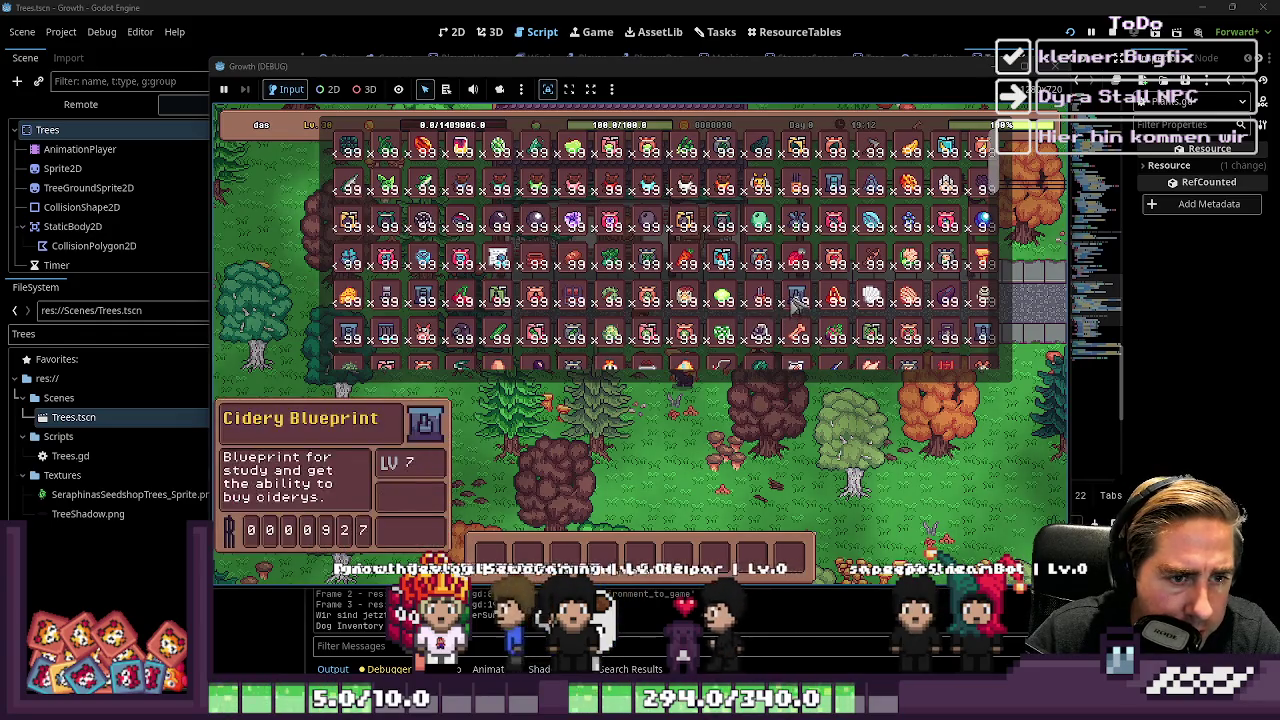
{"action": "key", "text": "i"}
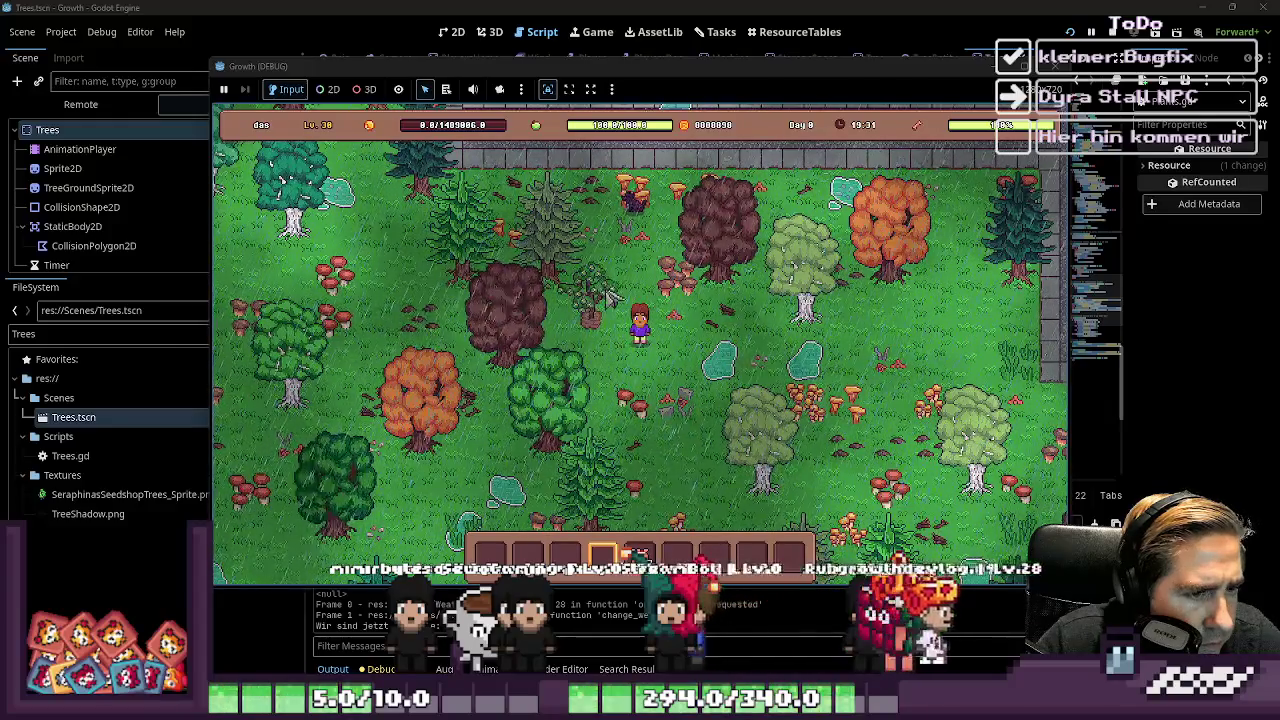
{"action": "left_click", "coordinate": [589, 7]}
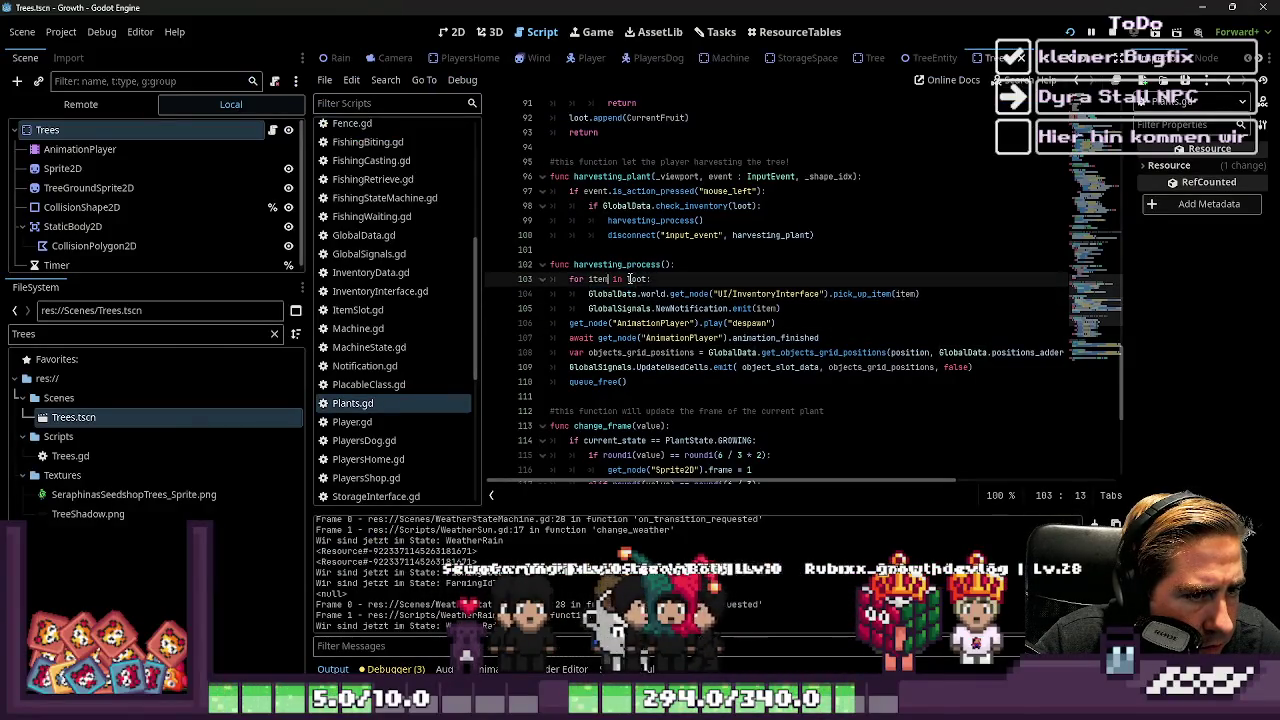
Search Plants.gd for stack_loot and jump to its call on line 85
{"action": "scroll", "coordinate": [612, 245], "scroll_direction": "up", "scroll_amount": 3}
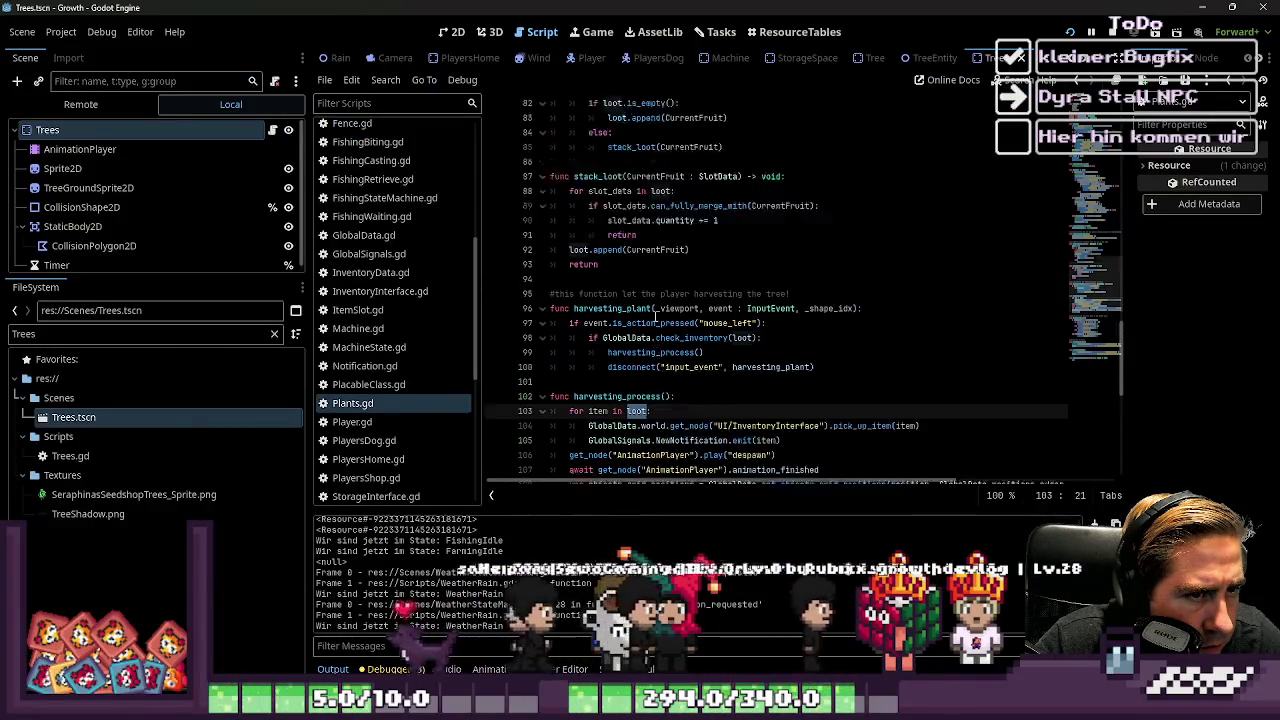
{"action": "double_click", "coordinate": [598, 176]}
{"action": "scroll", "coordinate": [655, 248], "scroll_direction": "up", "scroll_amount": 5}
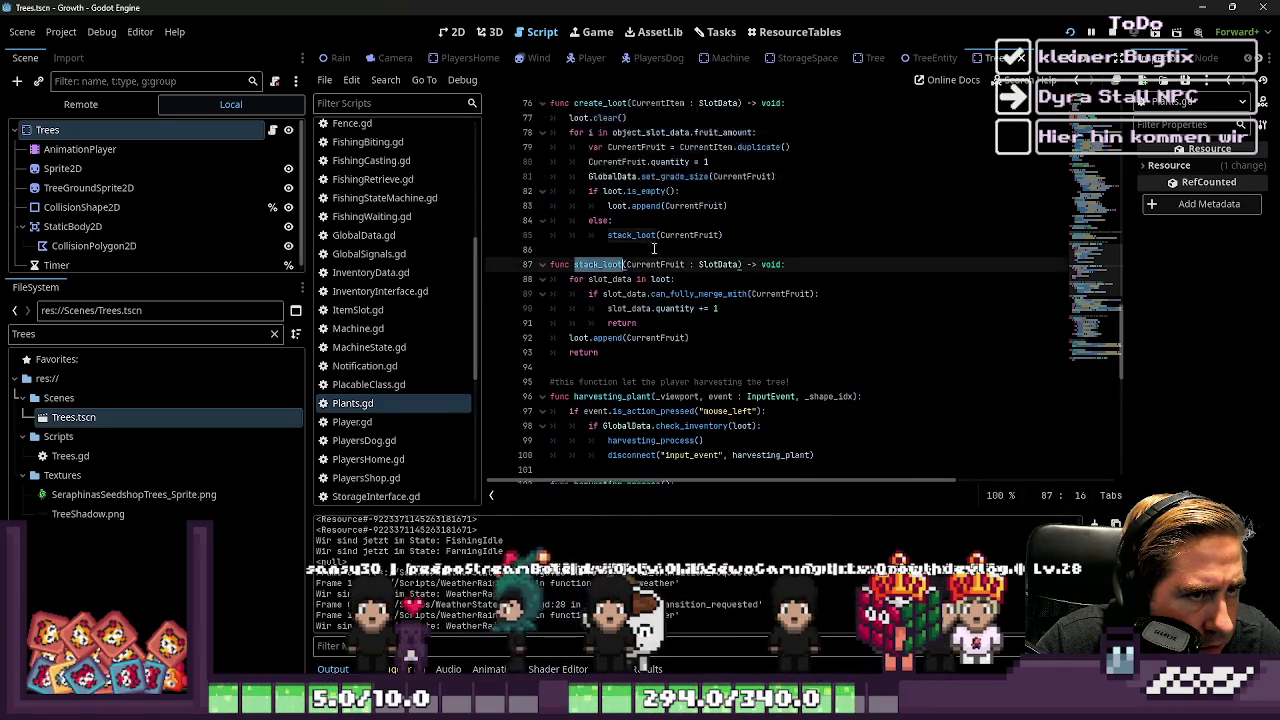
{"action": "scroll", "coordinate": [655, 248], "scroll_direction": "up", "scroll_amount": 4}
{"action": "scroll", "coordinate": [655, 249], "scroll_direction": "down", "scroll_amount": 5}
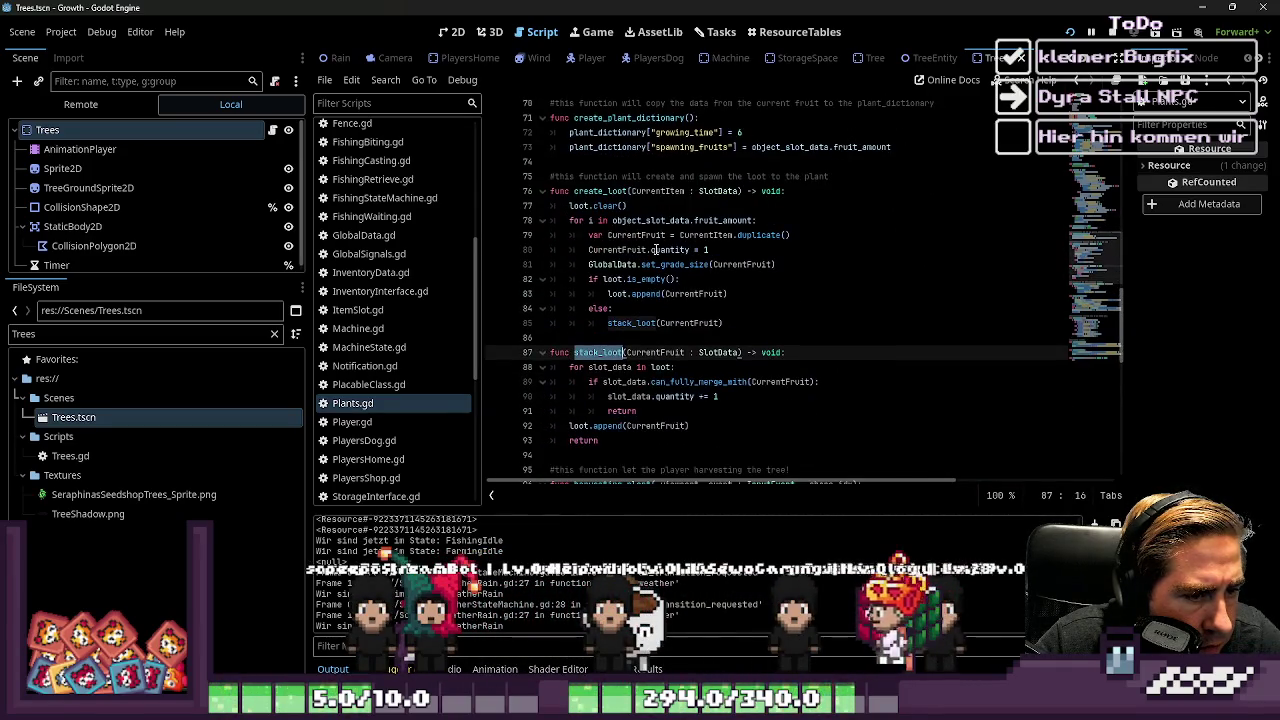
{"action": "key", "text": "ctrl+f"}
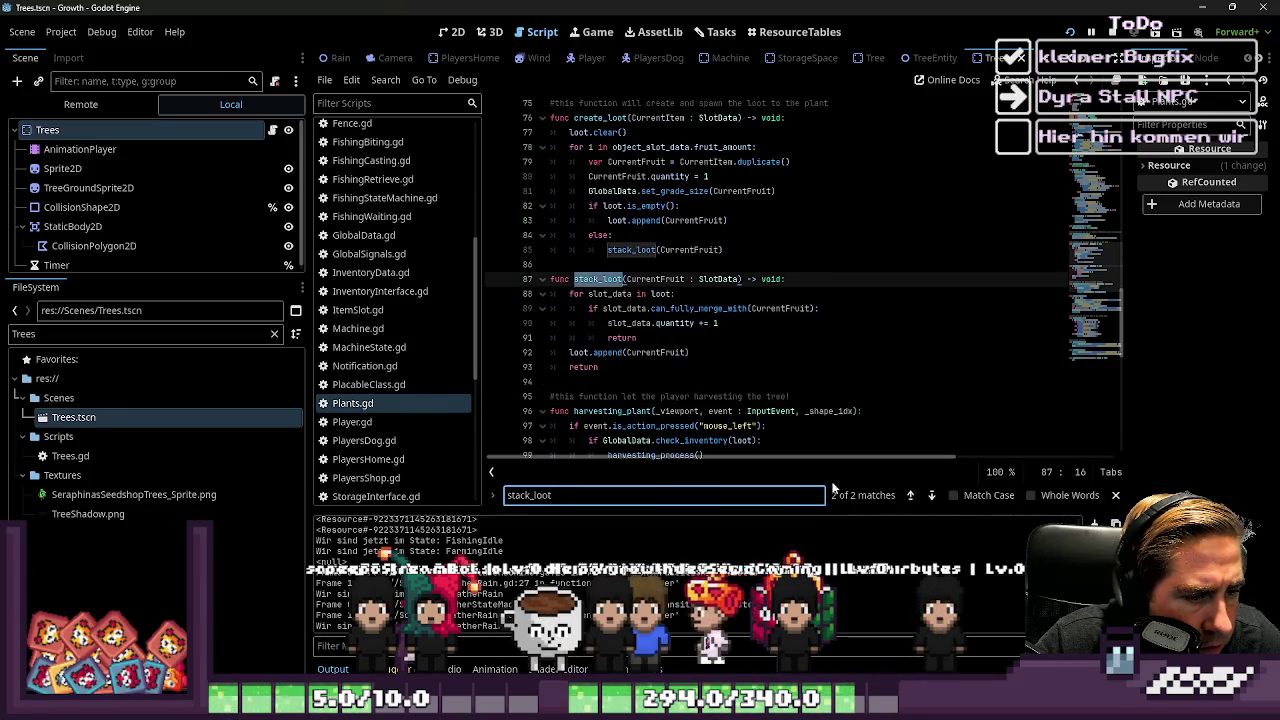
{"action": "left_click", "coordinate": [910, 495]}
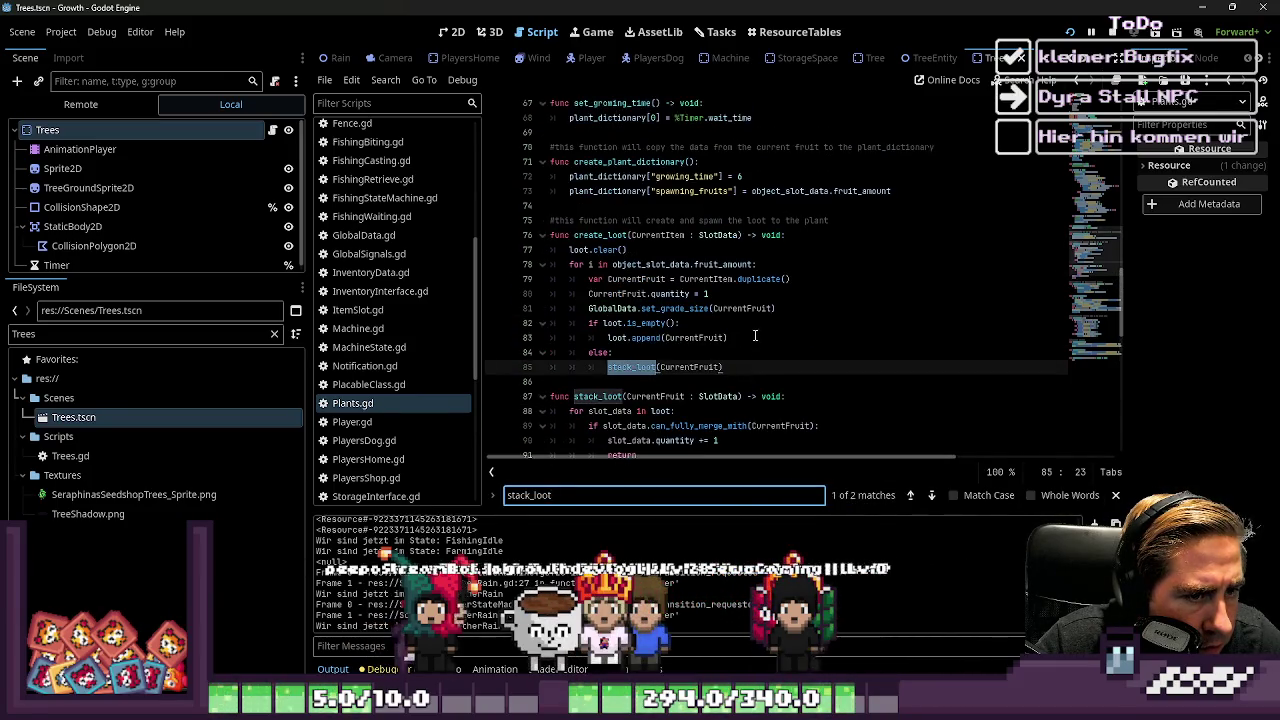
Search for create_loot and step through its matches, including lines 49 and 58
{"action": "left_click", "coordinate": [600, 235]}
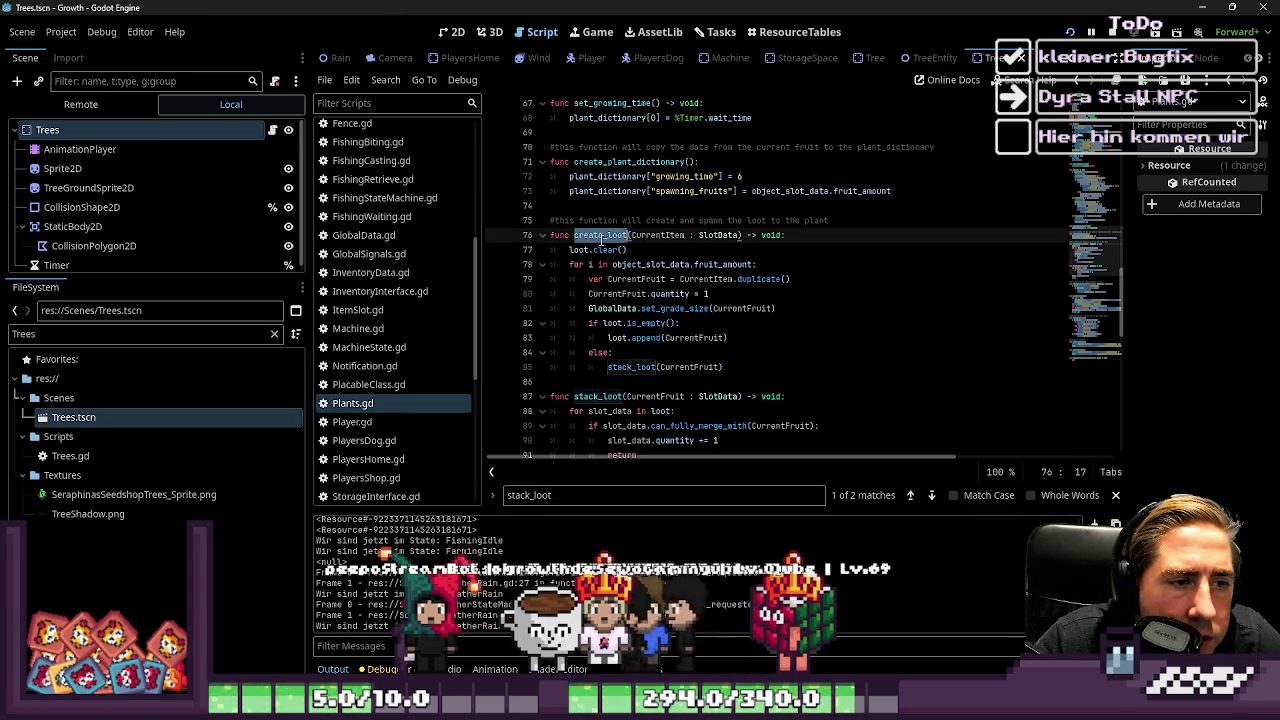
{"action": "key", "text": "ctrl+f"}
{"action": "left_click", "coordinate": [908, 496]}
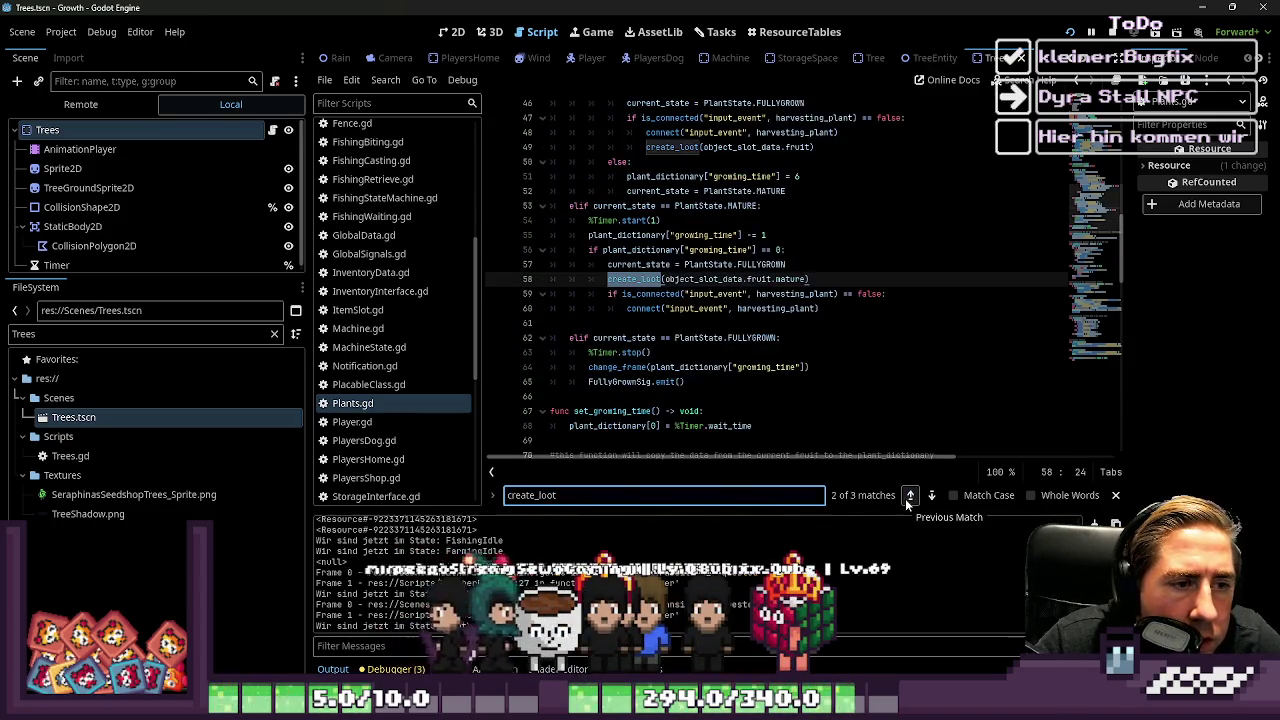
{"action": "left_click", "coordinate": [908, 496]}
{"action": "left_click", "coordinate": [908, 496]}
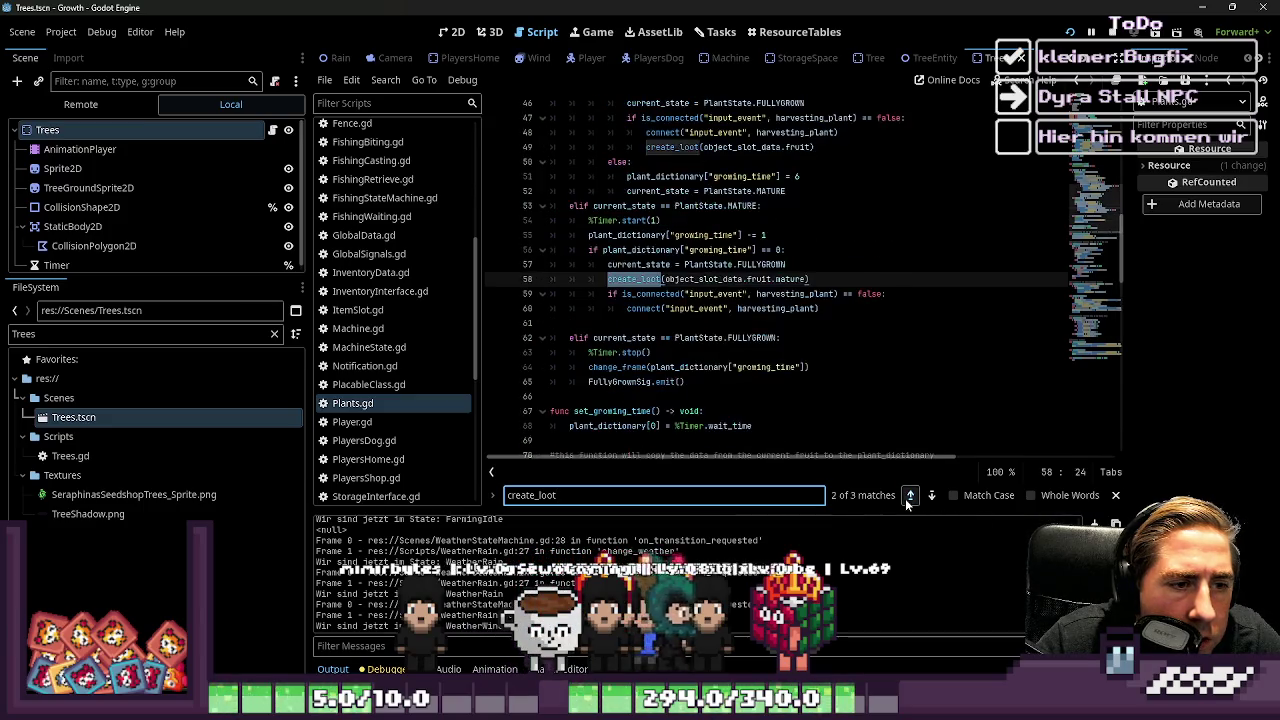
{"action": "left_click", "coordinate": [908, 496]}
Inspect the exported loot array declaration and loot.clear() inside create_loot
{"action": "scroll", "coordinate": [749, 316], "scroll_direction": "up", "scroll_amount": 10}
{"action": "scroll", "coordinate": [749, 316], "scroll_direction": "up", "scroll_amount": 1}
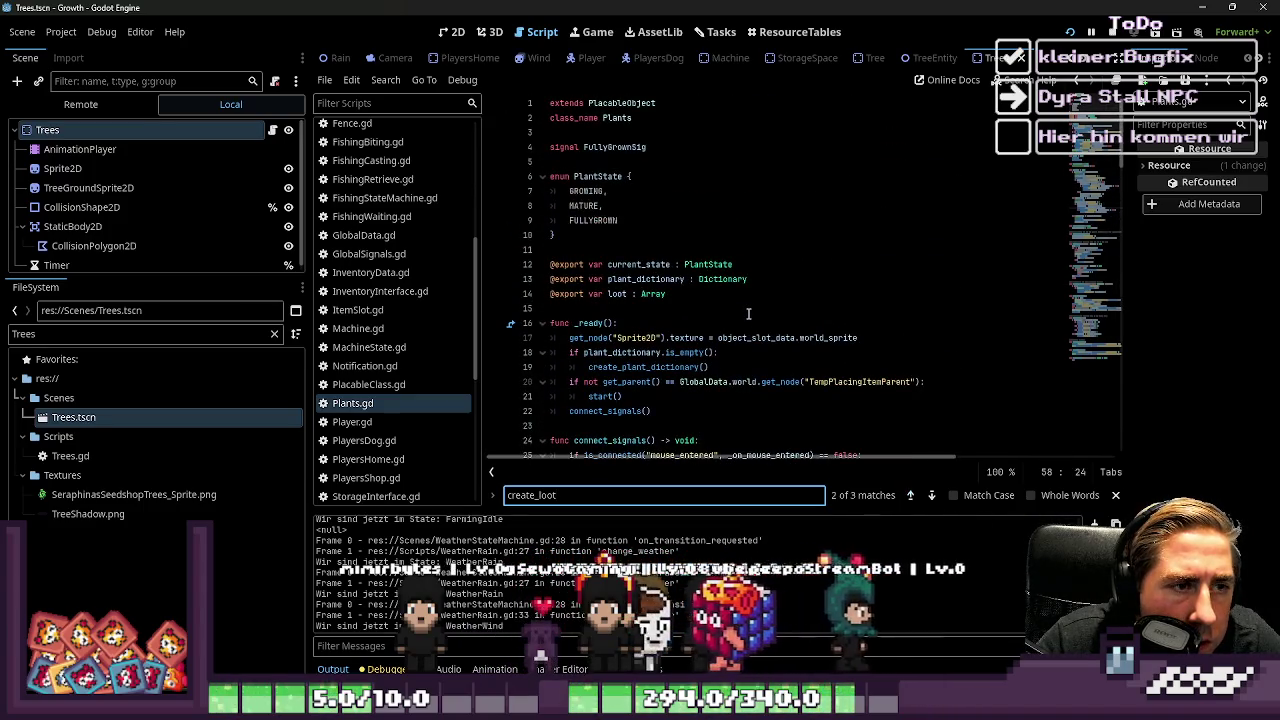
{"action": "left_click", "coordinate": [728, 305]}
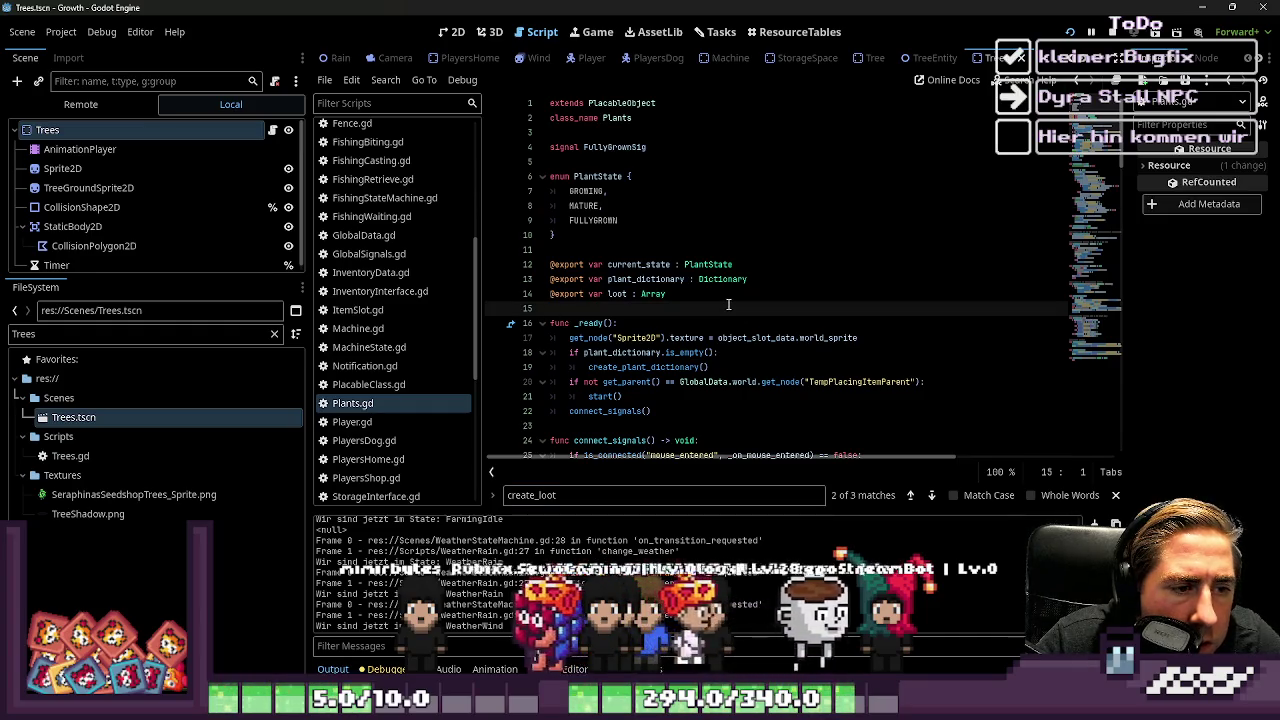
{"action": "left_click", "coordinate": [609, 294]}
{"action": "scroll", "coordinate": [716, 322], "scroll_direction": "down", "scroll_amount": 20}
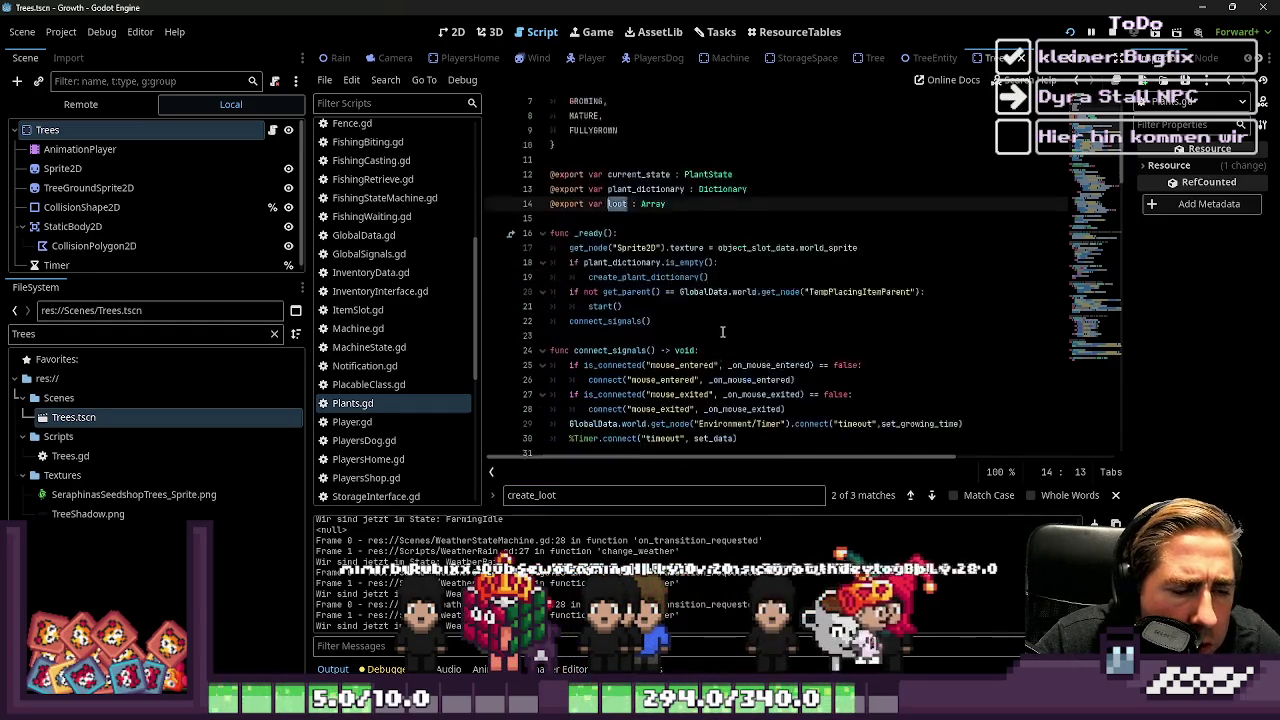
{"action": "scroll", "coordinate": [716, 322], "scroll_direction": "down", "scroll_amount": 2}
{"action": "left_click", "coordinate": [686, 250]}
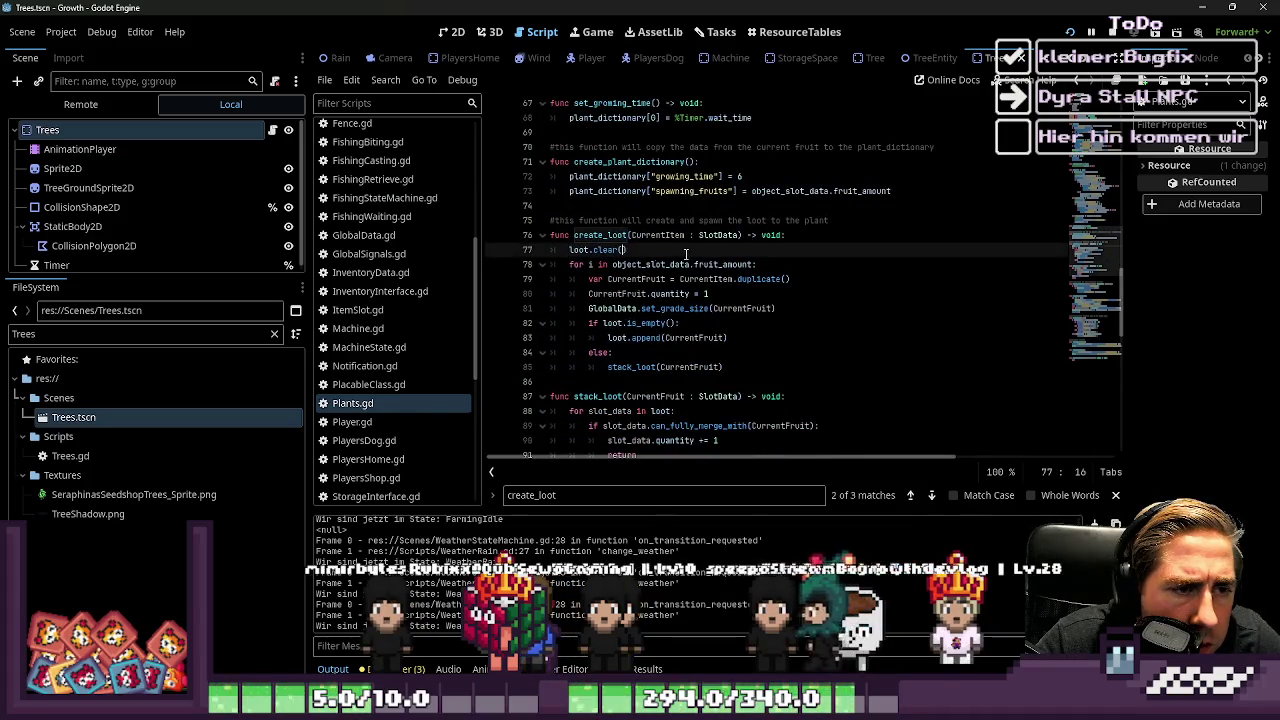
{"action": "left_click", "coordinate": [591, 236]}
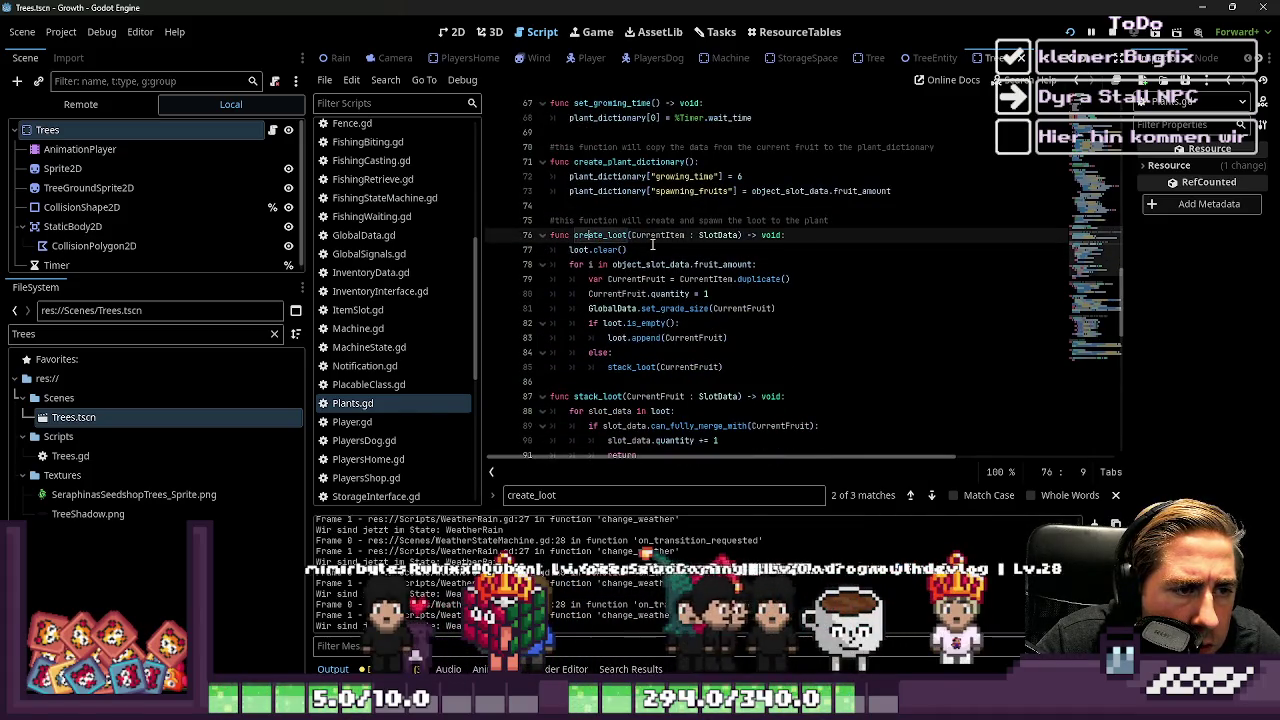
Trace stack_loot on line 87 through harvesting_plant and its disconnect call
{"action": "scroll", "coordinate": [573, 256], "scroll_direction": "down", "scroll_amount": 2}
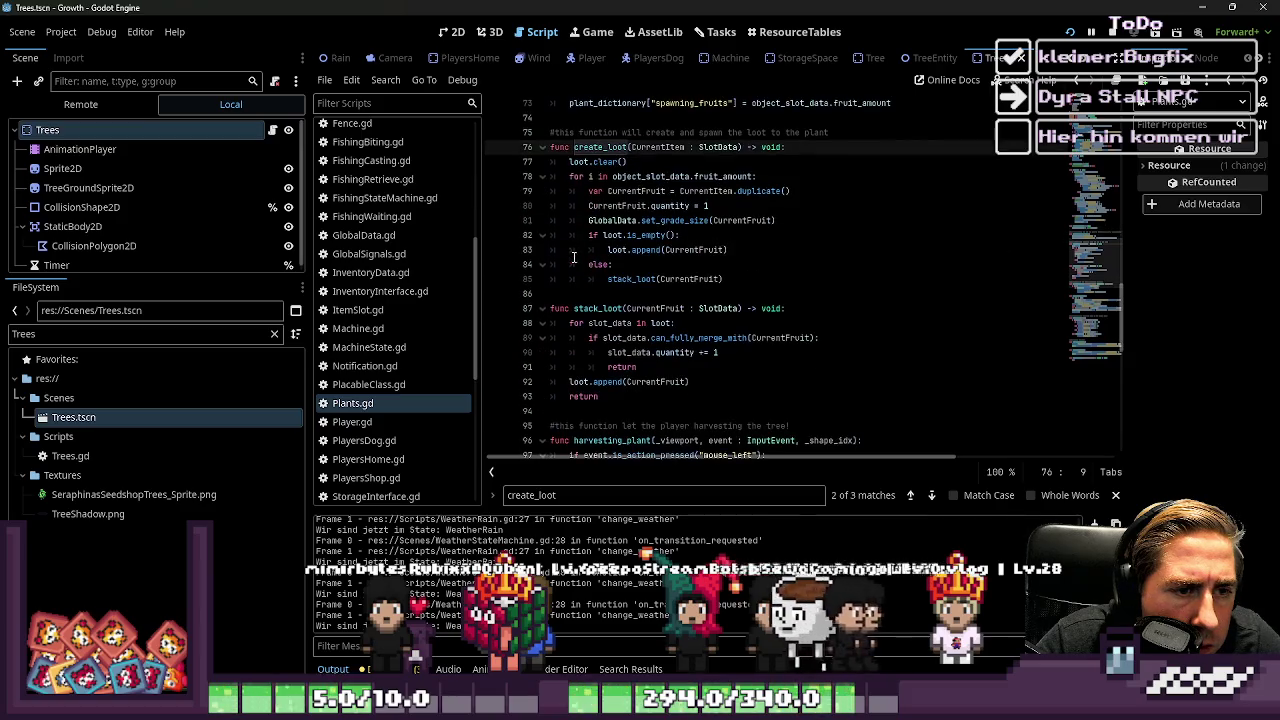
{"action": "double_click", "coordinate": [597, 310]}
{"action": "scroll", "coordinate": [645, 323], "scroll_direction": "down", "scroll_amount": 3}
{"action": "double_click", "coordinate": [629, 308]}
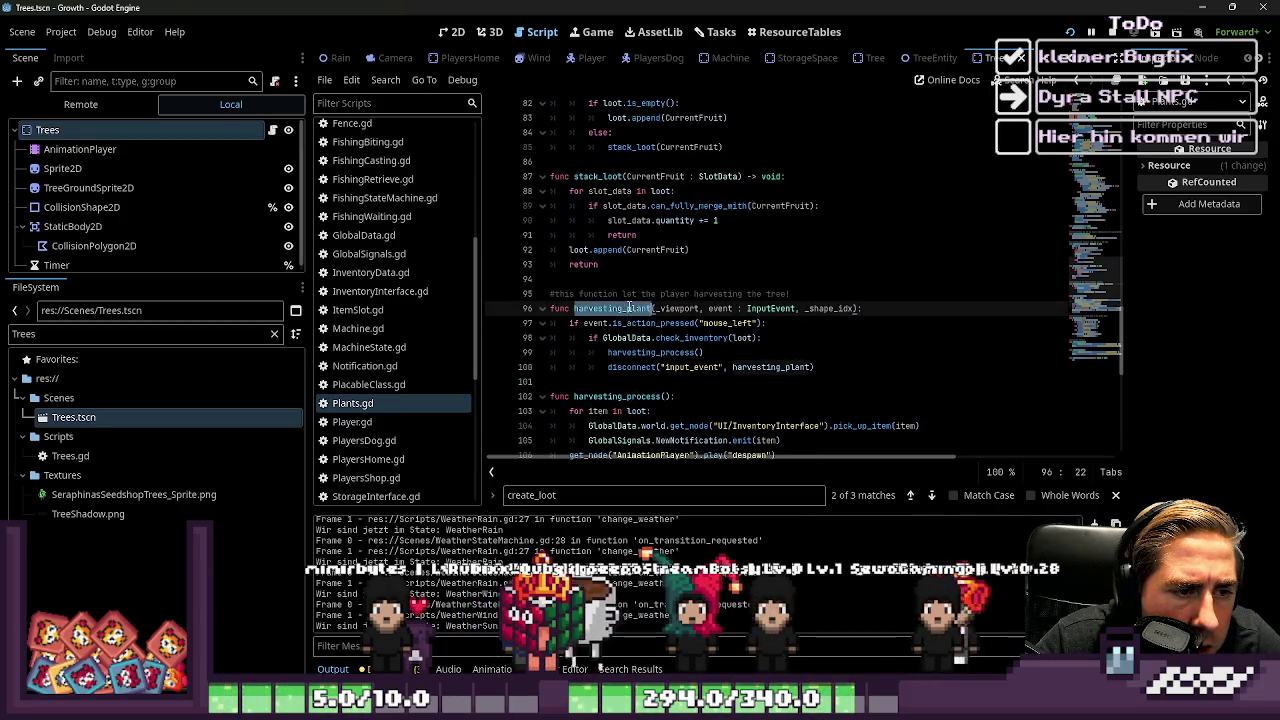
{"action": "scroll", "coordinate": [848, 308], "scroll_direction": "down", "scroll_amount": 1}
{"action": "double_click", "coordinate": [771, 322]}
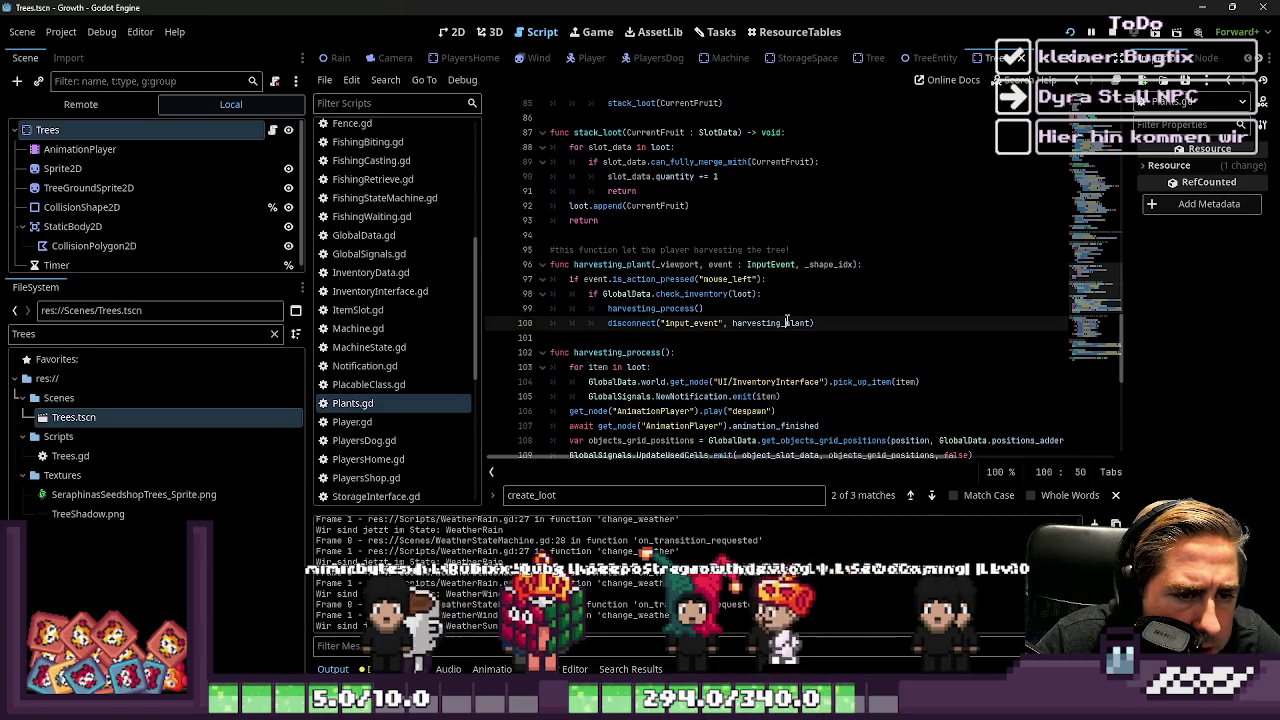
{"action": "scroll", "coordinate": [685, 332], "scroll_direction": "down", "scroll_amount": 3}
Insert print(loot) as the first line of harvesting_process and run the project with F5
{"action": "left_click", "coordinate": [623, 220]}
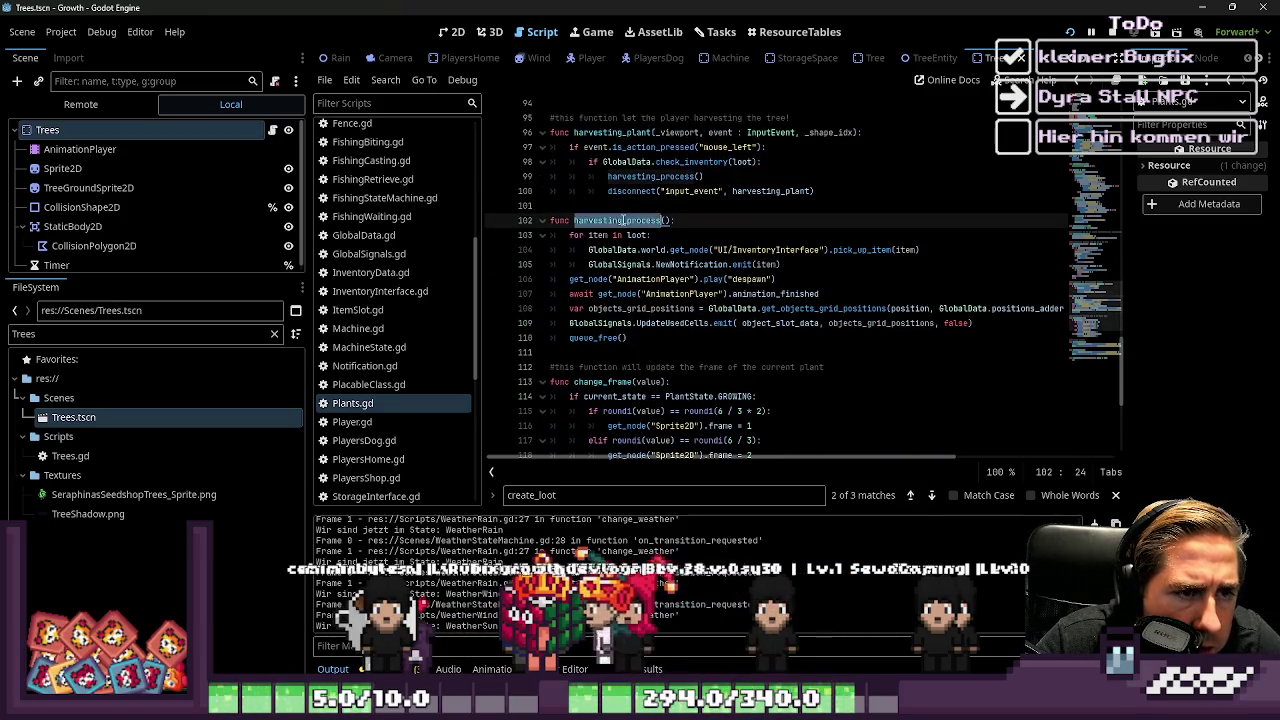
{"action": "left_click", "coordinate": [816, 219]}
{"action": "key", "text": "Return"}
{"action": "type", "text": "print"}
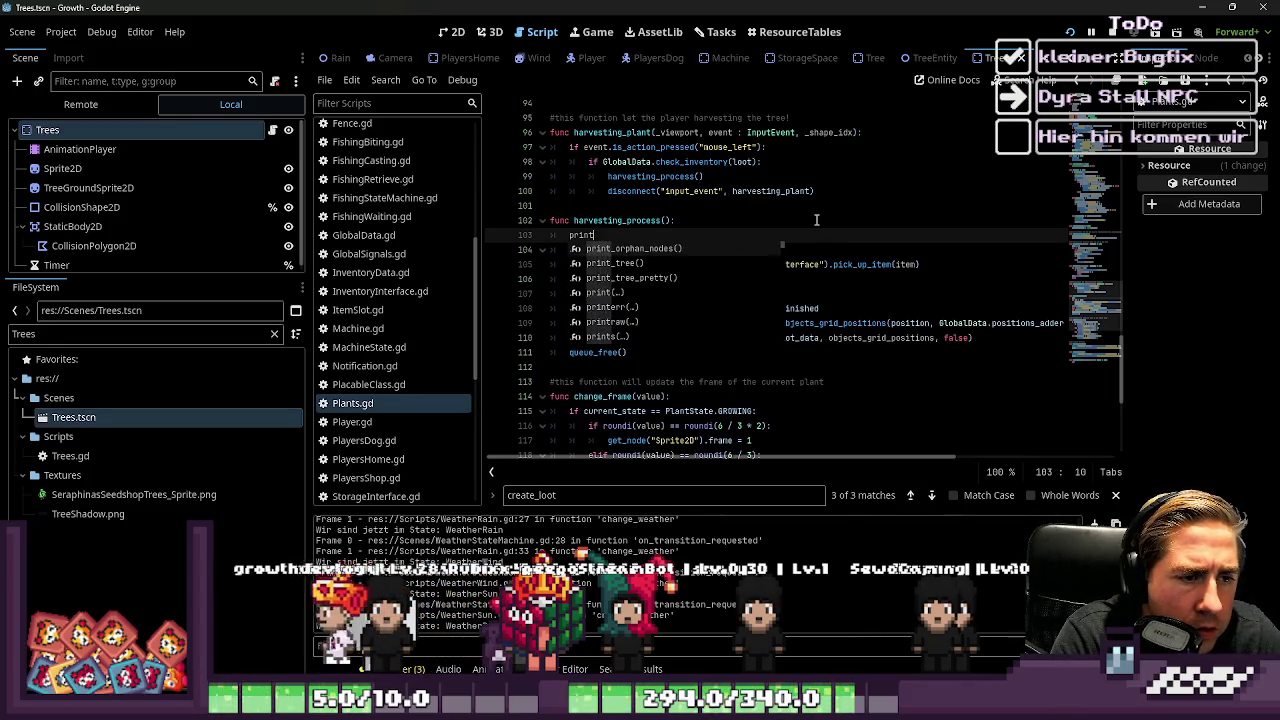
{"action": "key", "text": "Return"}
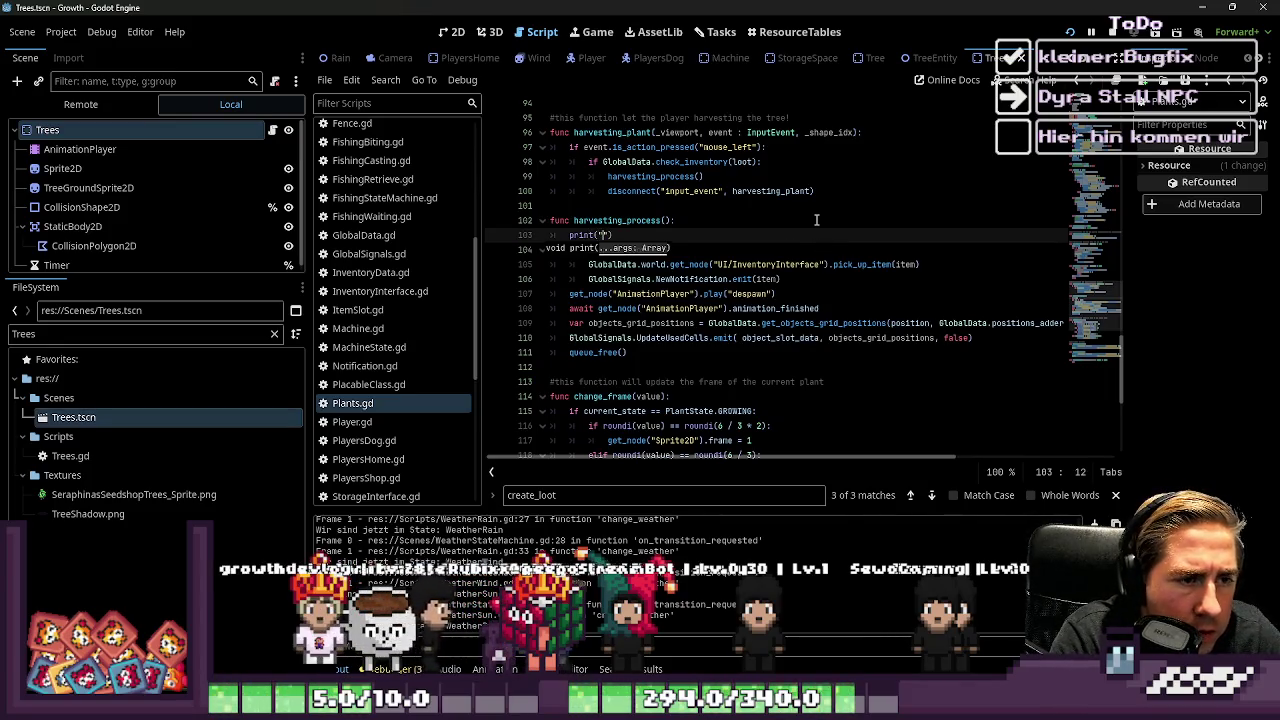
{"action": "left_click", "coordinate": [708, 132]}
{"action": "key", "text": "Escape"}
{"action": "key", "text": "F5"}
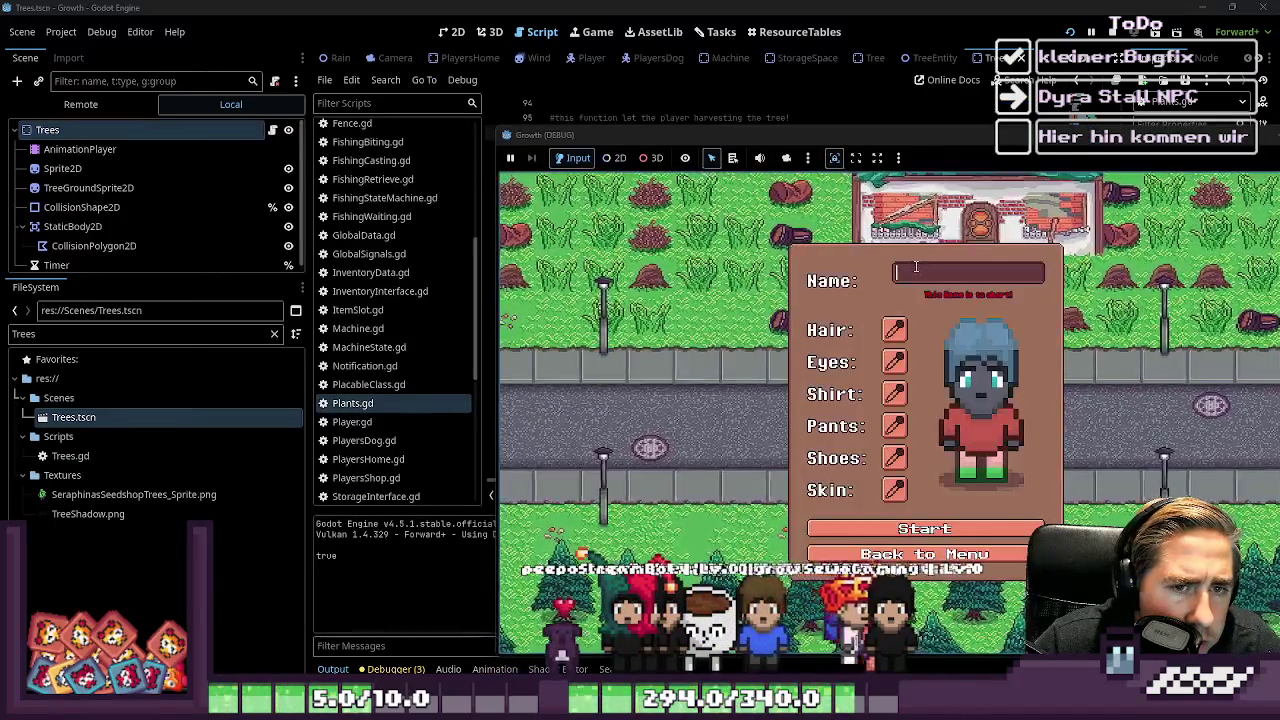
Start as character 'uqed', toggle the inventory open and closed, then walk down and left
{"action": "type", "text": "uqed"}
{"action": "key", "text": "Return"}
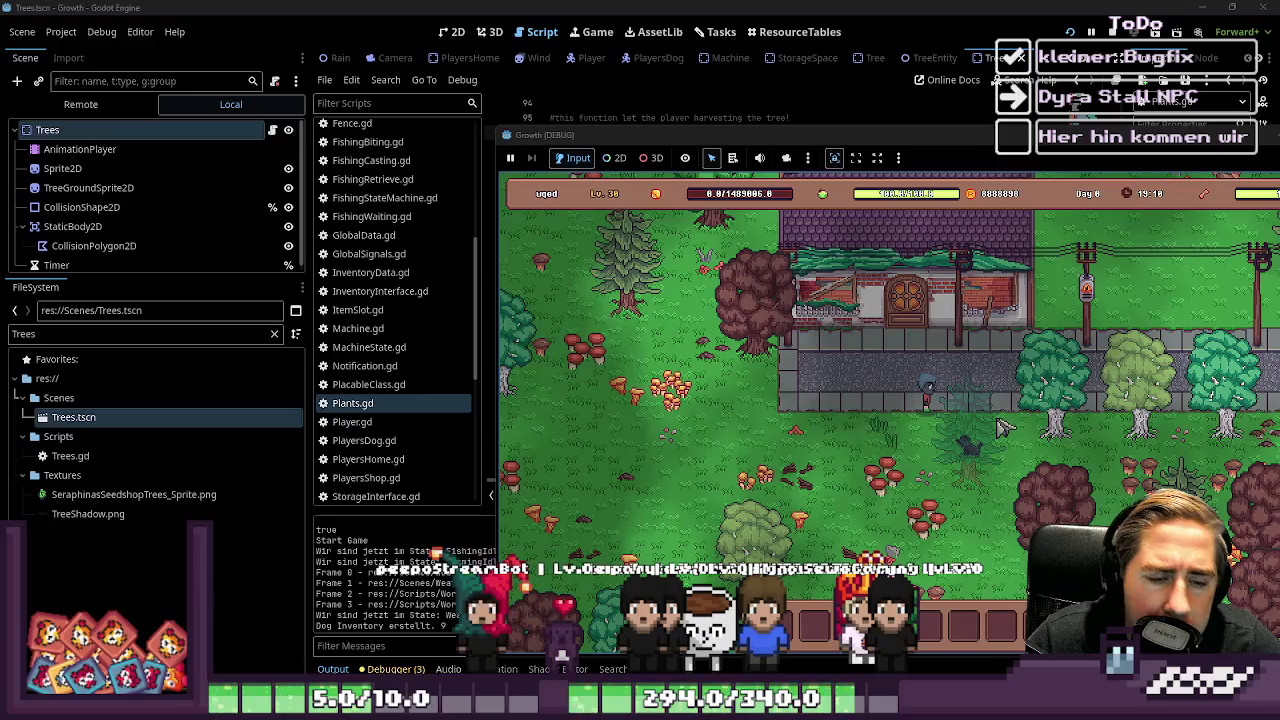
{"action": "key", "text": "i"}
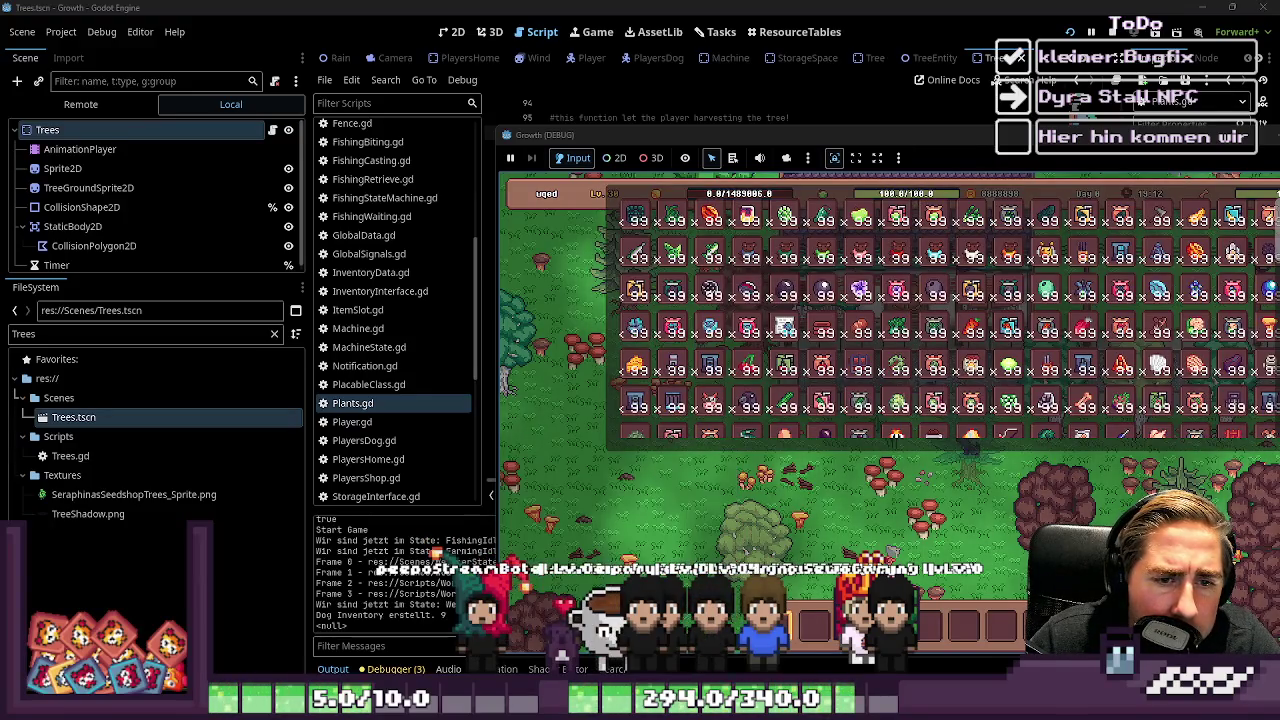
{"action": "key", "text": "i"}
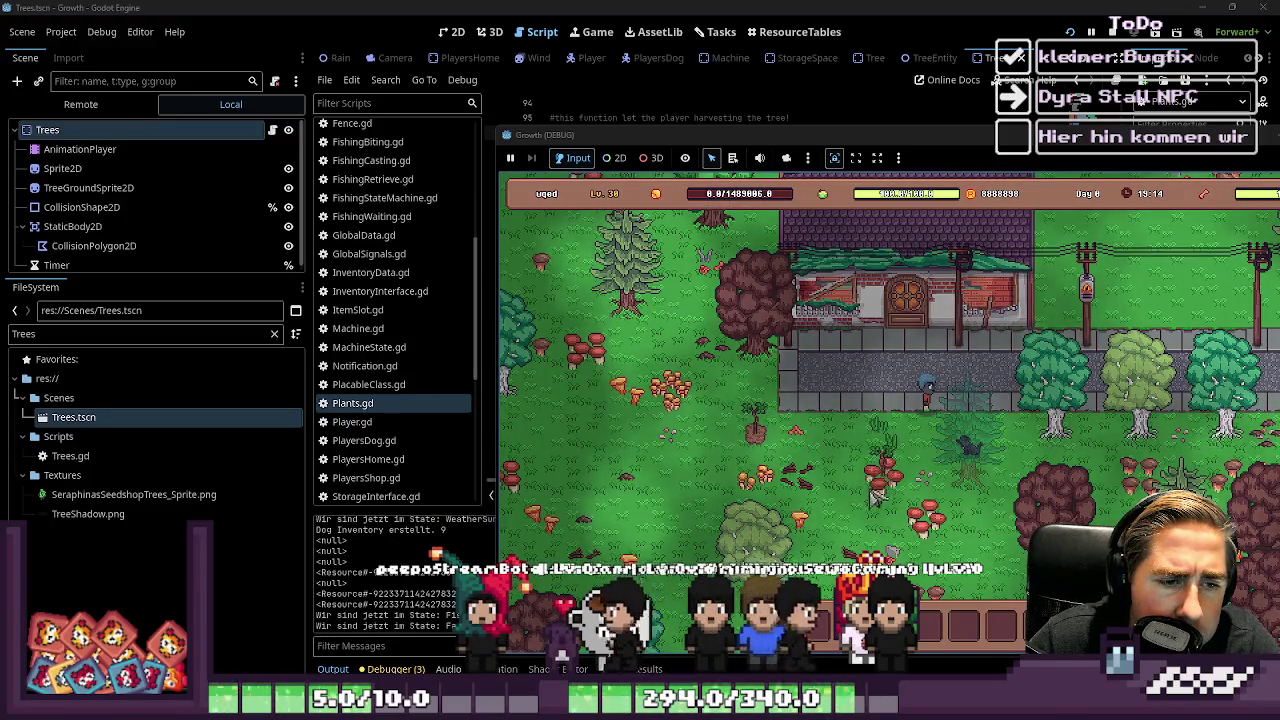
{"action": "key", "text": "s"}
{"action": "key", "text": "a"}
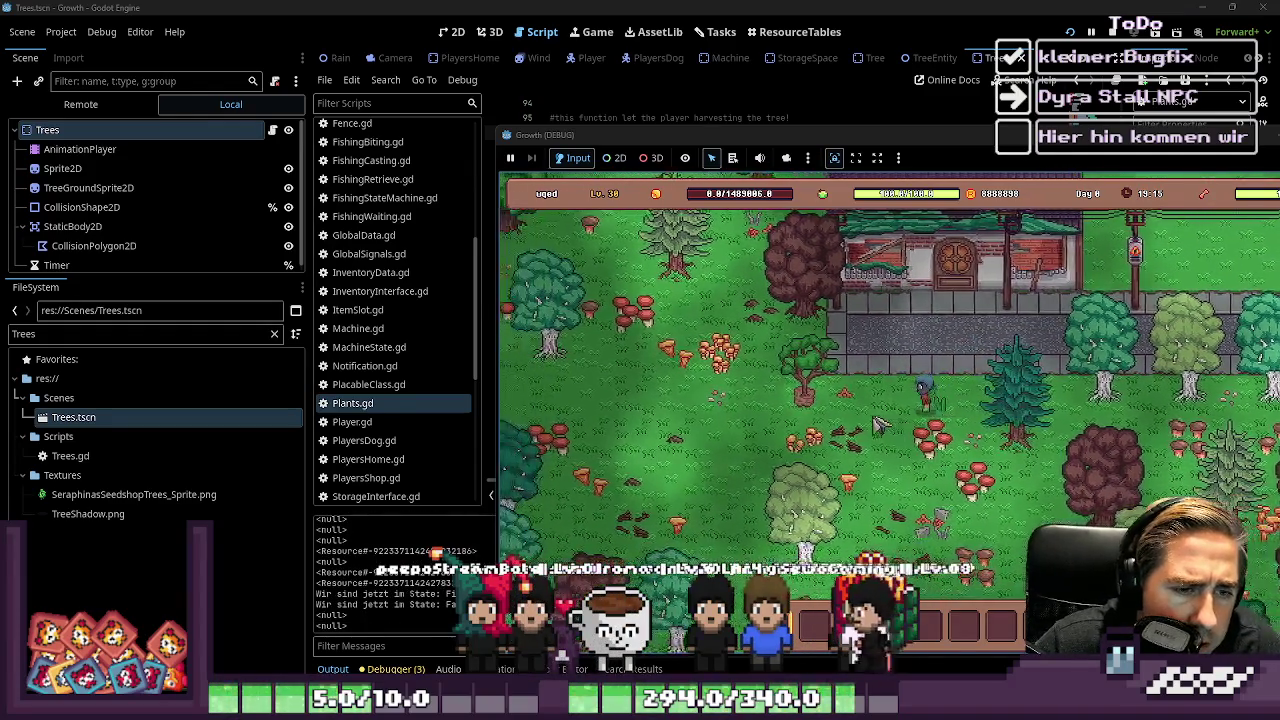
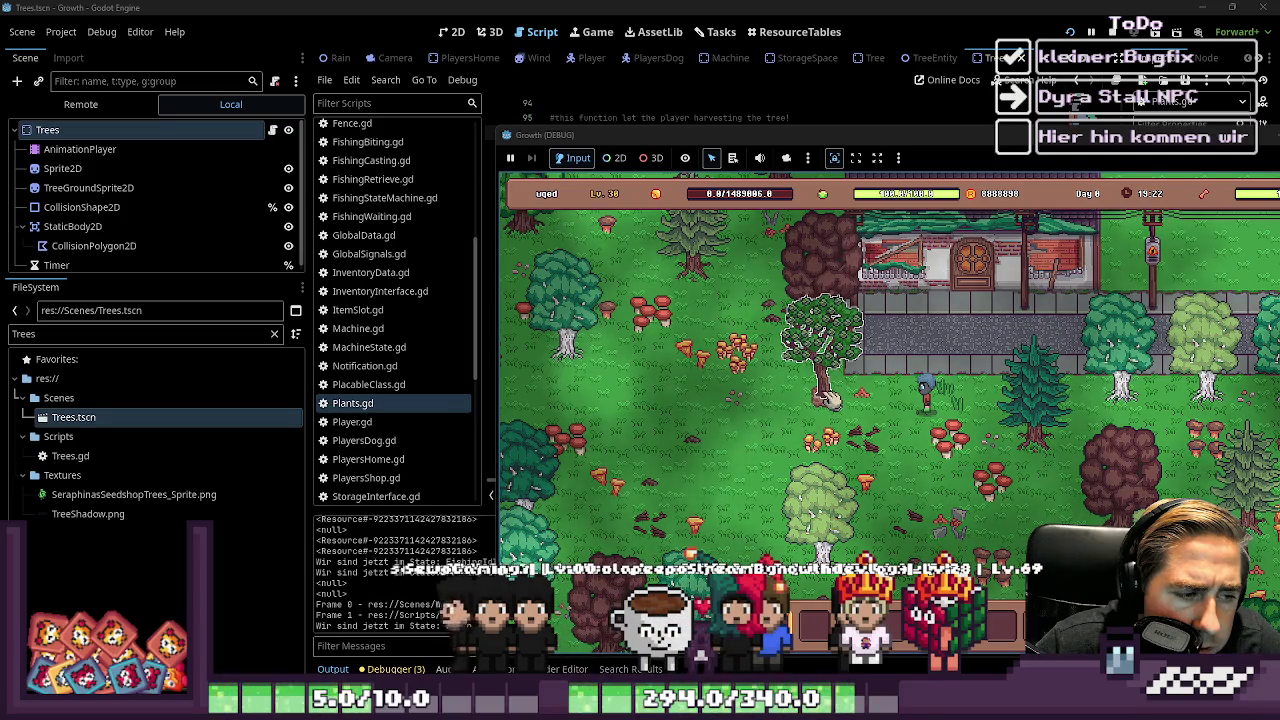
Harvest a tree in the running game and find the loot print statement in Plants.gd
{"action": "left_click", "coordinate": [828, 398]}
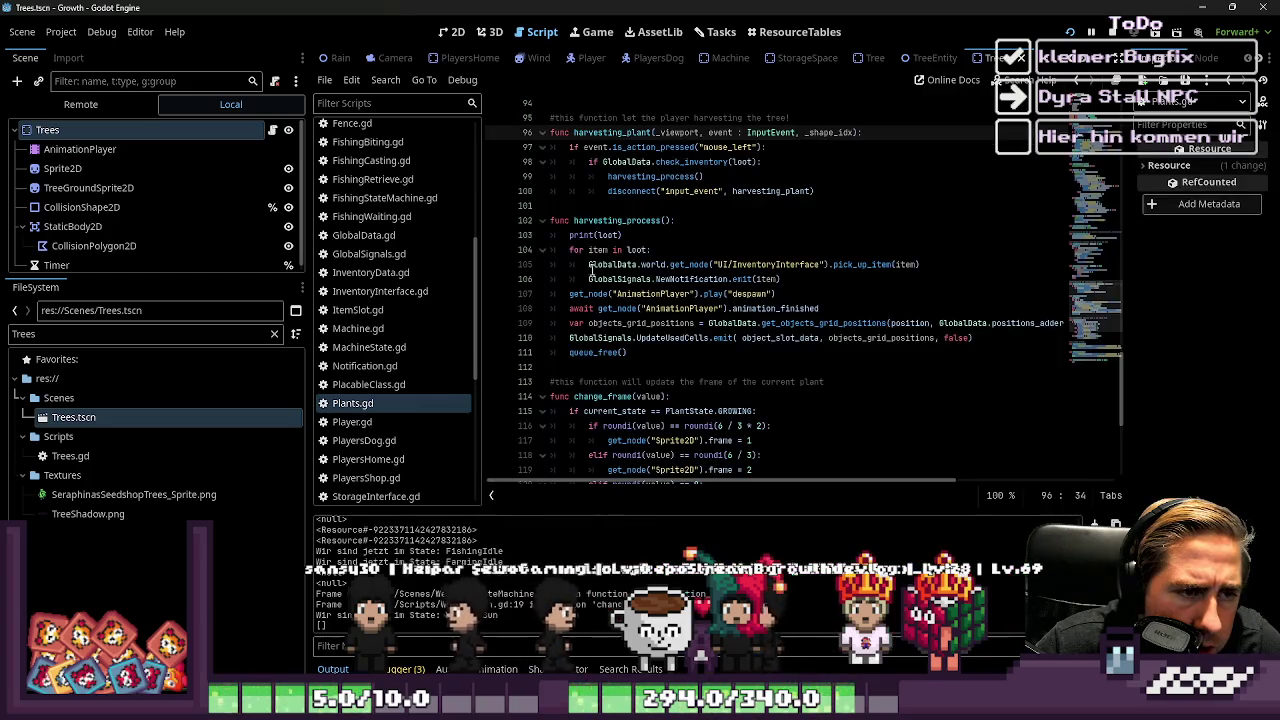
{"action": "double_click", "coordinate": [609, 235]}
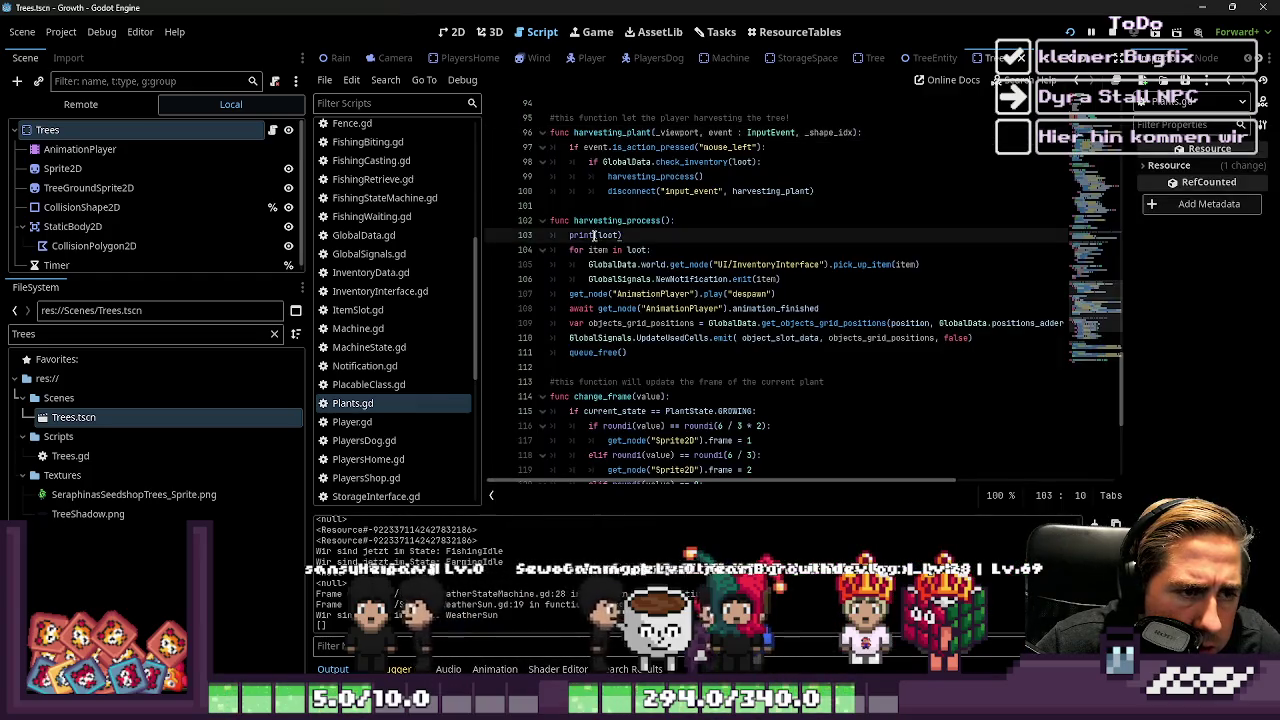
{"action": "scroll", "coordinate": [609, 235], "scroll_direction": "up", "scroll_amount": 2}
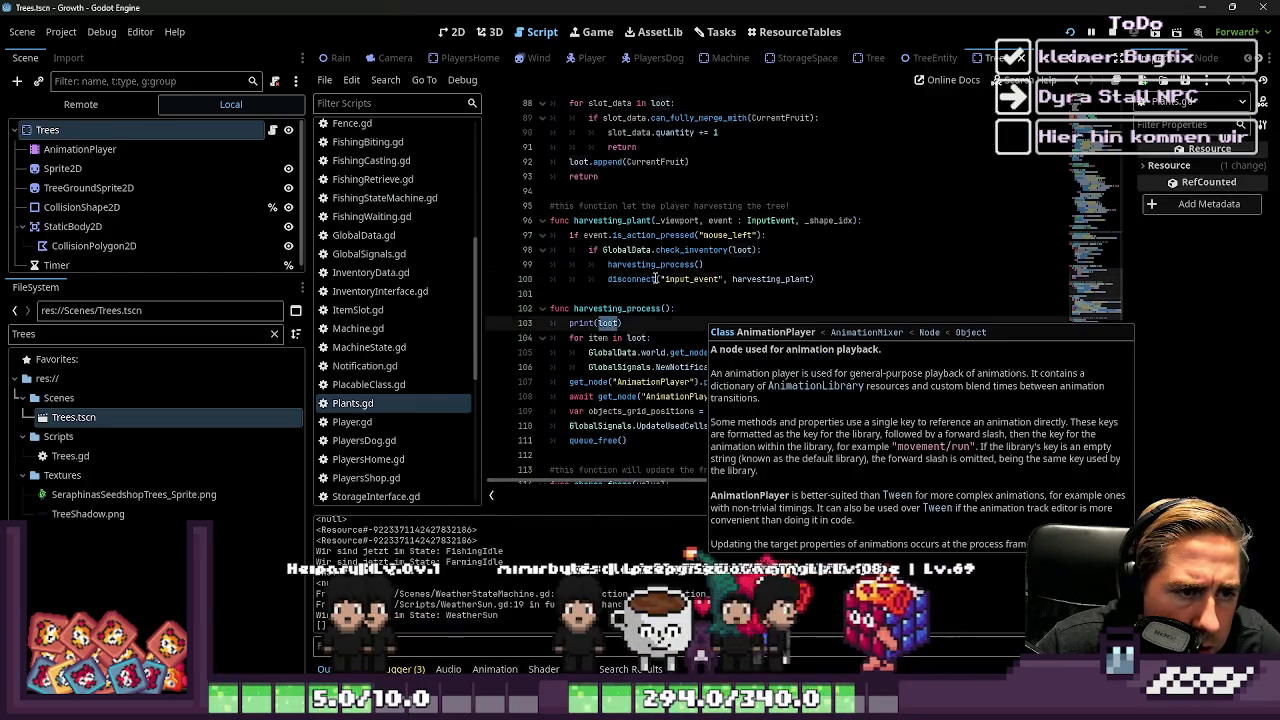
Inspect harvesting_plant's check_inventory and harvesting_process calls on lines 98–99
{"action": "left_click", "coordinate": [655, 279]}
{"action": "double_click", "coordinate": [607, 221]}
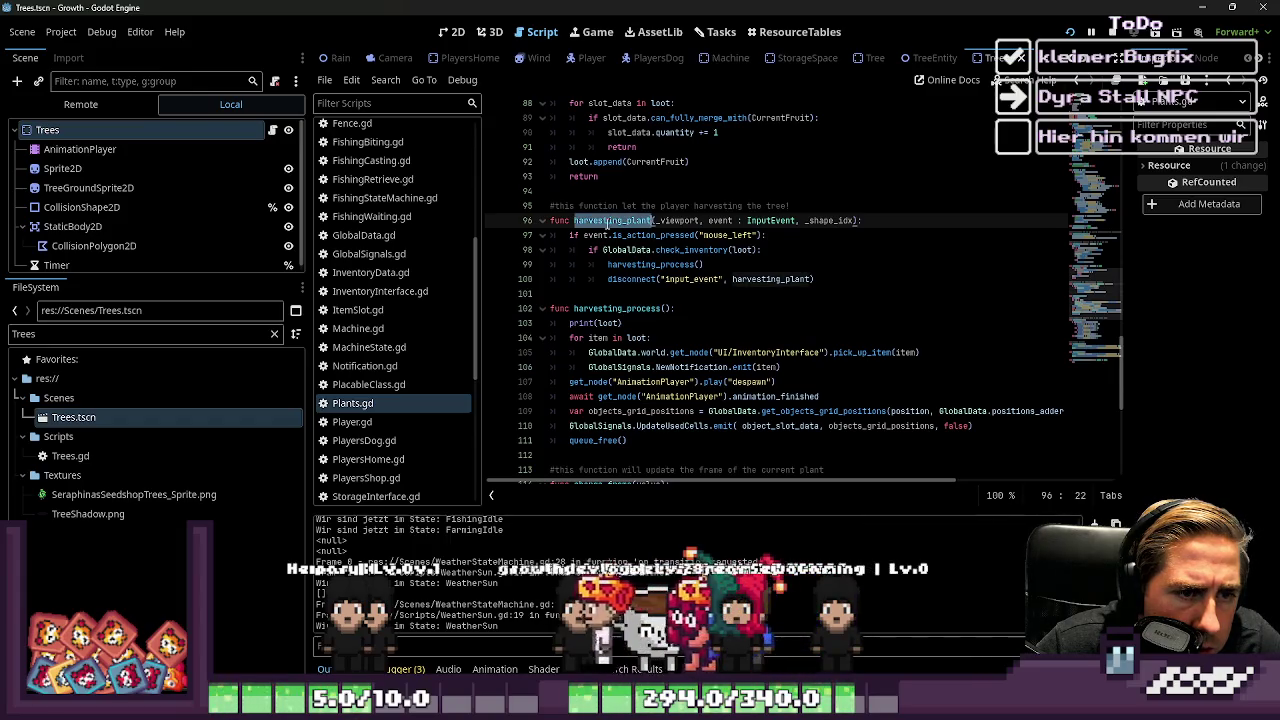
{"action": "double_click", "coordinate": [689, 250]}
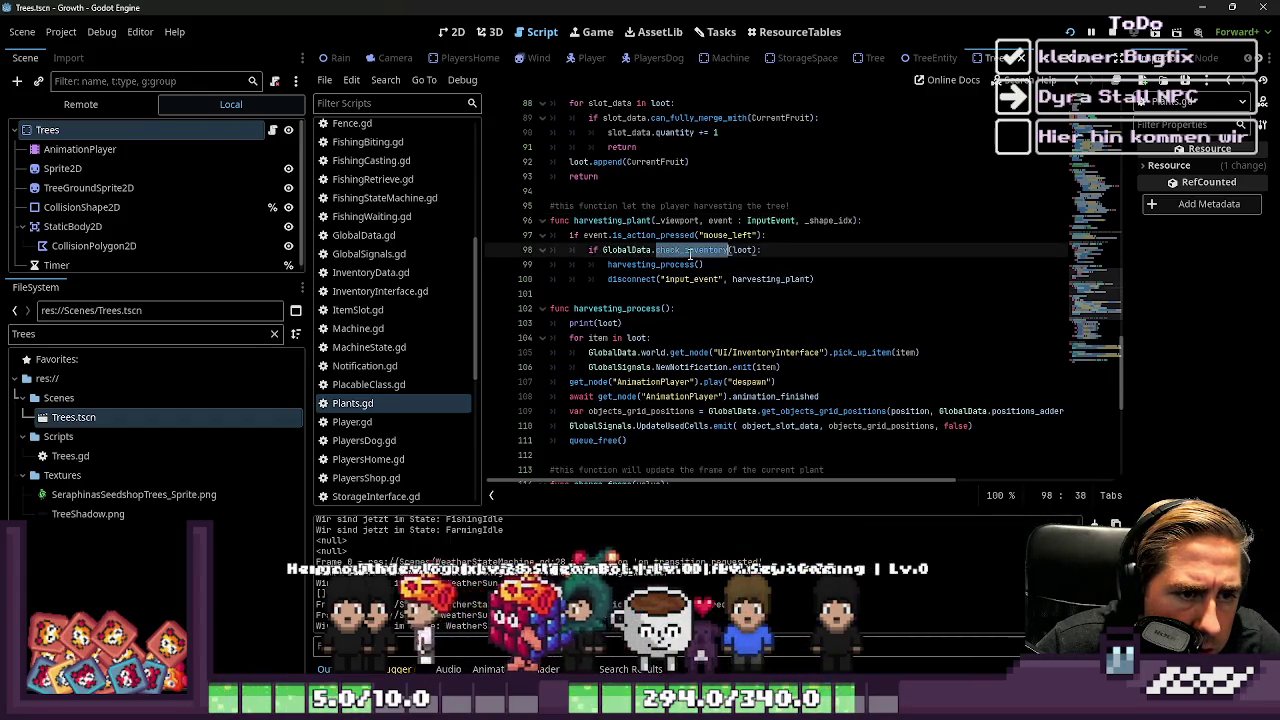
{"action": "double_click", "coordinate": [636, 264]}
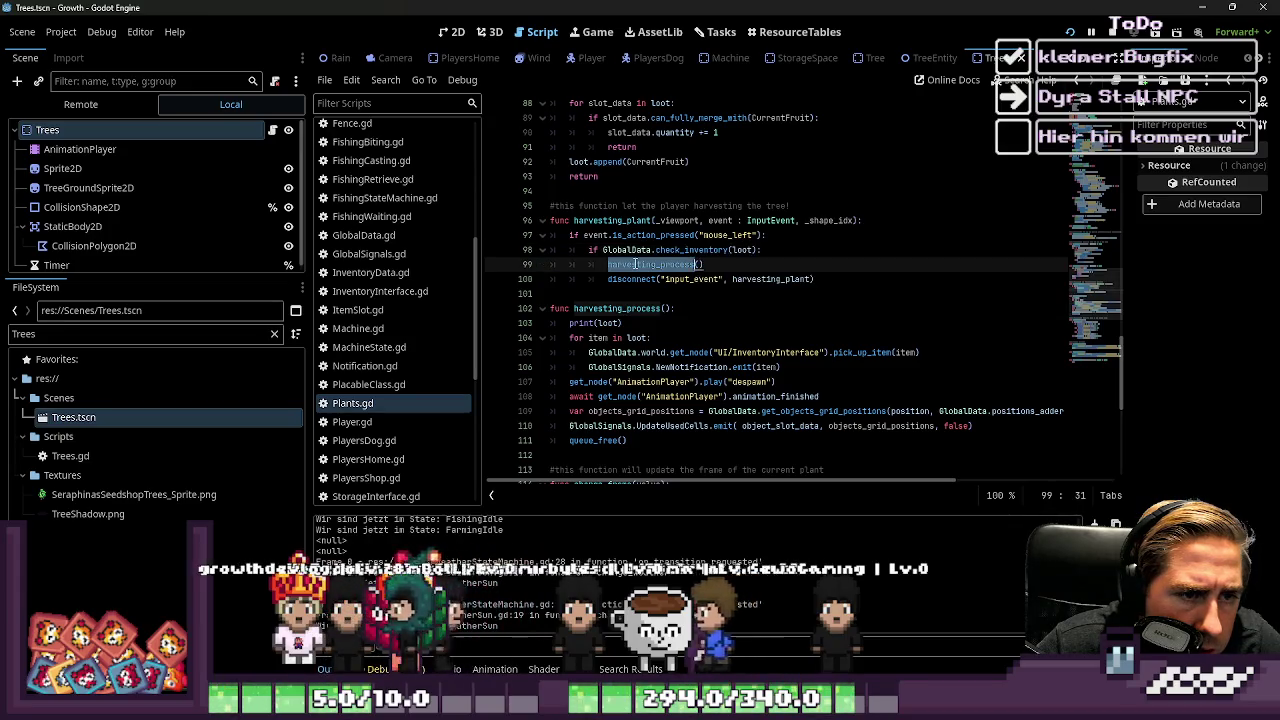
{"action": "mouse_move", "coordinate": [636, 264]}
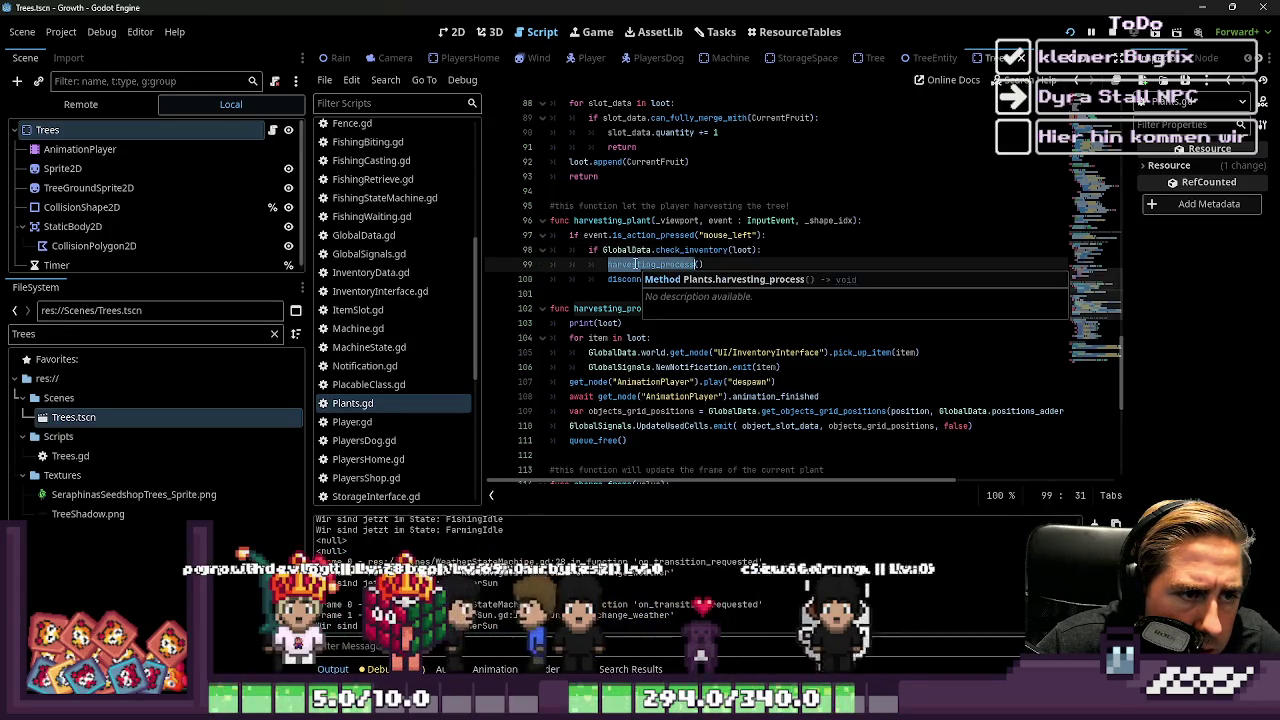
{"action": "left_click", "coordinate": [661, 250]}
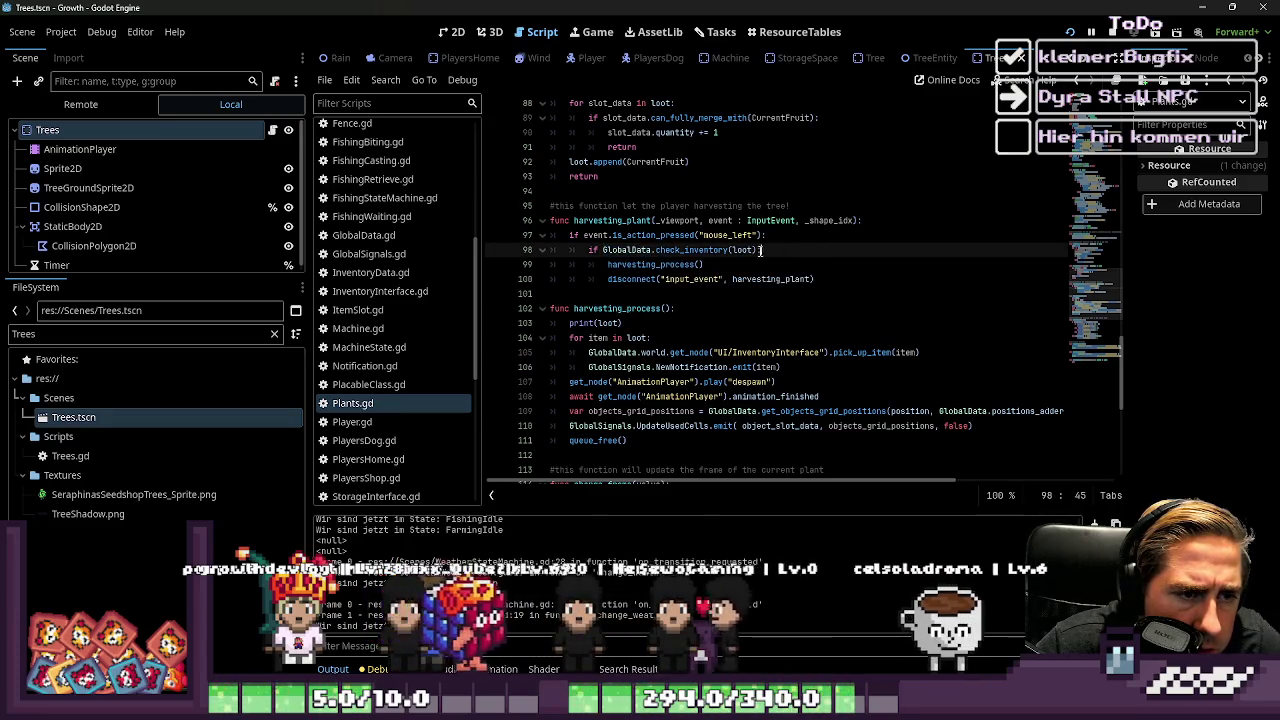
Jump from the check_inventory call on line 98 to its definition in GlobalData.gd
{"action": "left_click_drag", "start_coordinate": [762, 250], "coordinate": [540, 250]}
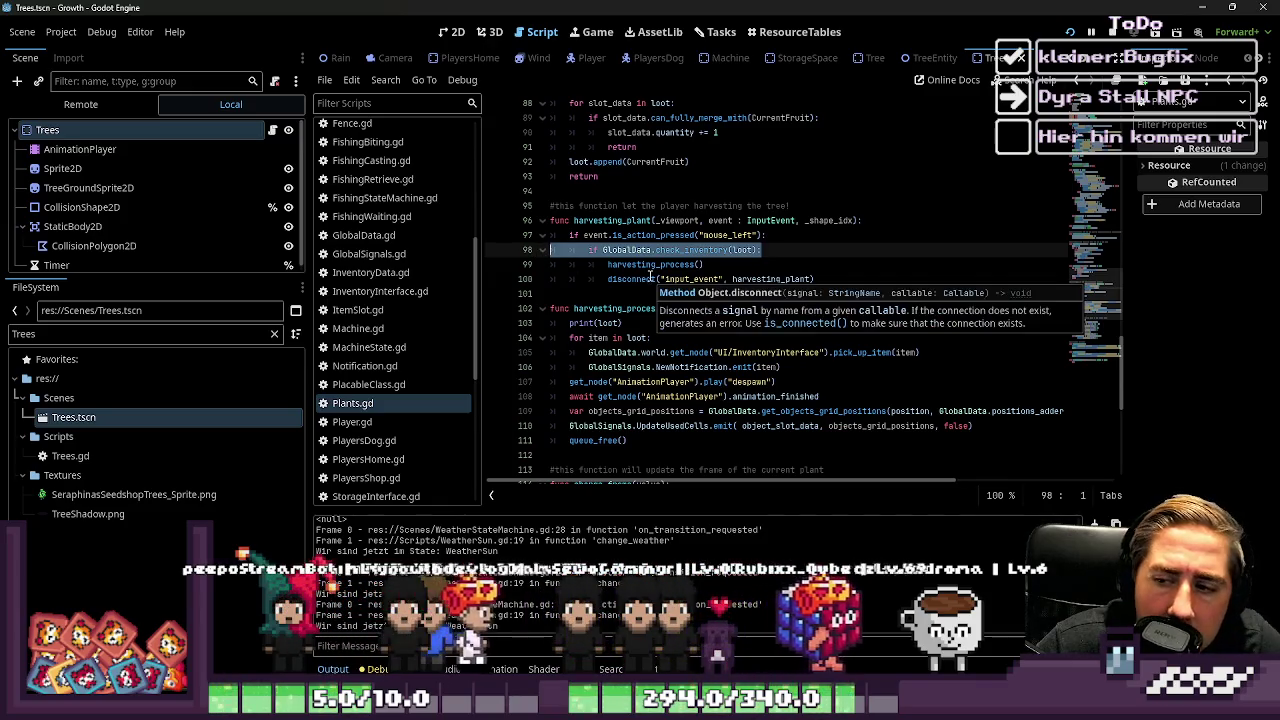
{"action": "left_click", "coordinate": [651, 278]}
{"action": "left_click_drag", "start_coordinate": [762, 250], "coordinate": [550, 250]}
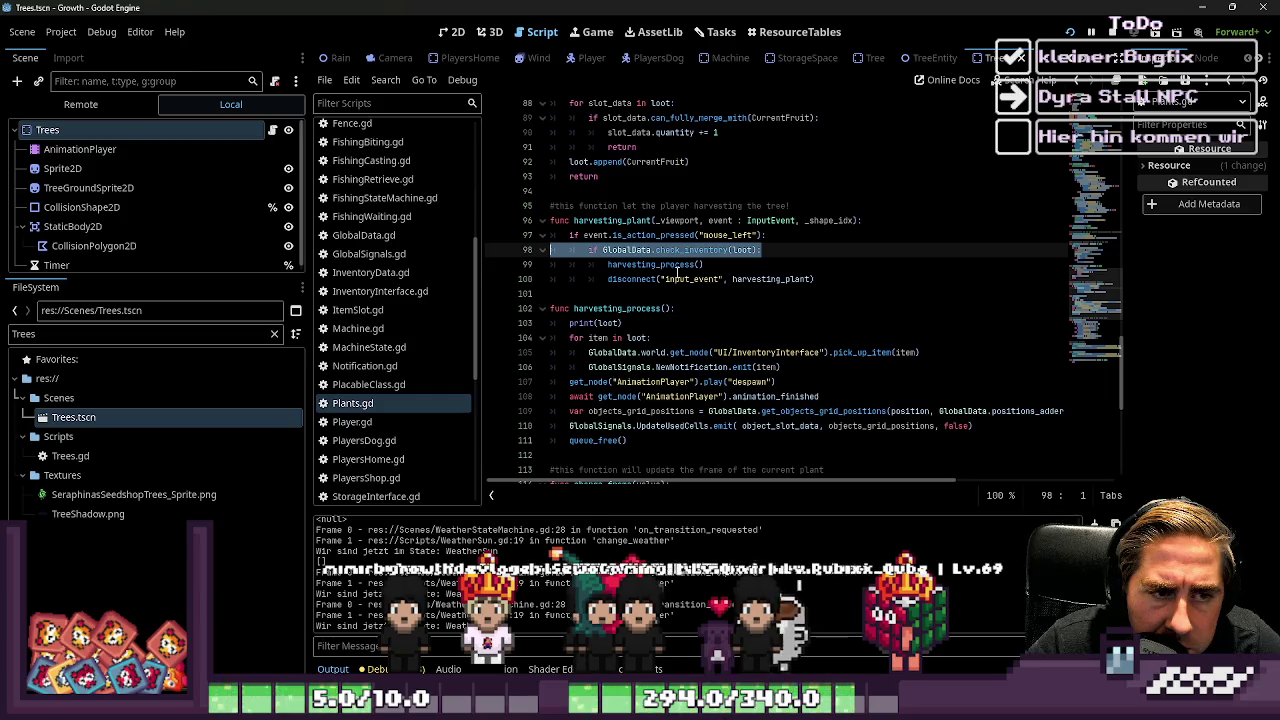
{"action": "double_click", "coordinate": [686, 251]}
{"action": "left_click", "coordinate": [688, 258], "text": "ctrl"}
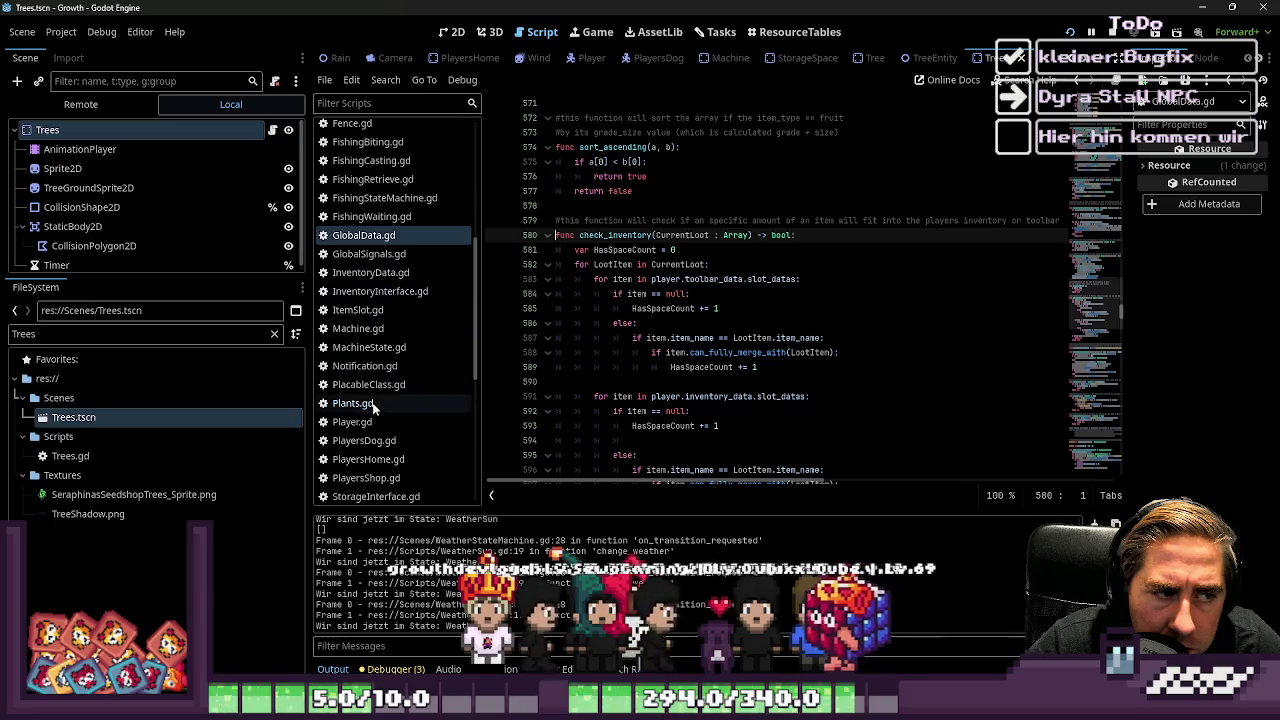
Return to Plants.gd's line 98 and reopen GlobalData.gd at check_inventory
{"action": "left_click", "coordinate": [352, 403]}
{"action": "left_click", "coordinate": [720, 250]}
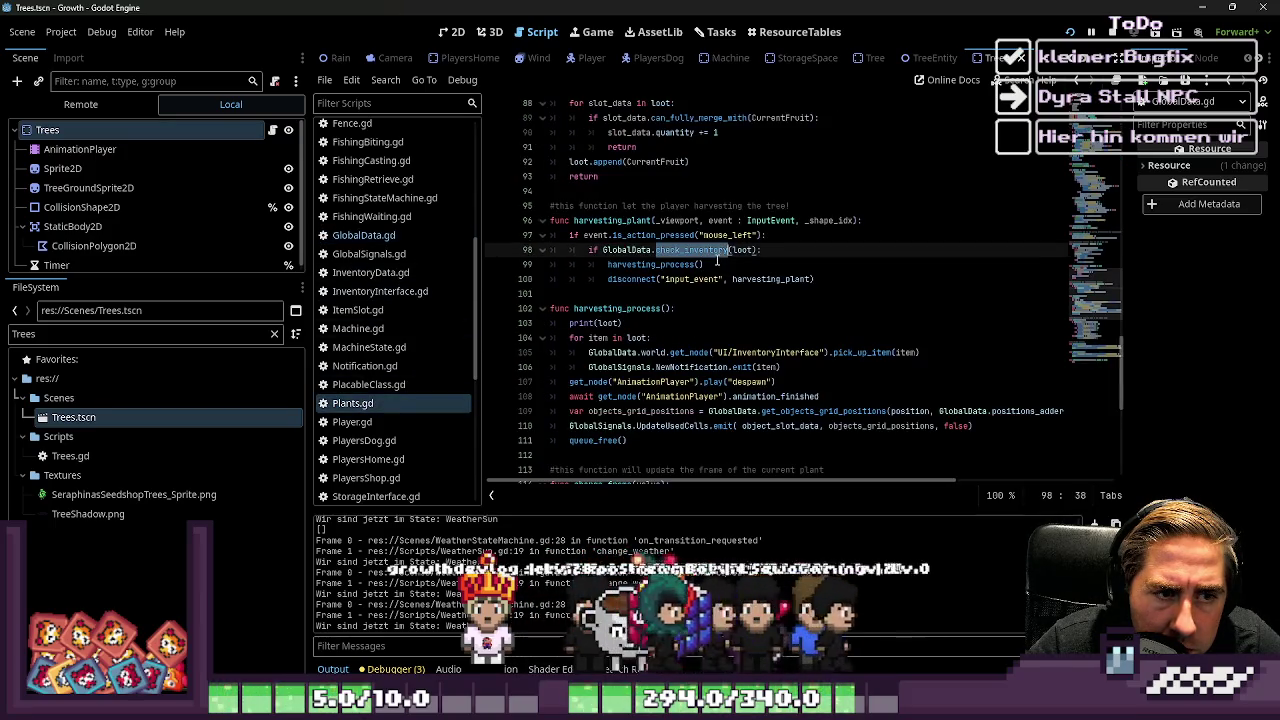
{"action": "left_click_drag", "start_coordinate": [762, 250], "coordinate": [428, 247]}
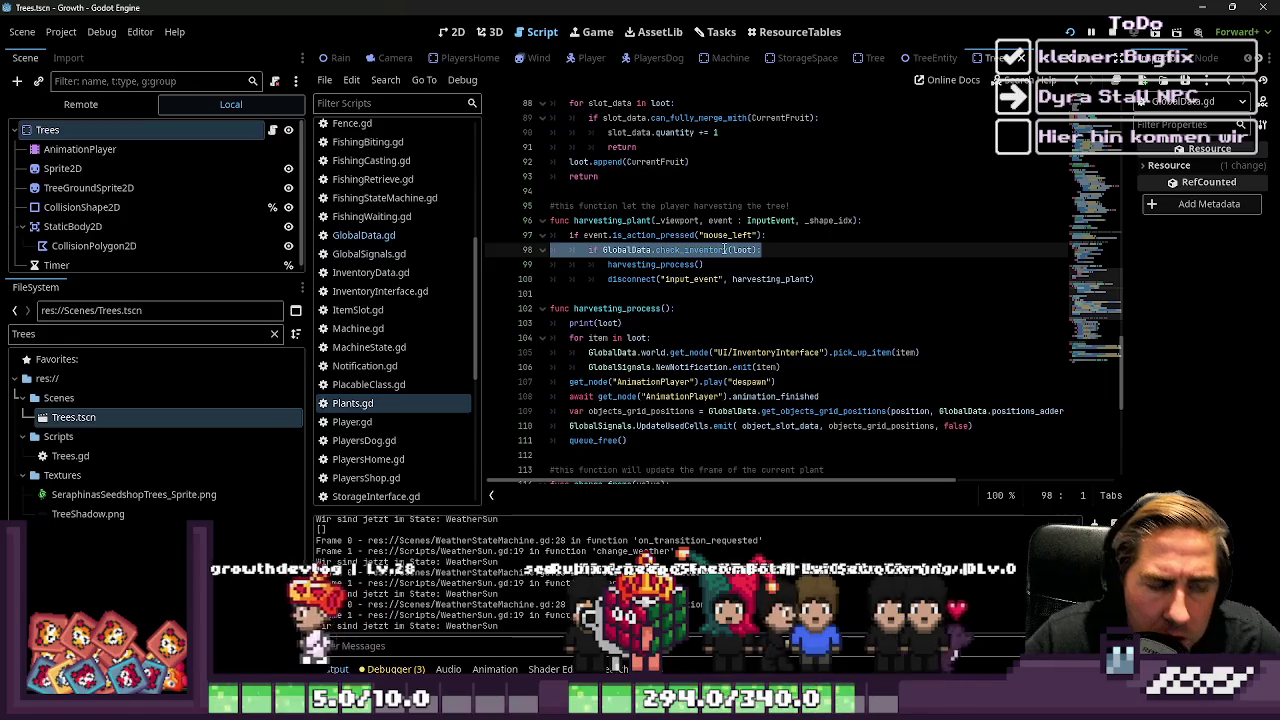
{"action": "left_click", "coordinate": [368, 233]}
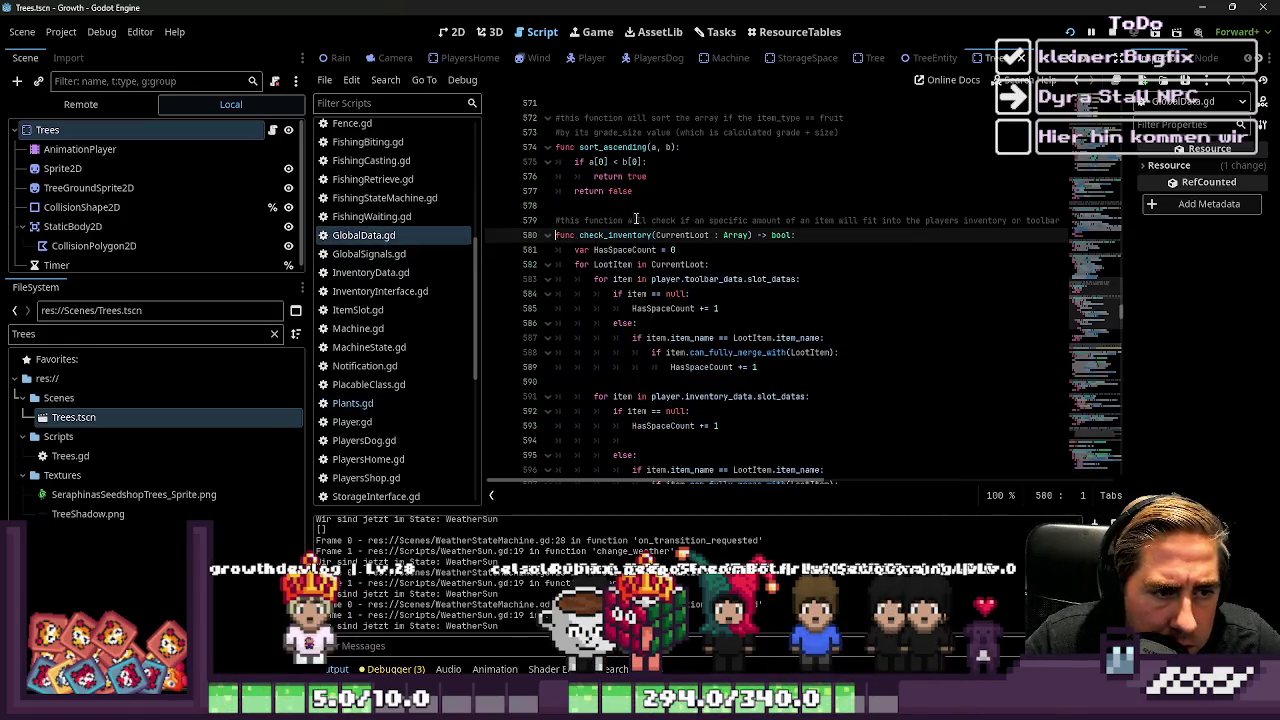
Work on slot_datas in the toolbar loop (line 583) and the inventory loop (line 591)
{"action": "left_click", "coordinate": [634, 264]}
{"action": "double_click", "coordinate": [713, 279]}
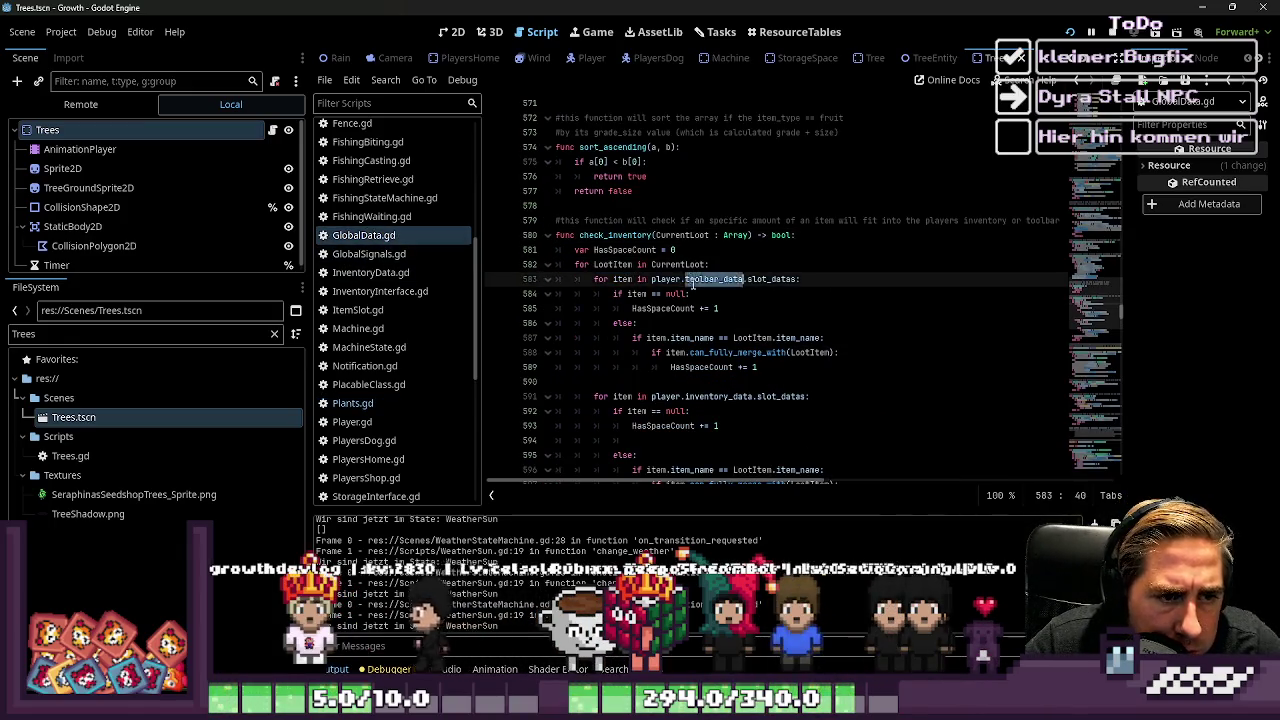
{"action": "left_click", "coordinate": [777, 281]}
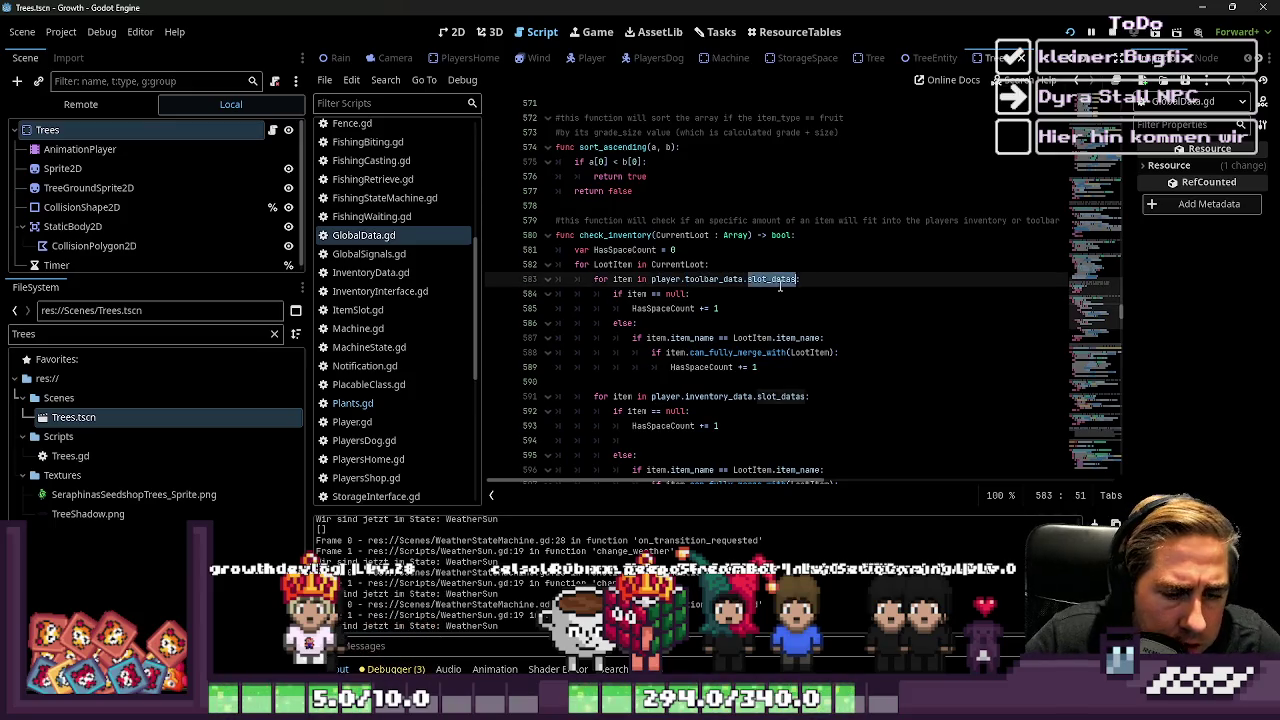
{"action": "type", "text": "item"}
{"action": "key", "text": "Down"}
{"action": "key", "text": "Down"}
{"action": "key", "text": "Down"}
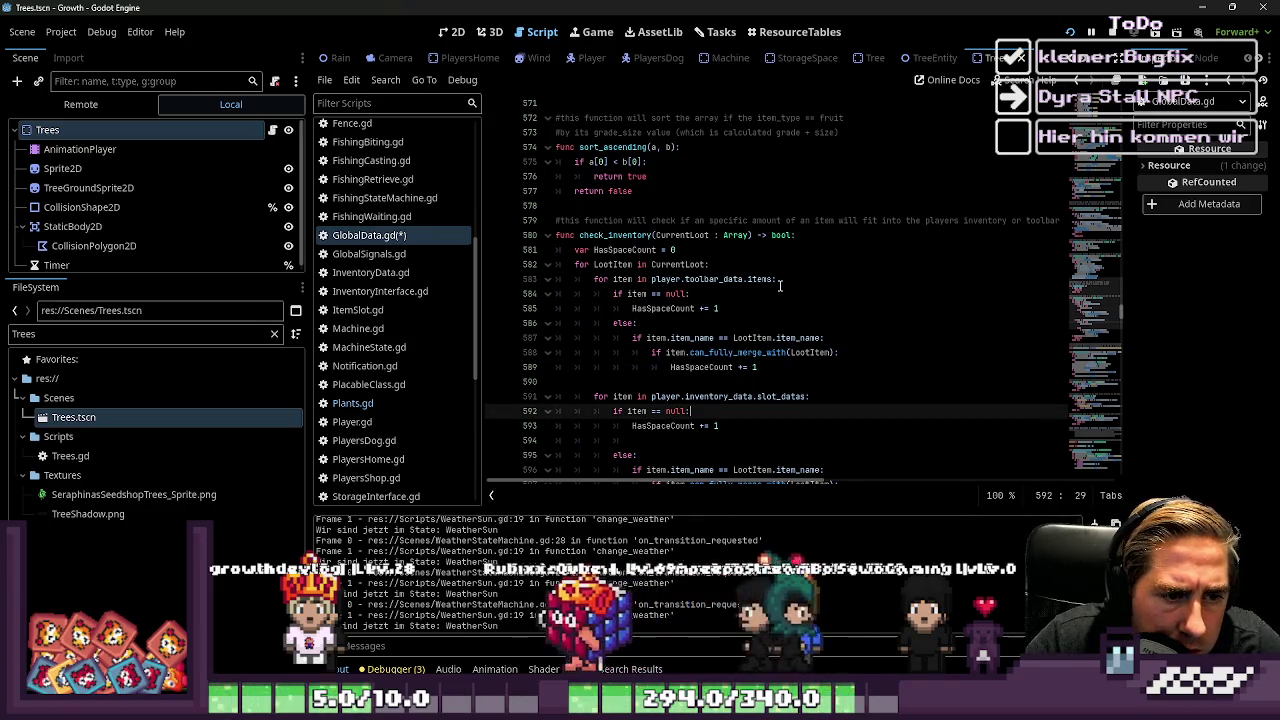
{"action": "scroll", "coordinate": [779, 286], "scroll_direction": "down", "scroll_amount": 2}
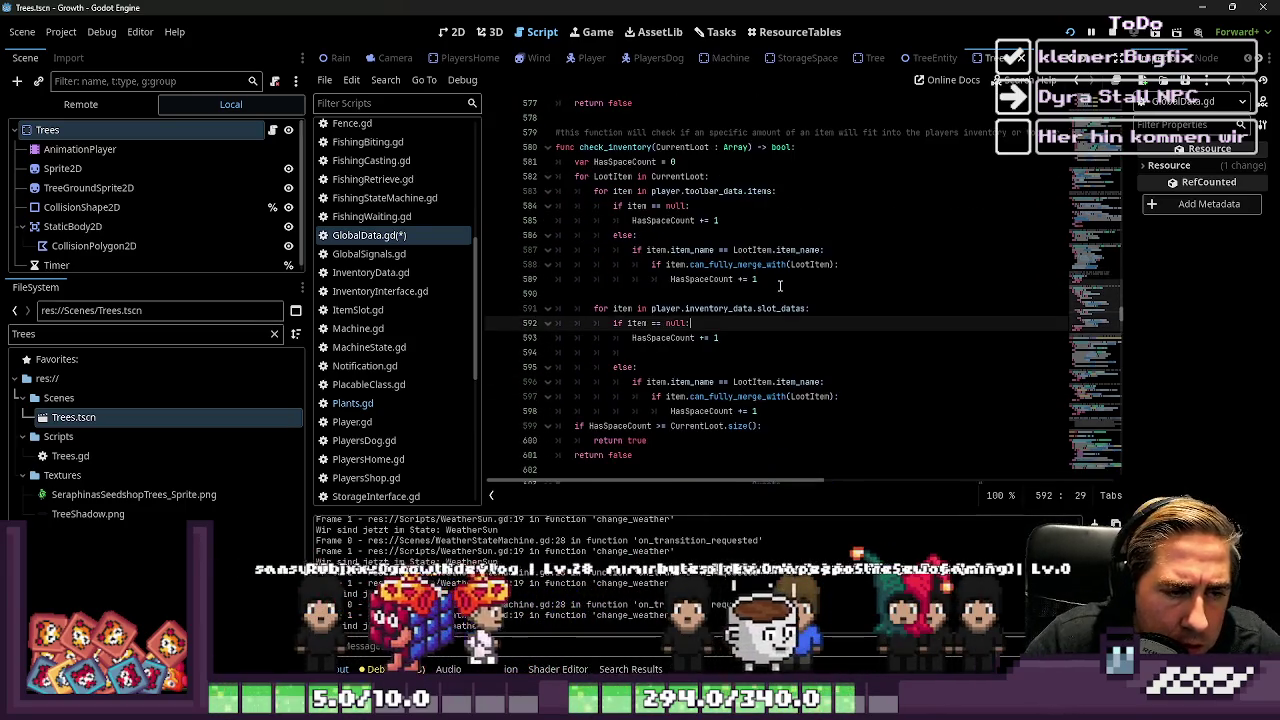
{"action": "scroll", "coordinate": [778, 284], "scroll_direction": "down", "scroll_amount": 1}
{"action": "left_click", "coordinate": [773, 265]}
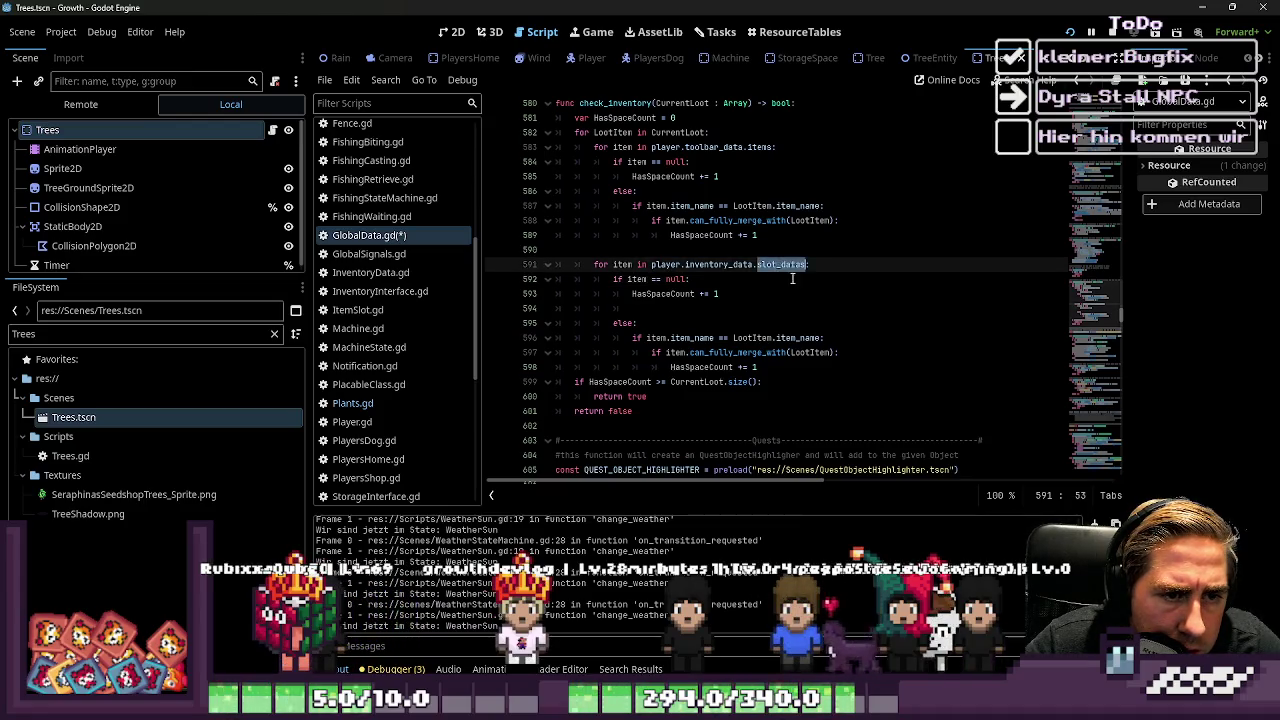
{"action": "type", "text": "item"}
Examine the inventory loop's else branch and its can_fully_merge_with check on line 597, then save
{"action": "double_click", "coordinate": [785, 340]}
{"action": "left_click", "coordinate": [744, 296]}
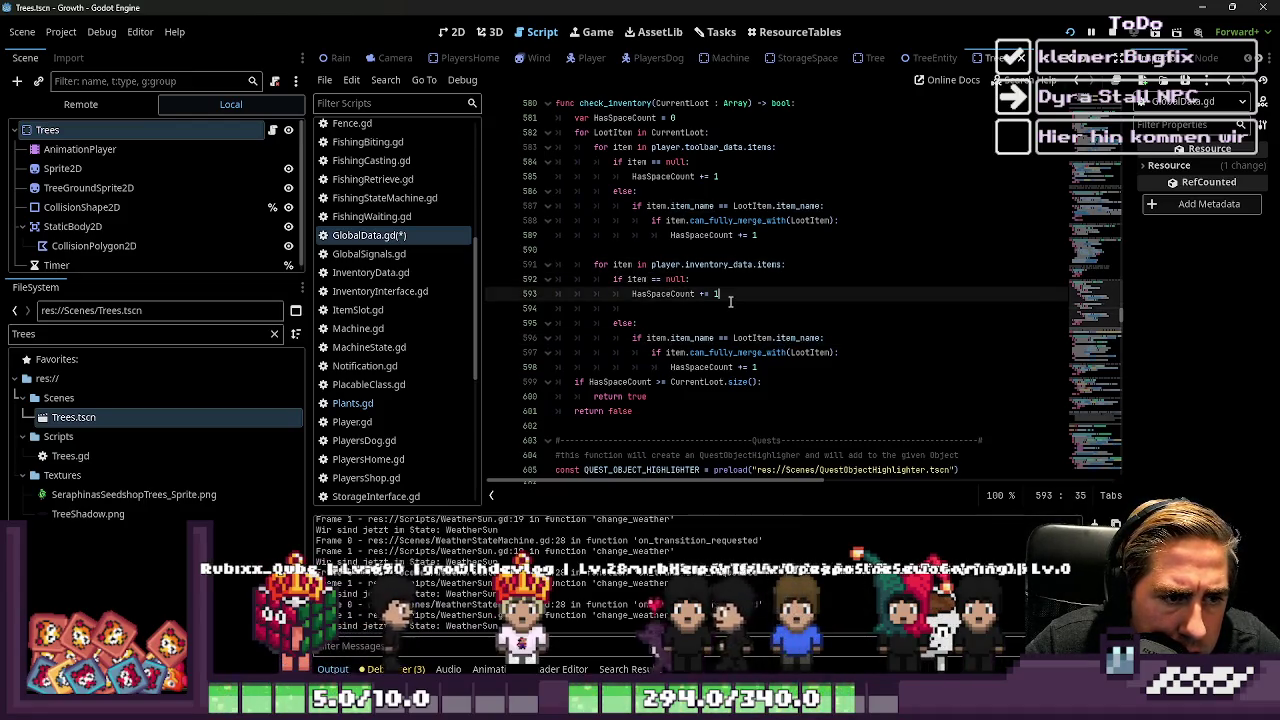
{"action": "left_click", "coordinate": [728, 353]}
{"action": "double_click", "coordinate": [728, 354]}
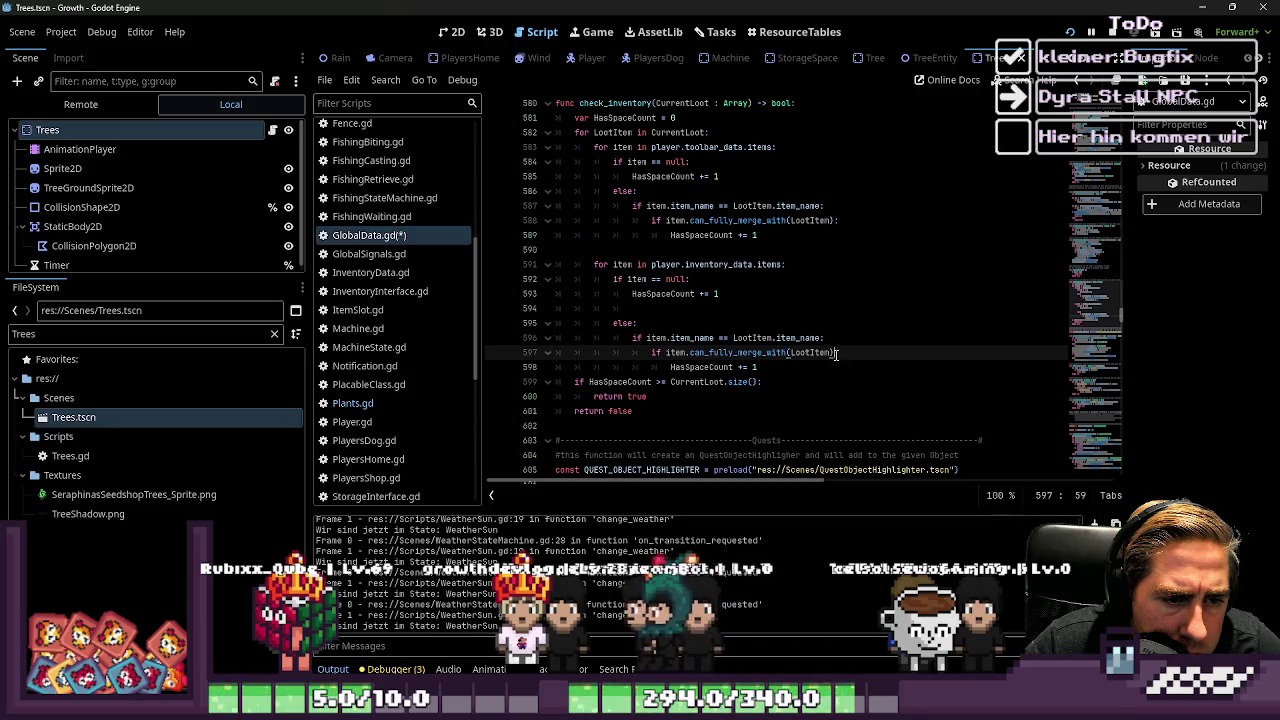
{"action": "left_click_drag", "start_coordinate": [792, 352], "coordinate": [710, 358]}
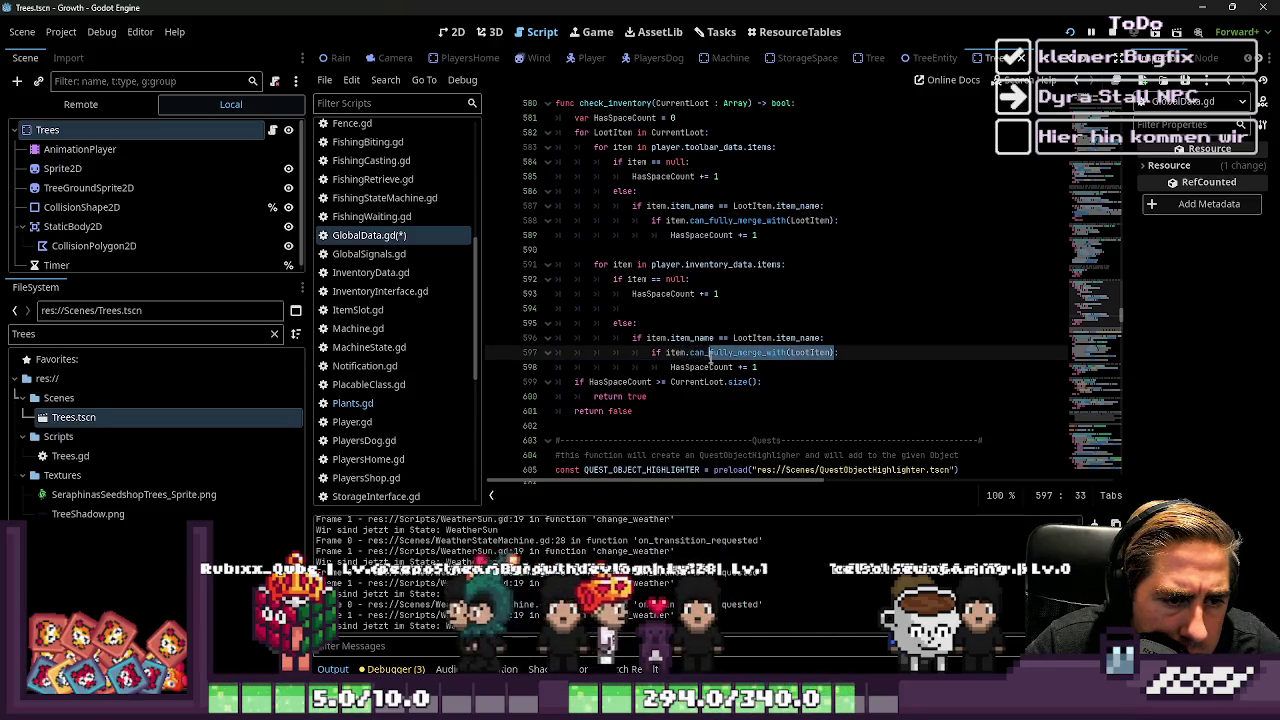
{"action": "left_click", "coordinate": [722, 396]}
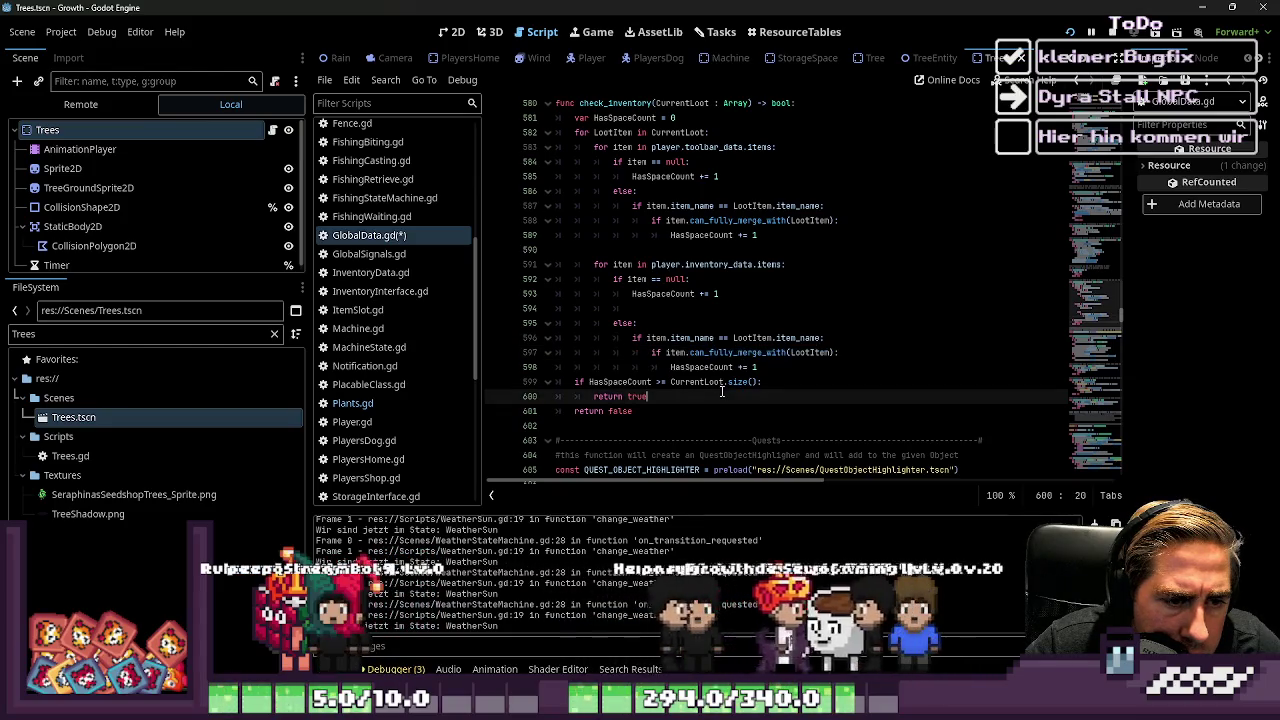
{"action": "scroll", "coordinate": [722, 391], "scroll_direction": "down", "scroll_amount": 1}
{"action": "scroll", "coordinate": [722, 391], "scroll_direction": "up", "scroll_amount": 1}
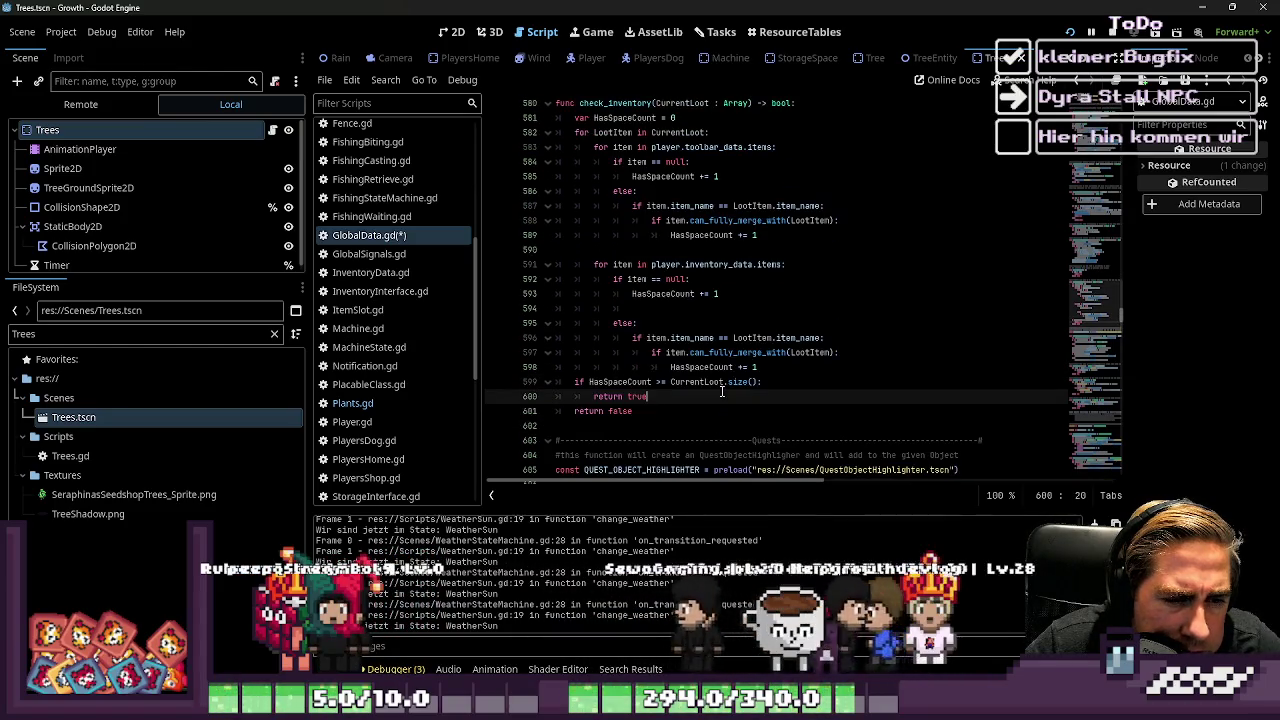
{"action": "scroll", "coordinate": [722, 391], "scroll_direction": "up", "scroll_amount": 1}
{"action": "key", "text": "ctrl+s"}
Delete the inventory loop's else block (lines 595–598) and save GlobalData.gd
{"action": "left_click_drag", "start_coordinate": [770, 411], "coordinate": [532, 368]}
{"action": "key", "text": "BackSpace"}
{"action": "key", "text": "BackSpace"}
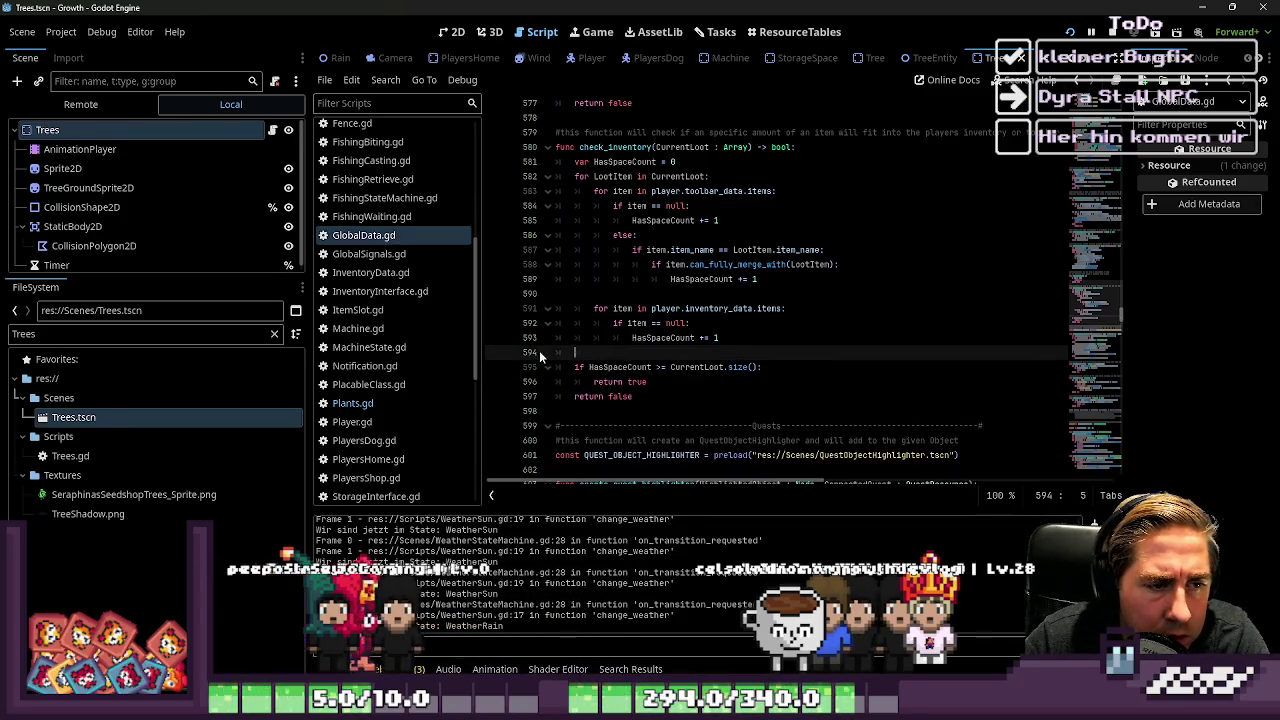
{"action": "key", "text": "BackSpace"}
{"action": "key", "text": "BackSpace"}
{"action": "scroll", "coordinate": [783, 336], "scroll_direction": "up", "scroll_amount": 1}
{"action": "key", "text": "ctrl+s"}
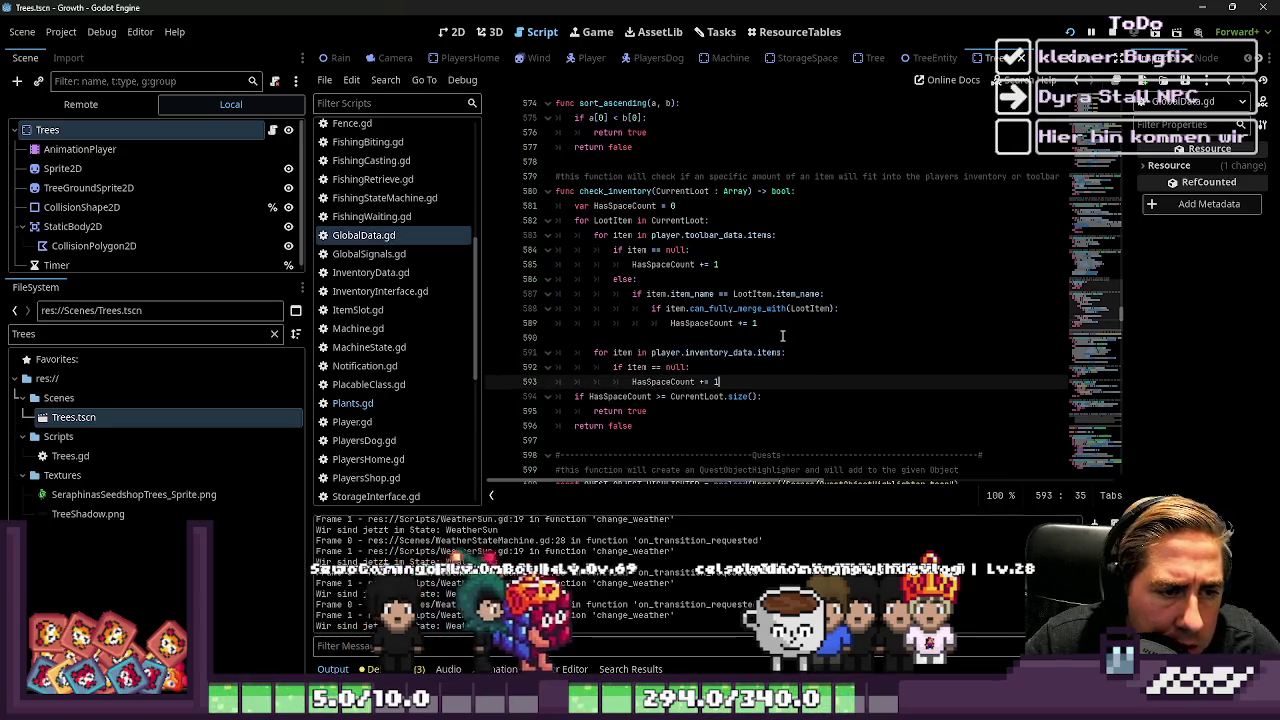
{"action": "key", "text": "ctrl+z"}
{"action": "key", "text": "ctrl+z"}
{"action": "key", "text": "BackSpace"}
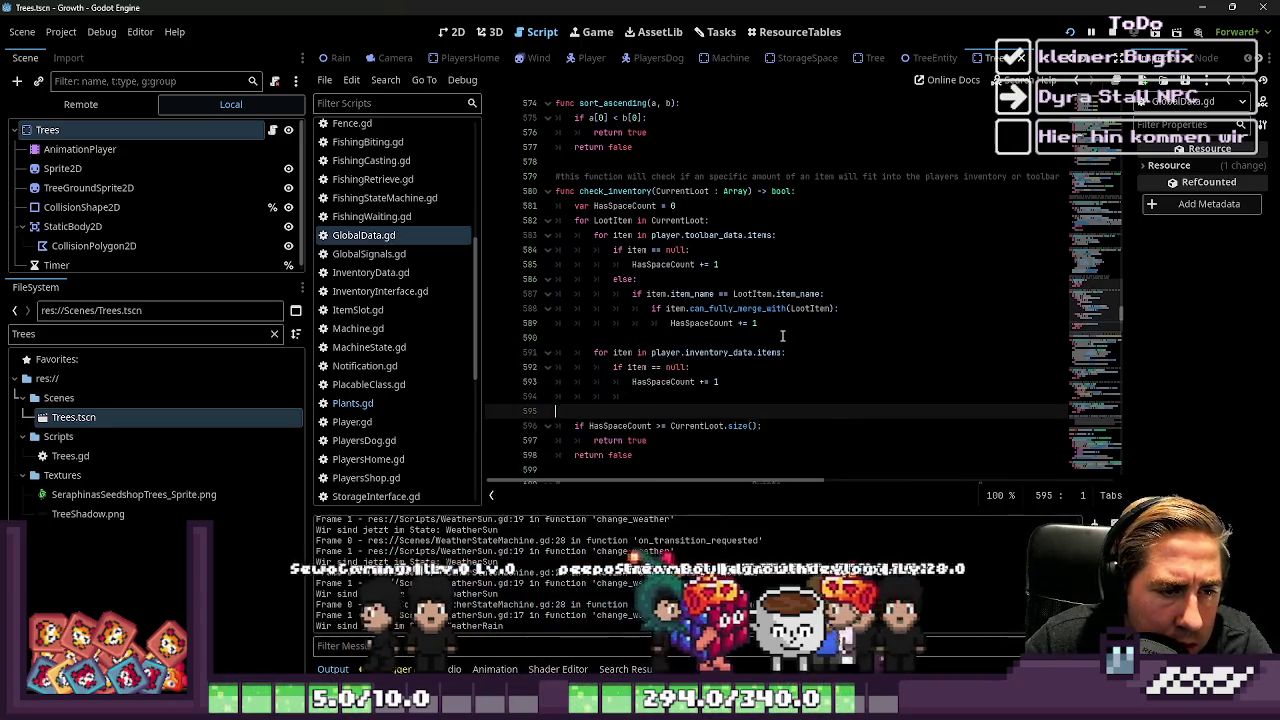
{"action": "key", "text": "BackSpace"}
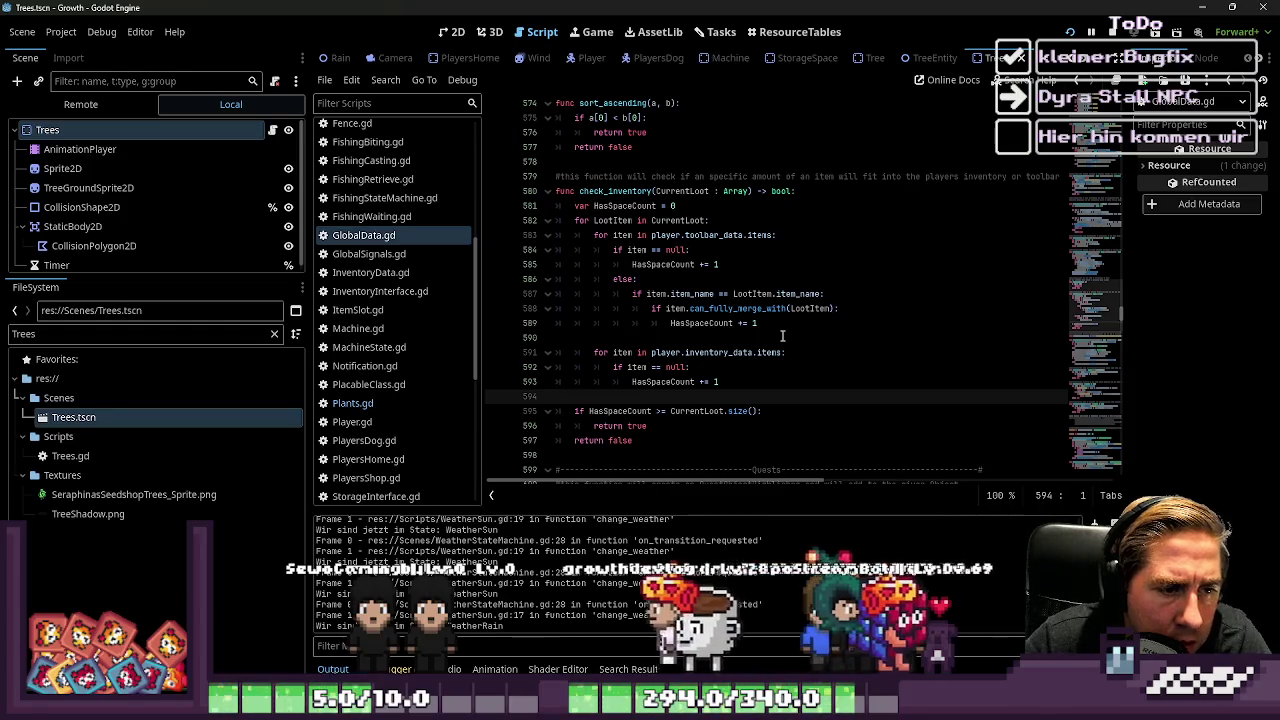
{"action": "key", "text": "ctrl+s"}
{"action": "key", "text": "Up"}
{"action": "key", "text": "Up"}
{"action": "key", "text": "Up"}
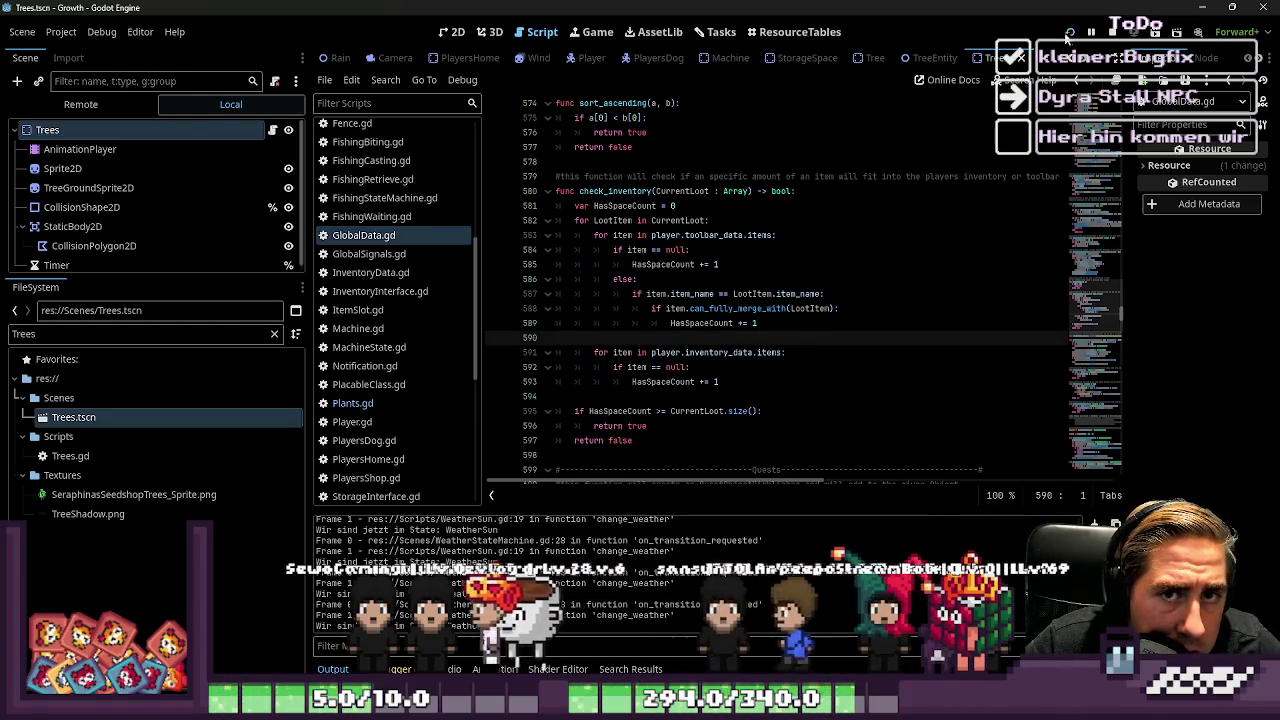
Test-run the game for the harvesting fix, then close it and open Plants.gd
{"action": "left_click", "coordinate": [1068, 34]}
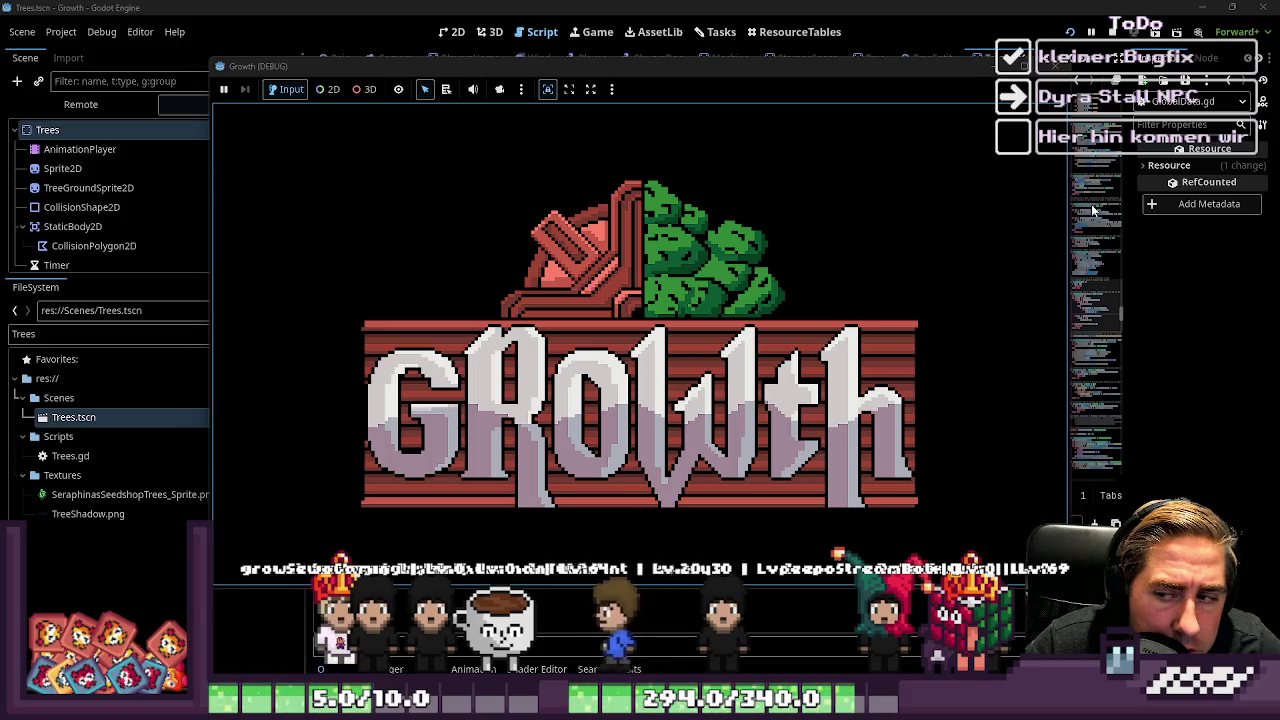
{"action": "left_click", "coordinate": [788, 8]}
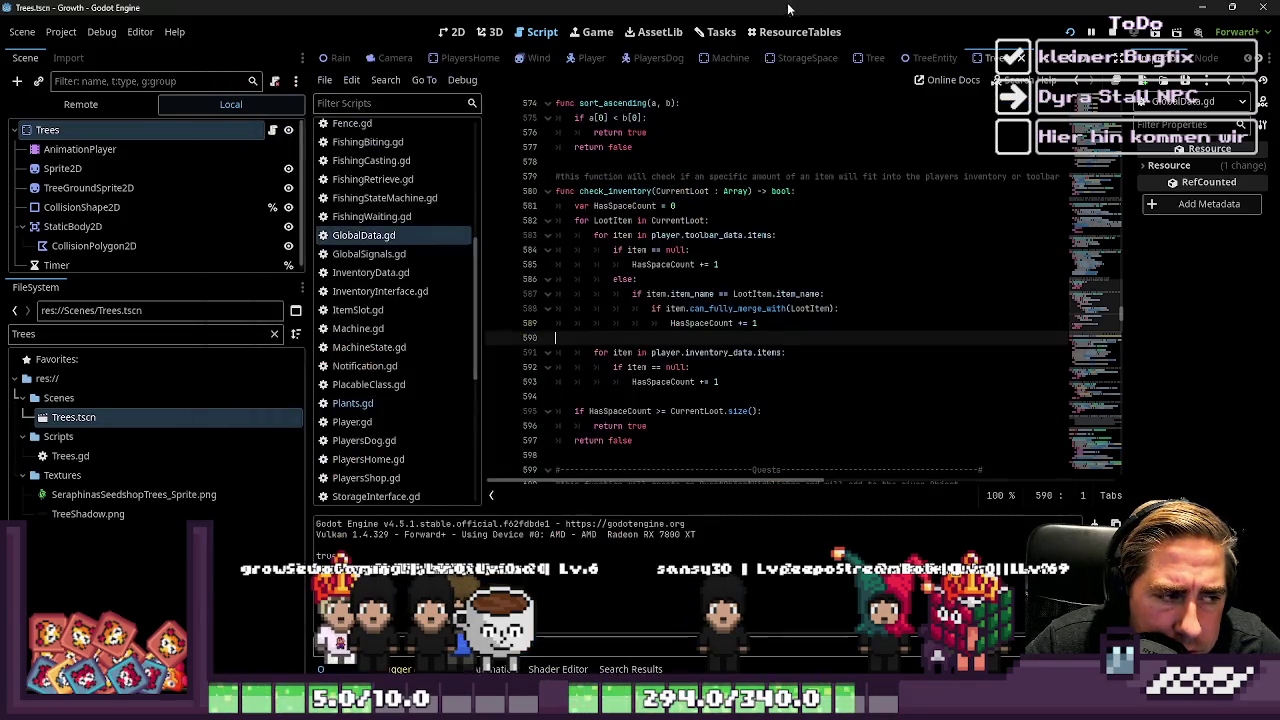
{"action": "left_click", "coordinate": [410, 404]}
Search Plants.gd for every use of loot, ending at the stack_loot function
{"action": "left_click", "coordinate": [693, 279]}
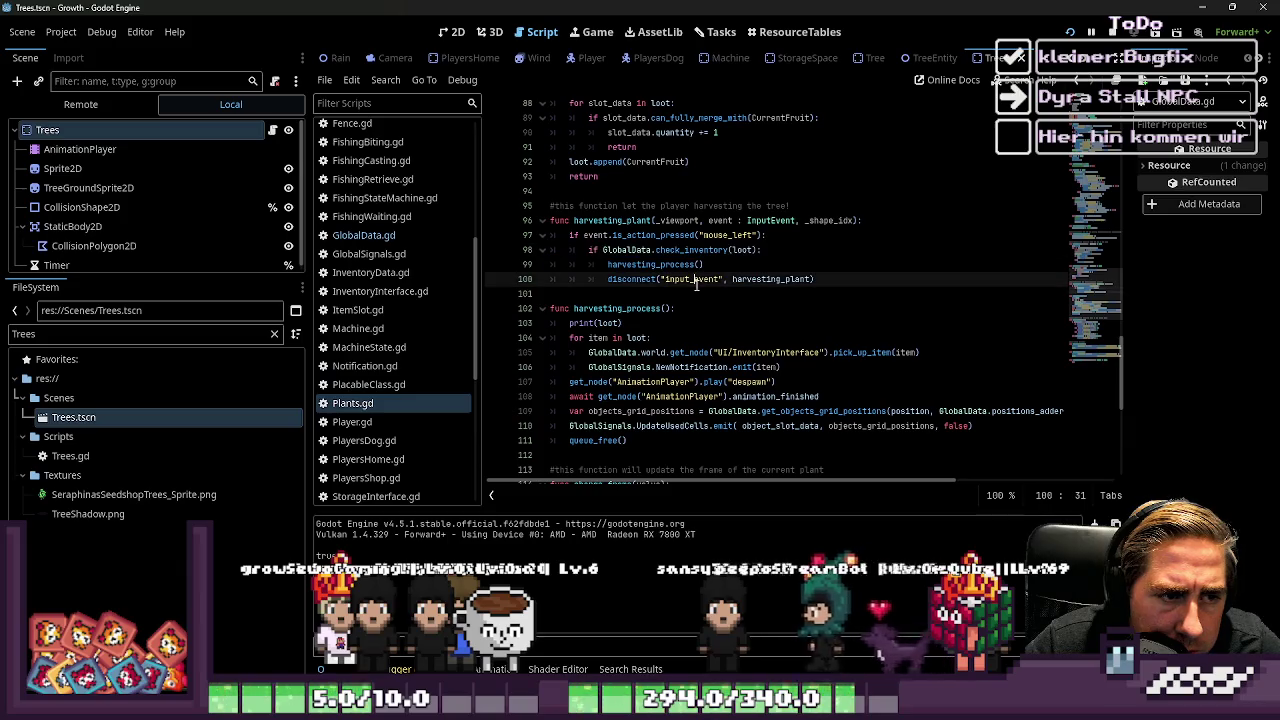
{"action": "double_click", "coordinate": [620, 309]}
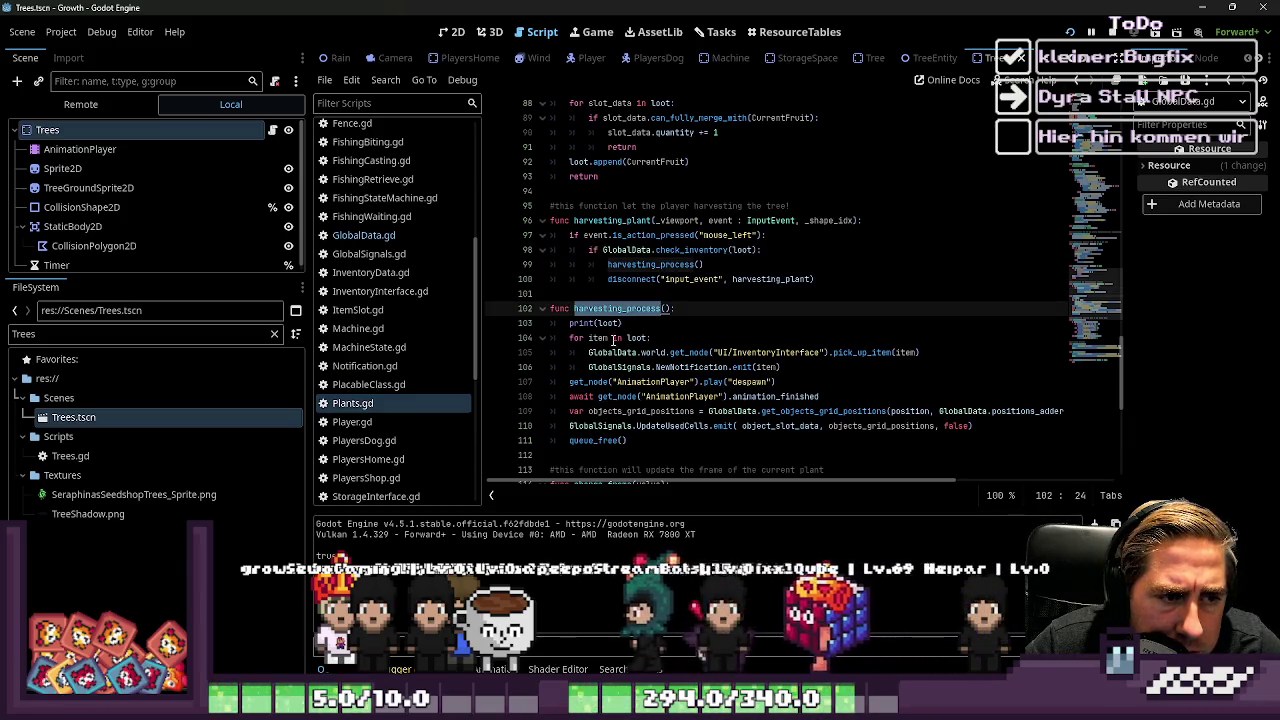
{"action": "double_click", "coordinate": [608, 323]}
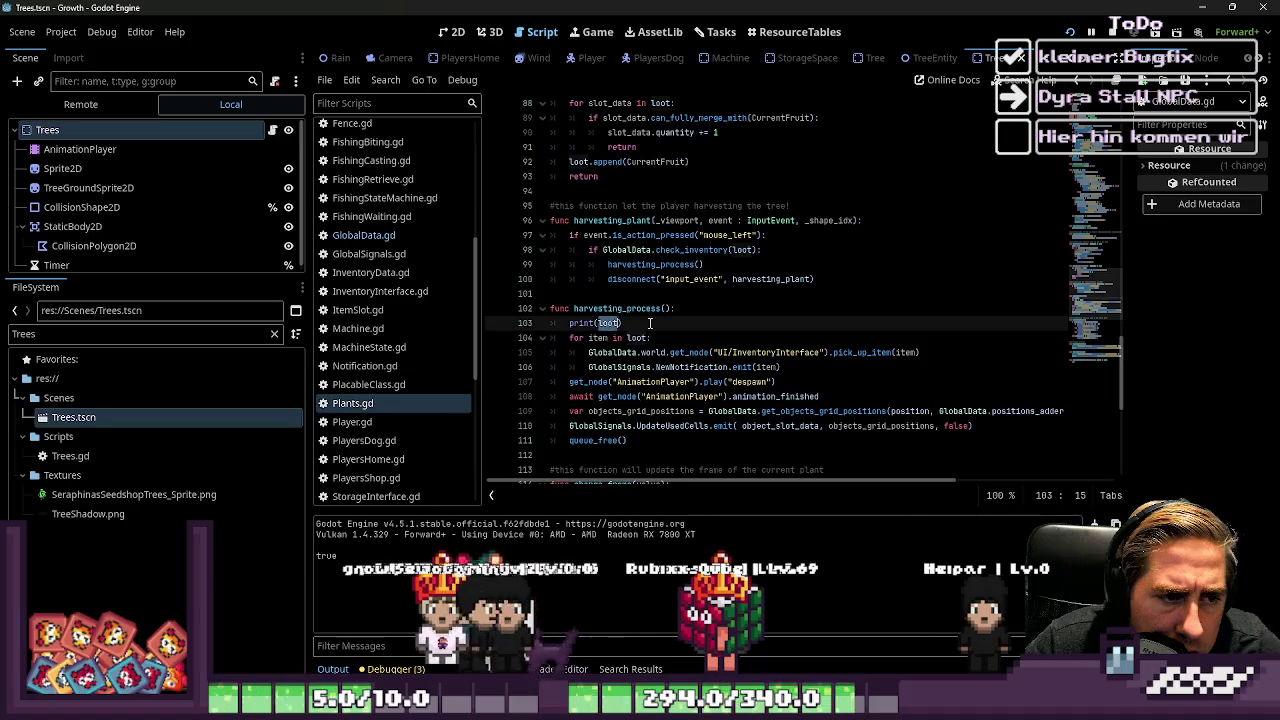
{"action": "key", "text": "ctrl+f"}
{"action": "scroll", "coordinate": [620, 240], "scroll_direction": "up", "scroll_amount": 2}
{"action": "left_click", "coordinate": [586, 176]}
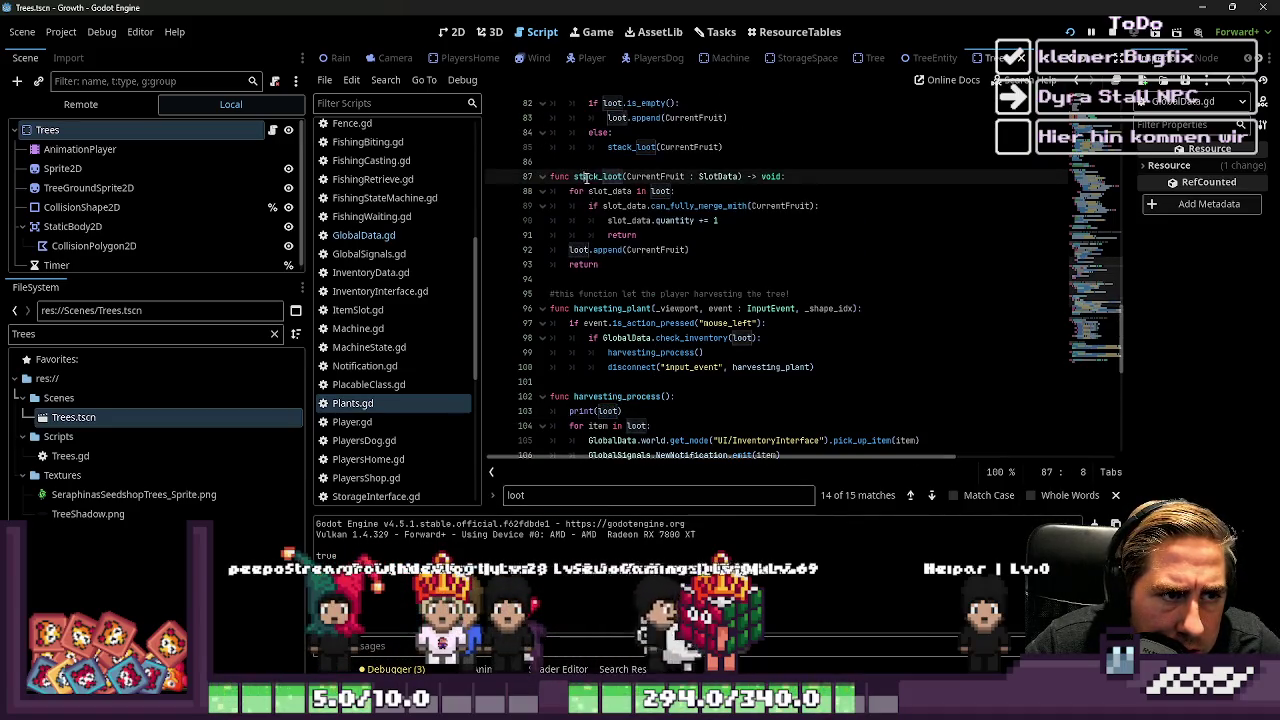
Trace create_loot back to its call on line 49 with the fruit argument, then clear the Trees file filter
{"action": "scroll", "coordinate": [625, 219], "scroll_direction": "up", "scroll_amount": 4}
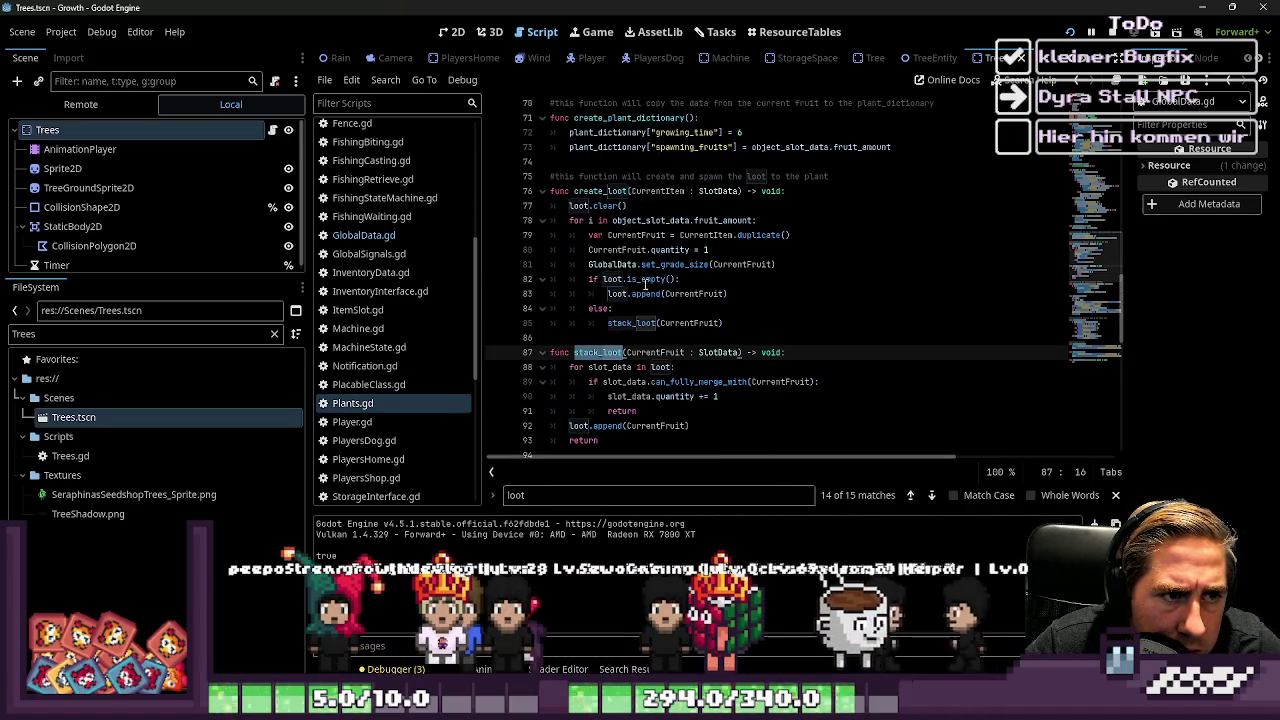
{"action": "double_click", "coordinate": [603, 190]}
{"action": "key", "text": "ctrl+f"}
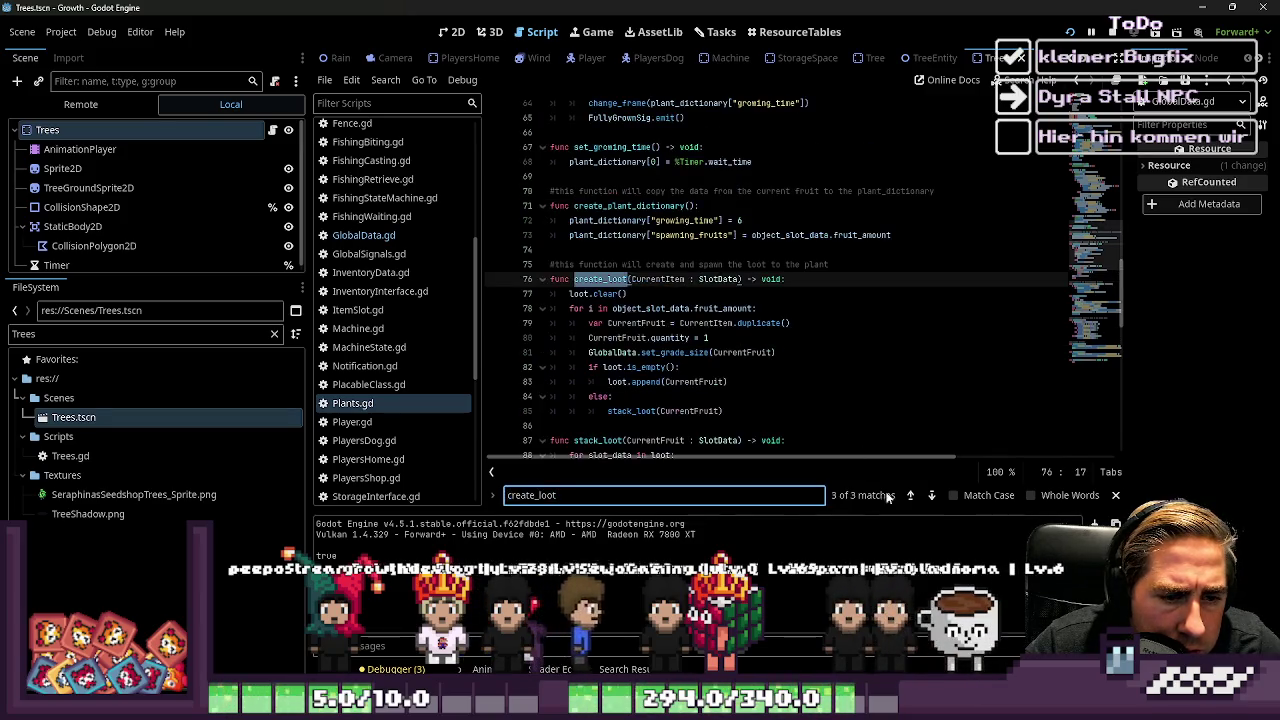
{"action": "left_click", "coordinate": [911, 497]}
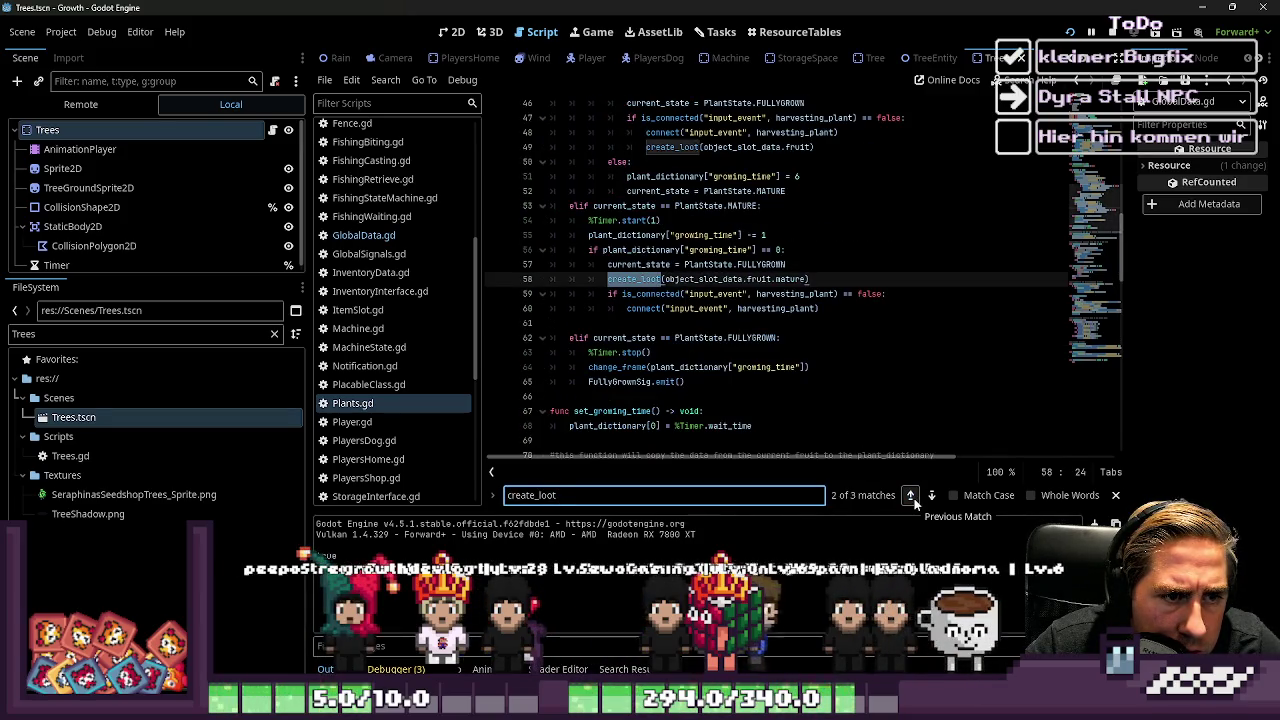
{"action": "left_click", "coordinate": [911, 497]}
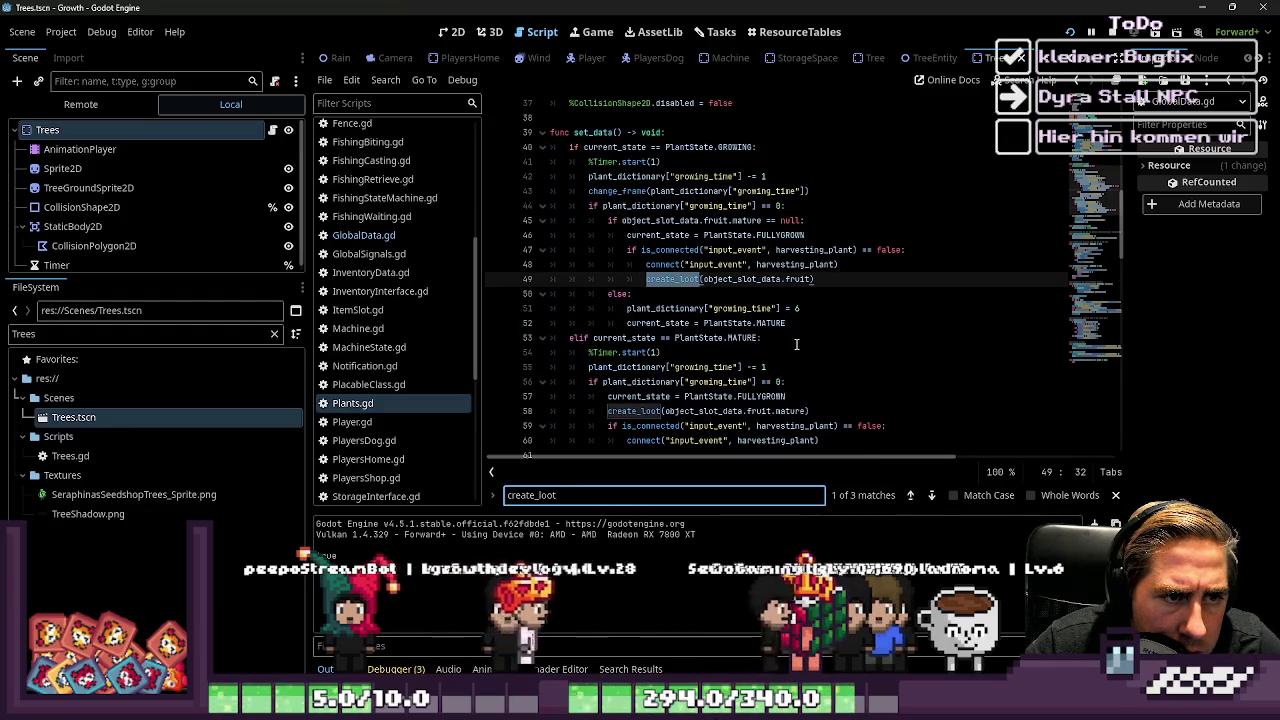
{"action": "scroll", "coordinate": [795, 343], "scroll_direction": "up", "scroll_amount": 1}
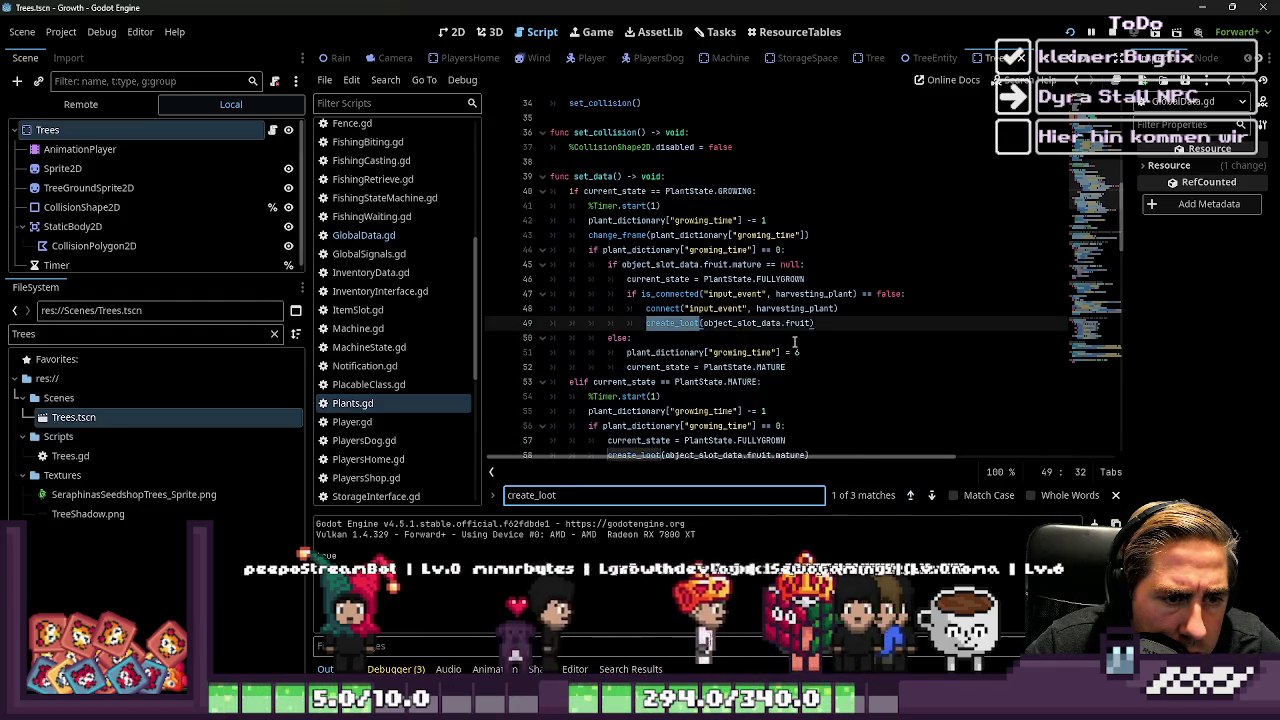
{"action": "left_click", "coordinate": [750, 323]}
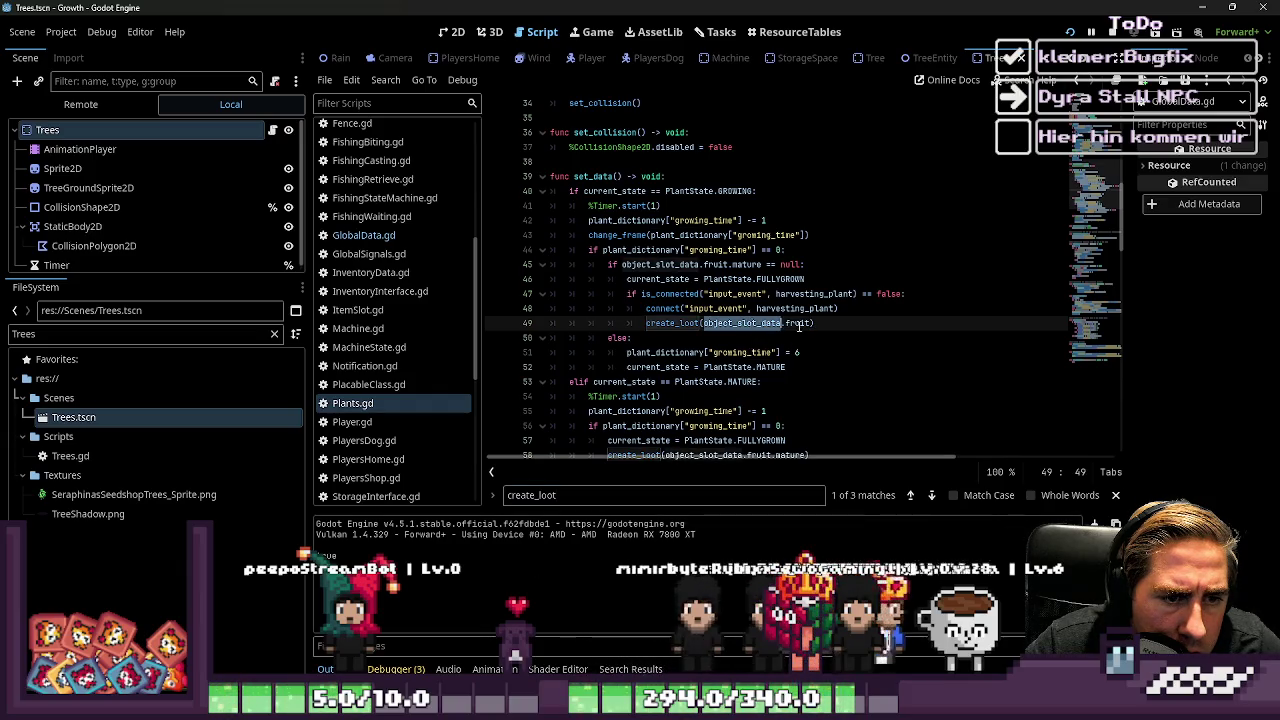
{"action": "left_click", "coordinate": [801, 324]}
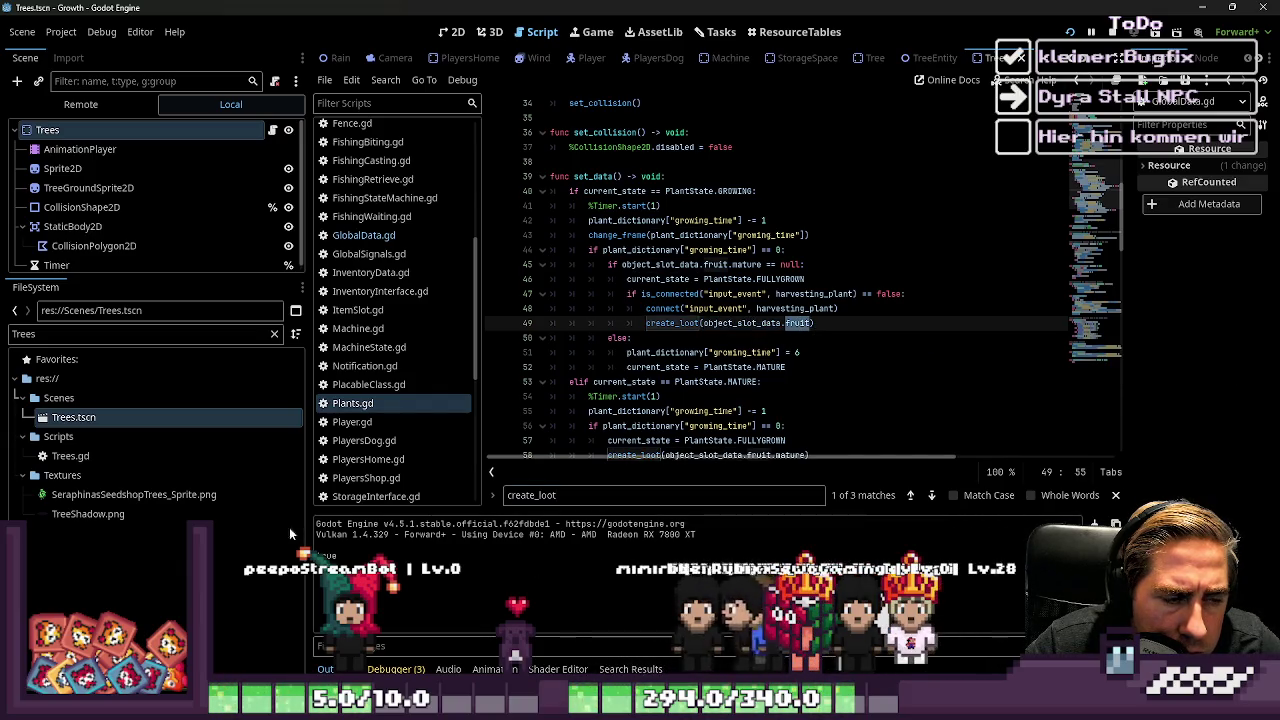
{"action": "key", "text": "BackSpace"}
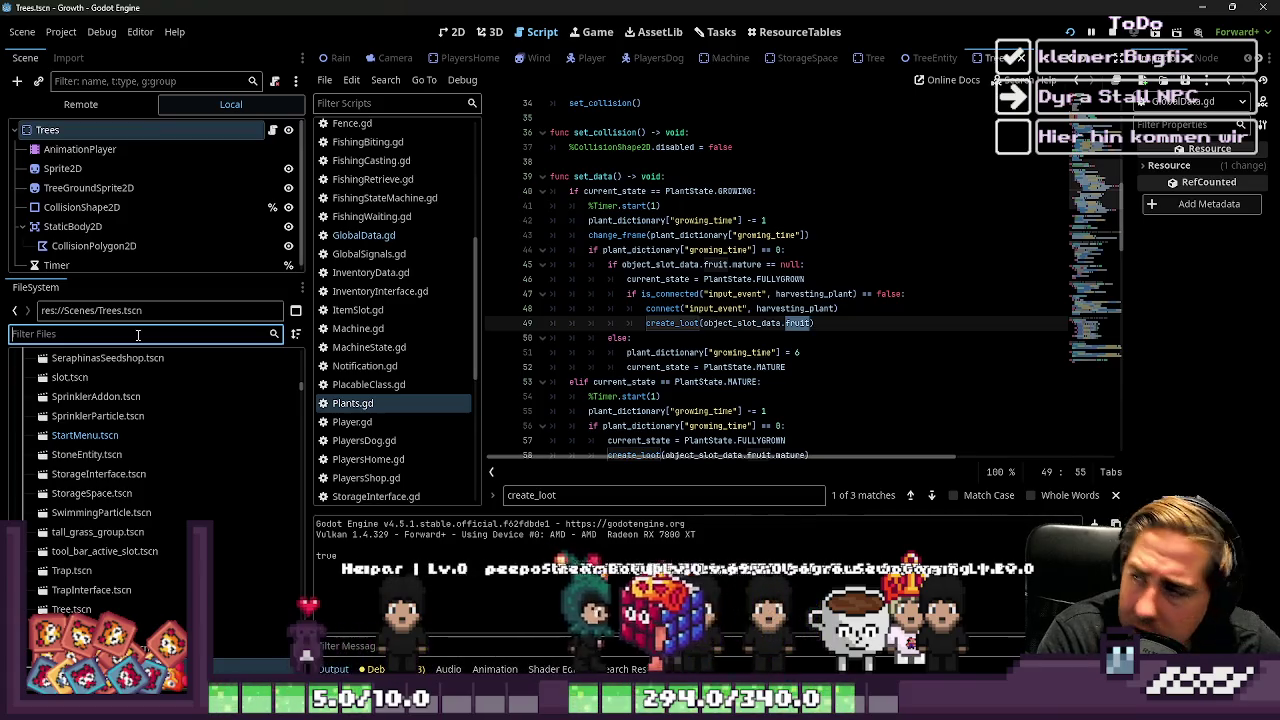
Filter files for 'Custar' and inspect custardappleseeds_slot_resource.tres, expanding its Fruit & Seeds properties
{"action": "type", "text": "Custar"}
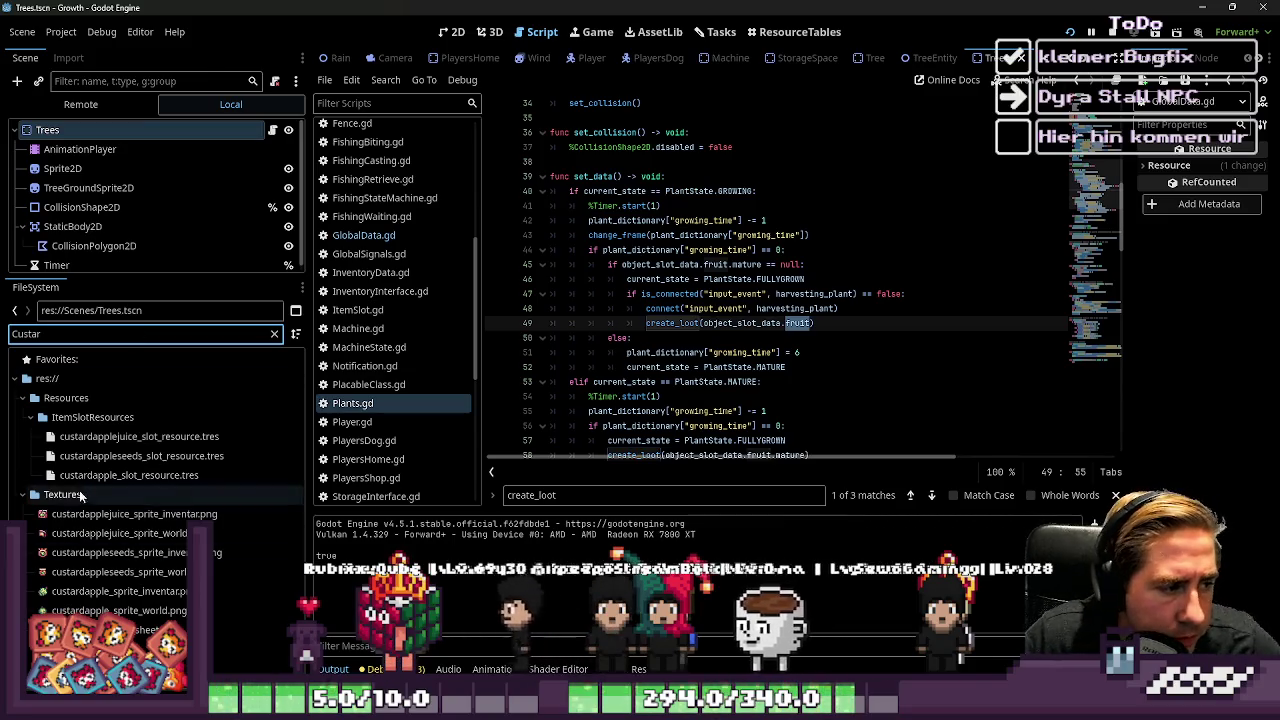
{"action": "double_click", "coordinate": [81, 474]}
{"action": "double_click", "coordinate": [118, 456]}
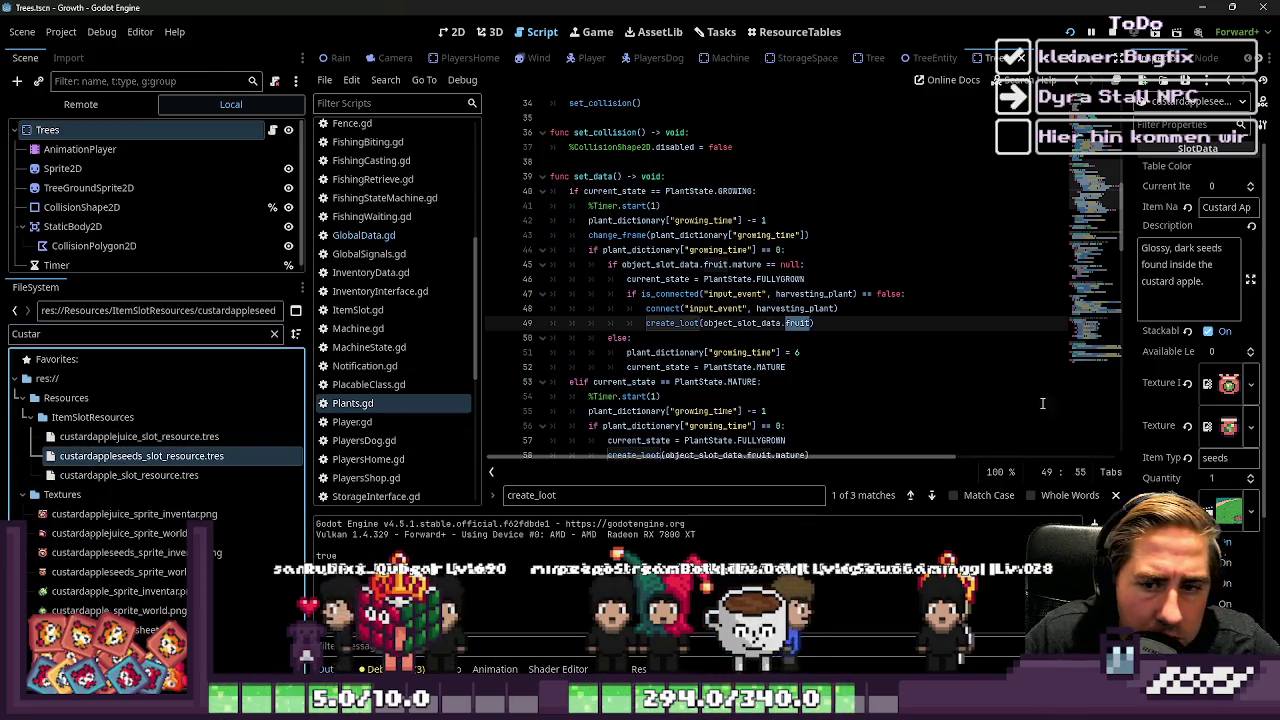
{"action": "left_click_drag", "start_coordinate": [1130, 400], "coordinate": [965, 400]}
{"action": "scroll", "coordinate": [1109, 404], "scroll_direction": "down", "scroll_amount": 5}
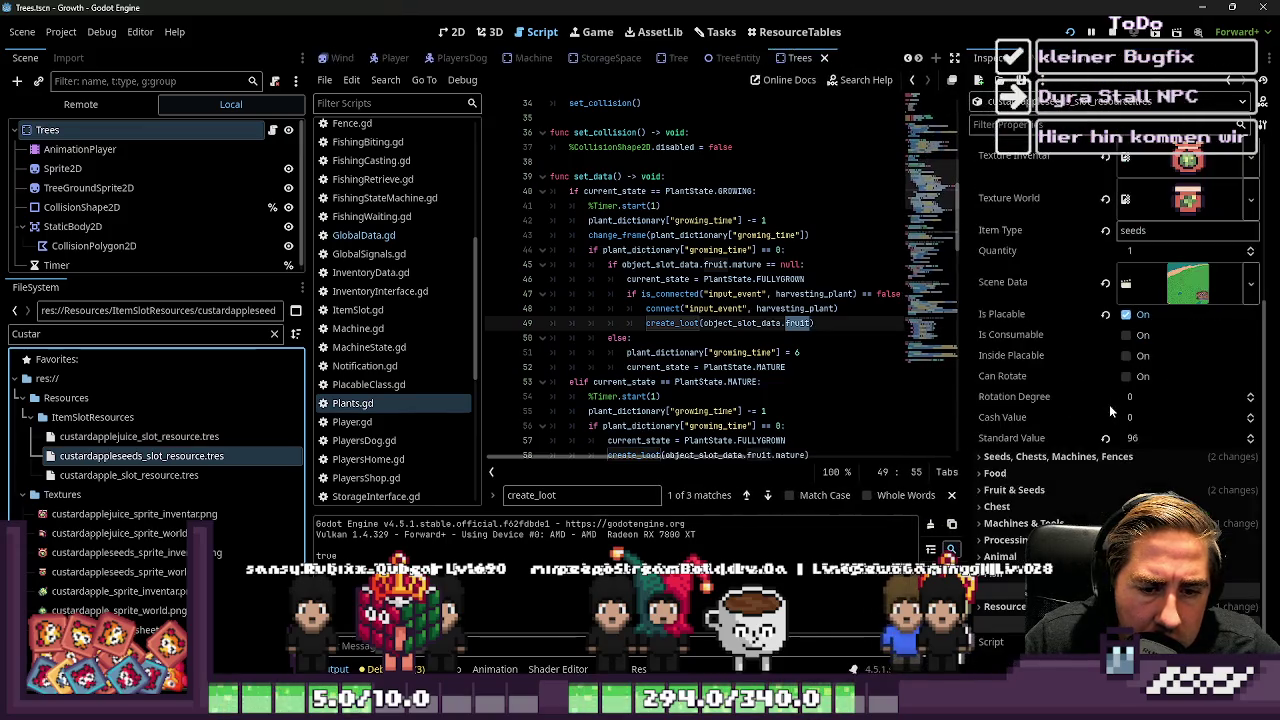
{"action": "left_click", "coordinate": [1066, 490]}
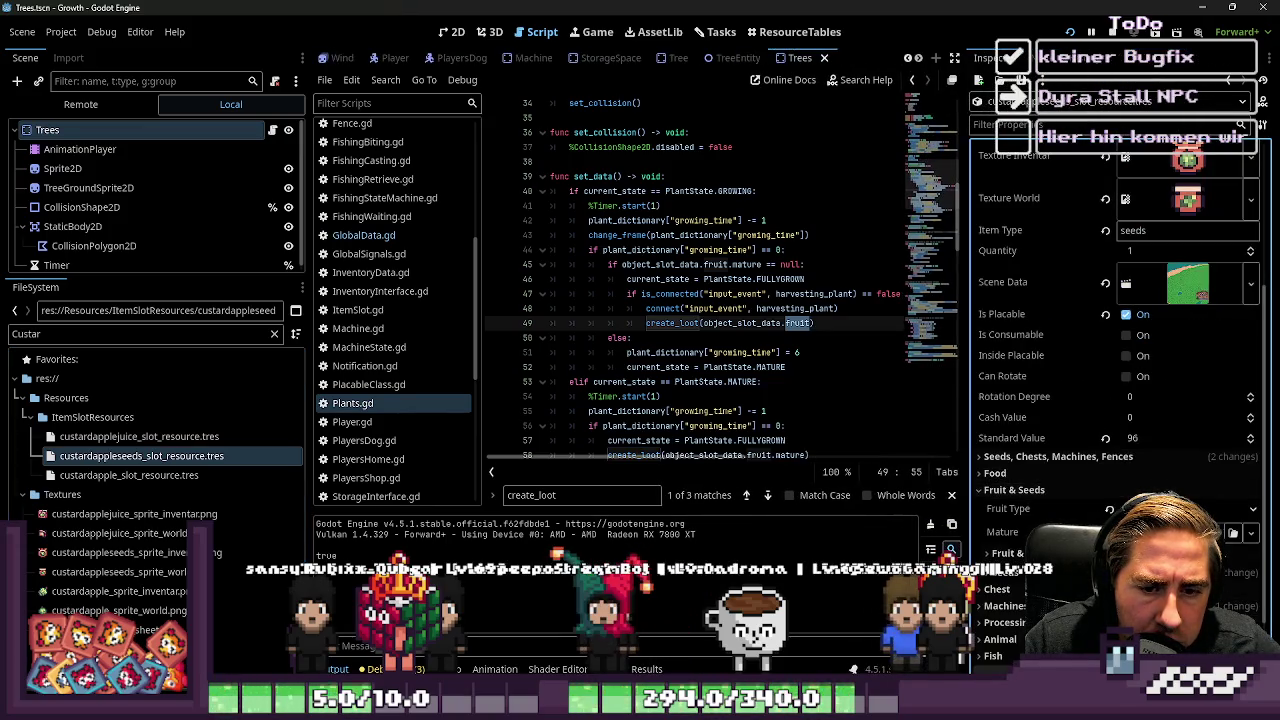
{"action": "left_click", "coordinate": [1005, 553]}
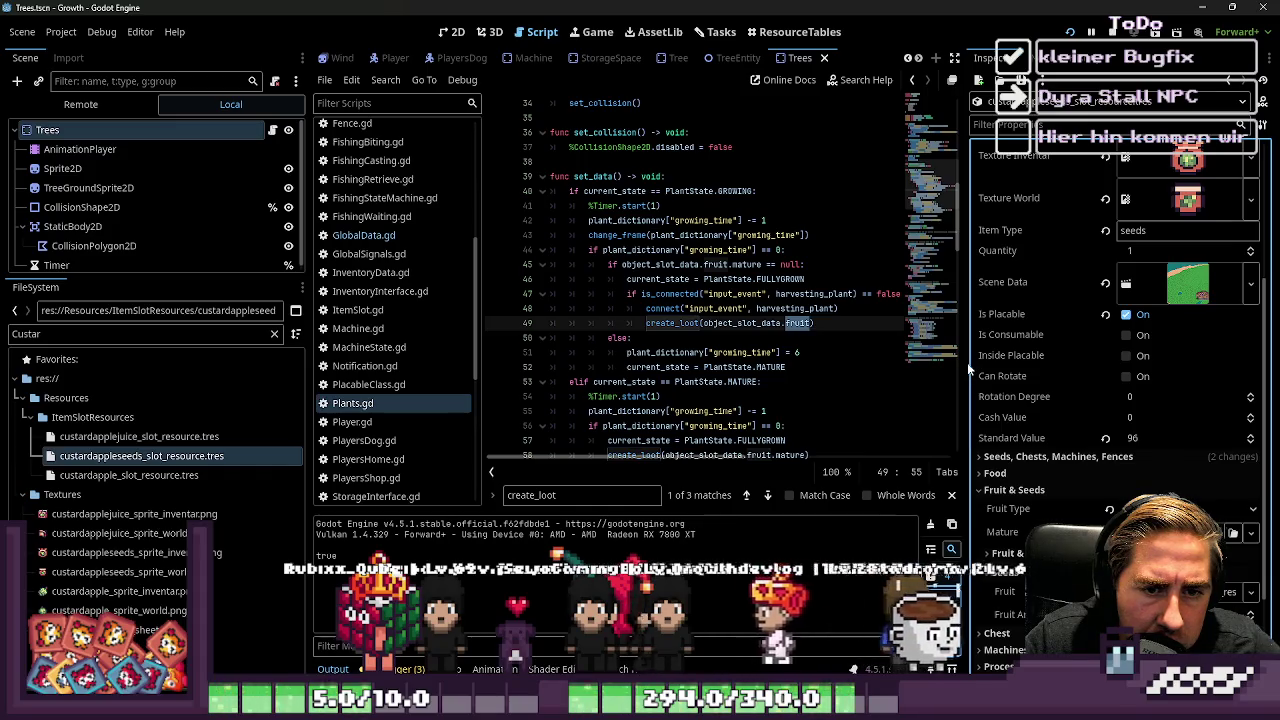
{"action": "left_click_drag", "start_coordinate": [972, 368], "coordinate": [1064, 368]}
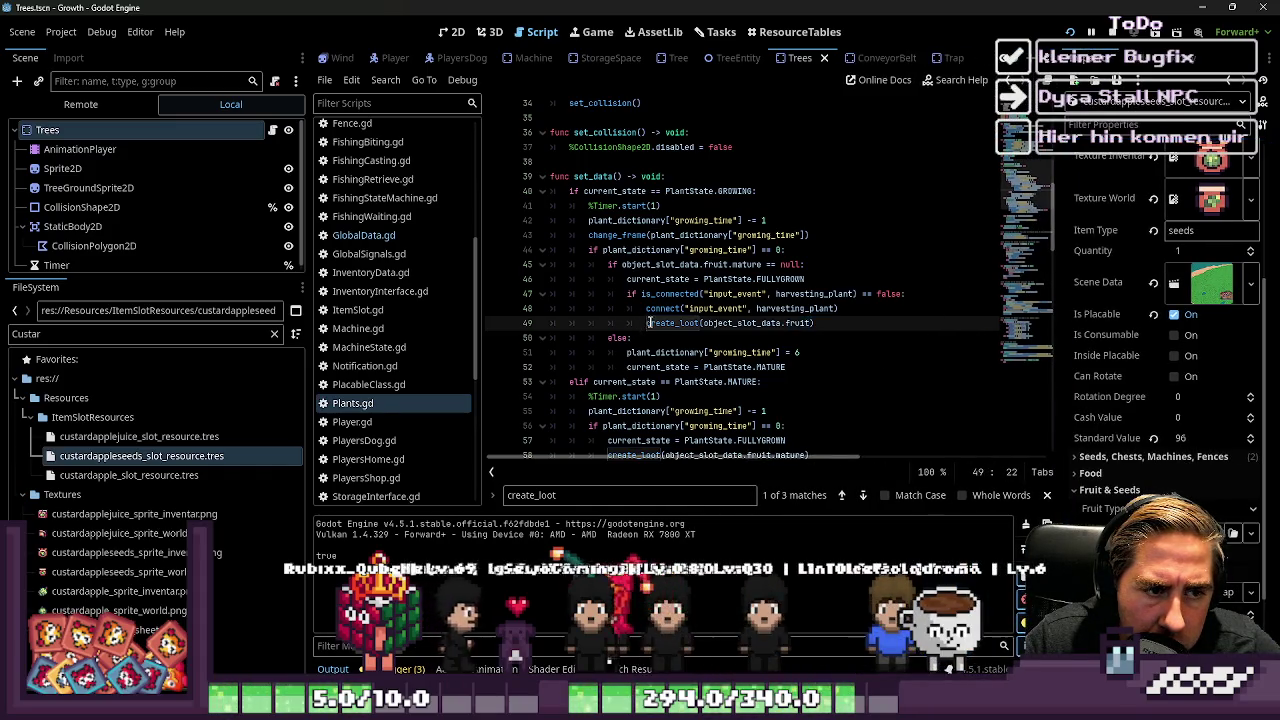
Go to the create_loot function definition in Plants.gd
{"action": "left_click", "coordinate": [672, 323], "text": "ctrl"}
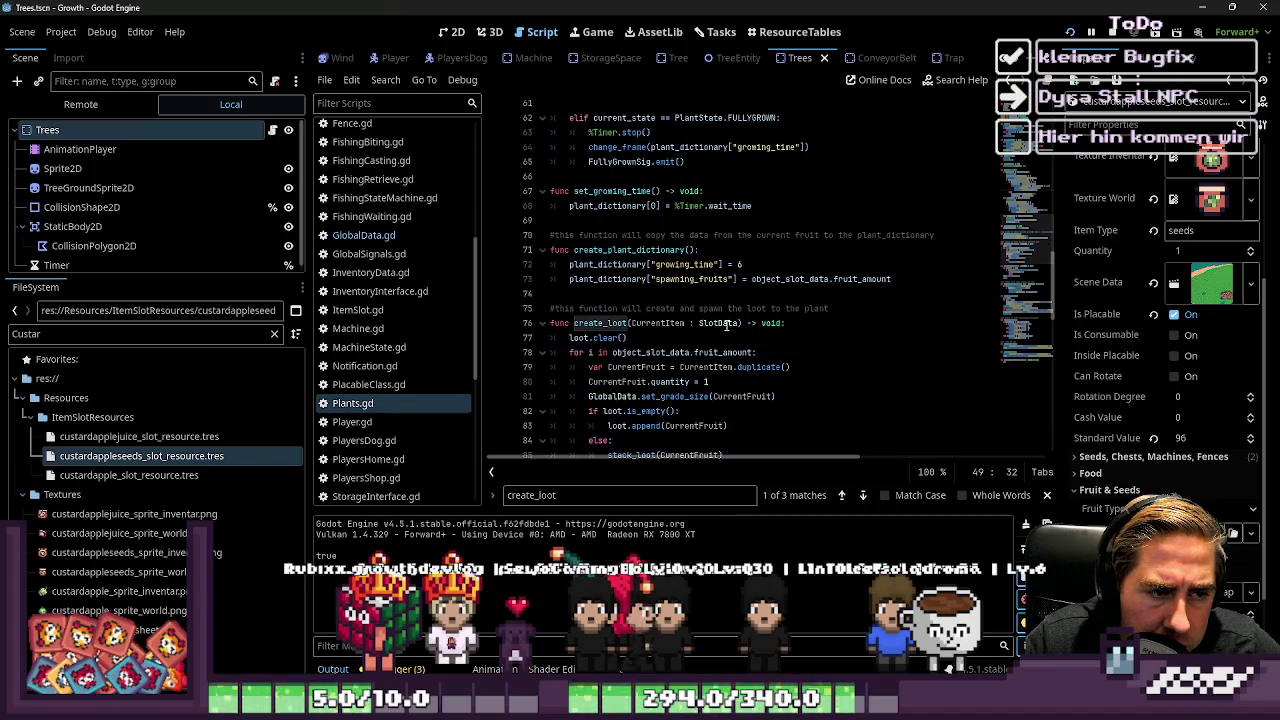
{"action": "left_click", "coordinate": [808, 323]}
{"action": "scroll", "coordinate": [702, 350], "scroll_direction": "down", "scroll_amount": 2}
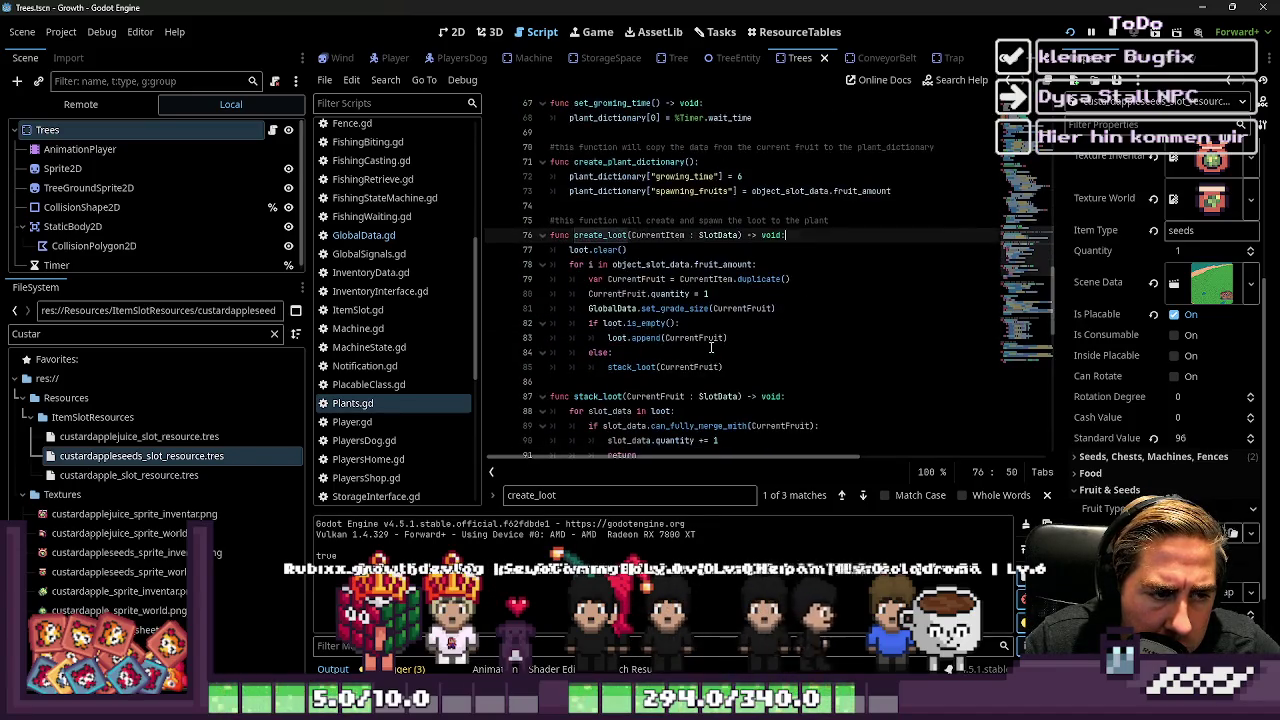
Add print("Ich war hier") after create_loot's loot loop on line 86 and save Plants.gd
{"action": "left_click", "coordinate": [772, 367]}
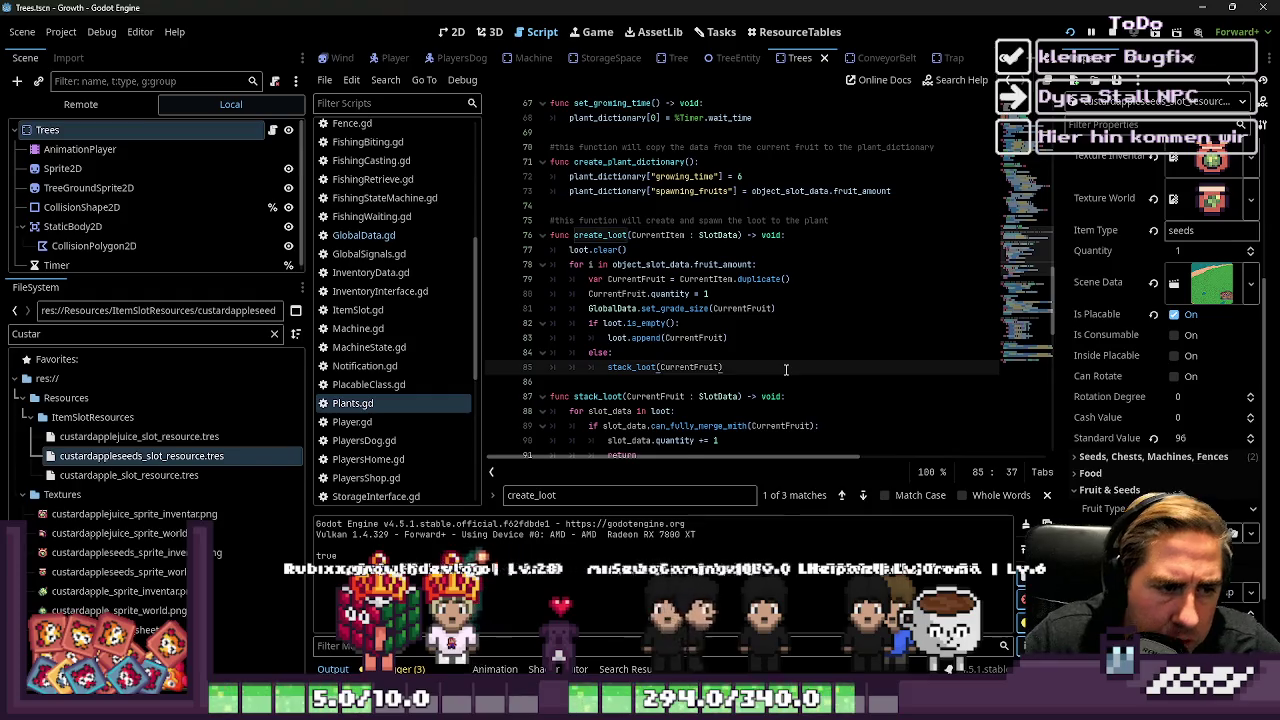
{"action": "key", "text": "Return"}
{"action": "key", "text": "BackSpace"}
{"action": "key", "text": "BackSpace"}
{"action": "type", "text": "p"}
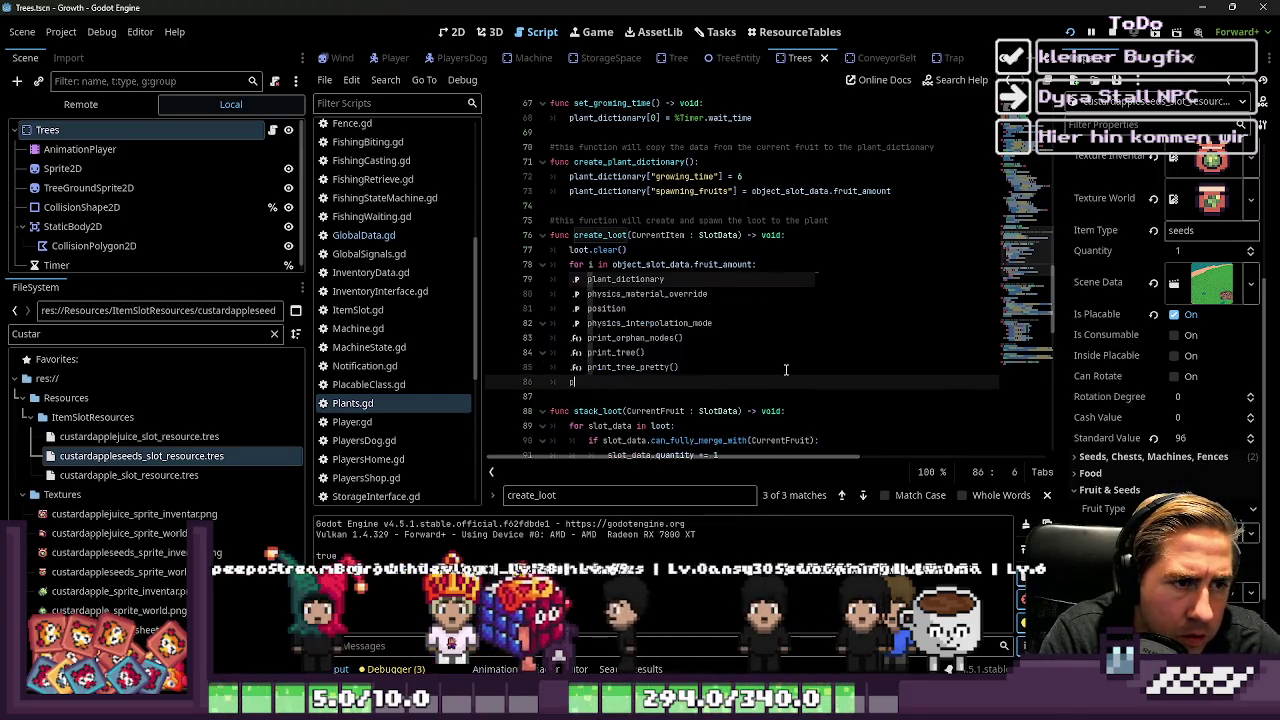
{"action": "type", "text": "rint("}
{"action": "key", "text": "BackSpace"}
{"action": "key", "text": "BackSpace"}
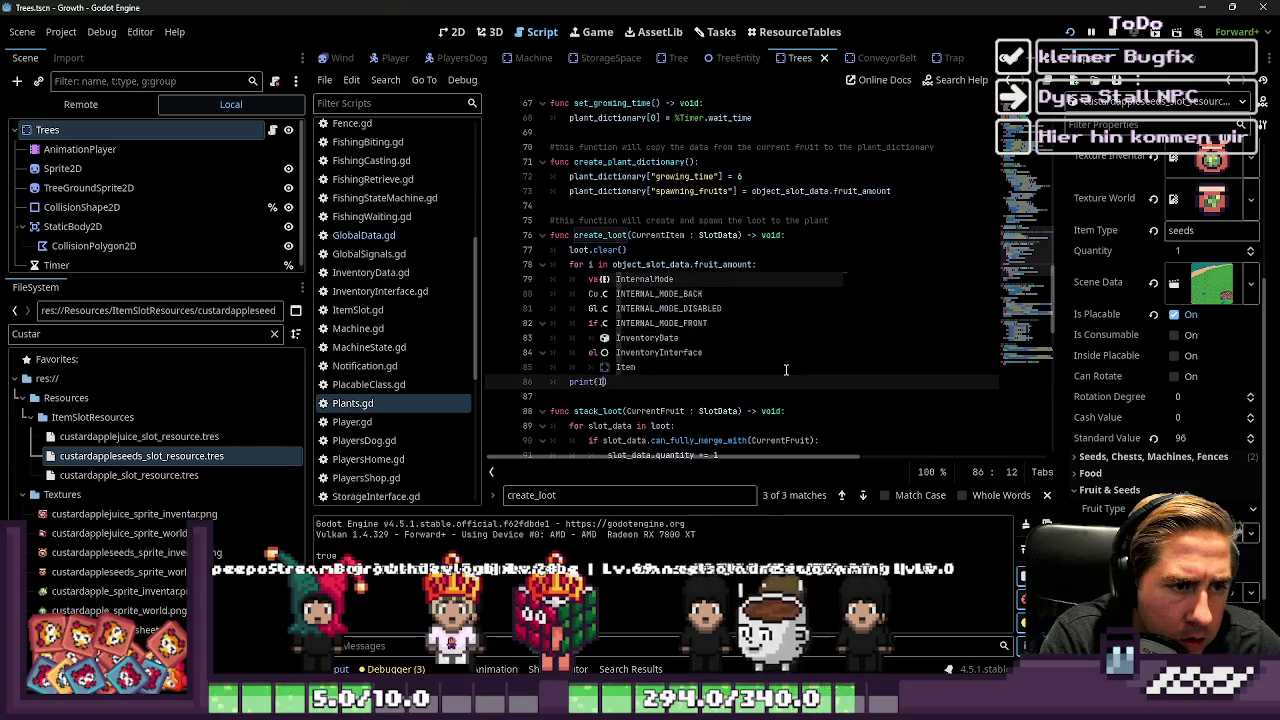
{"action": "type", "text": "\"Ich war hier"}
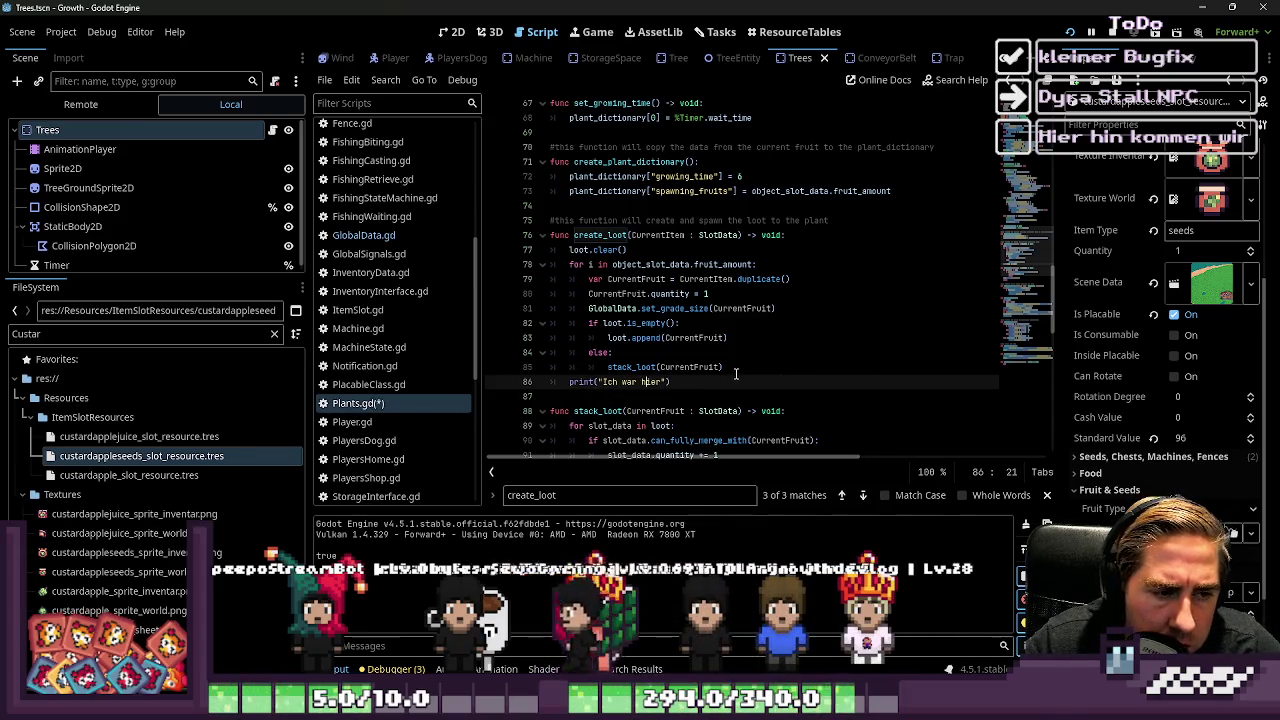
{"action": "key", "text": "ctrl+s"}
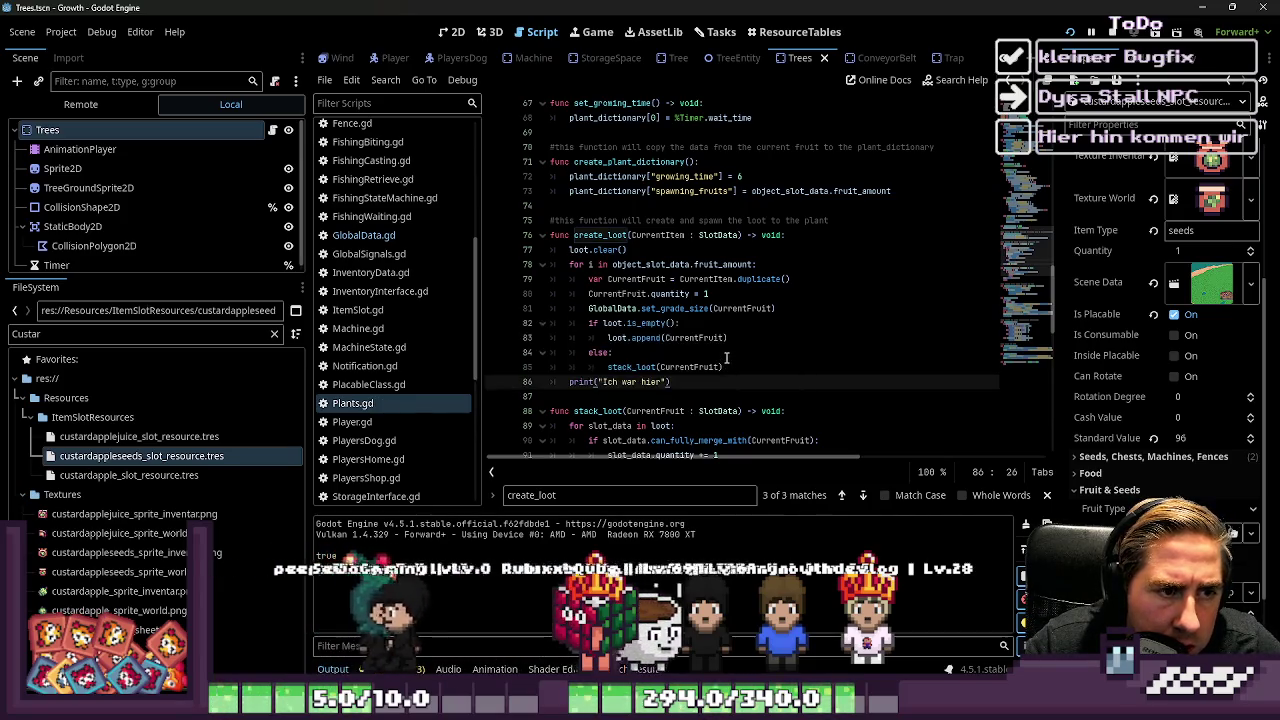
{"action": "key", "text": "Up"}
{"action": "key", "text": "Up"}
{"action": "key", "text": "Down"}
{"action": "key", "text": "Down"}
{"action": "key", "text": "Down"}
{"action": "left_click", "coordinate": [732, 383]}
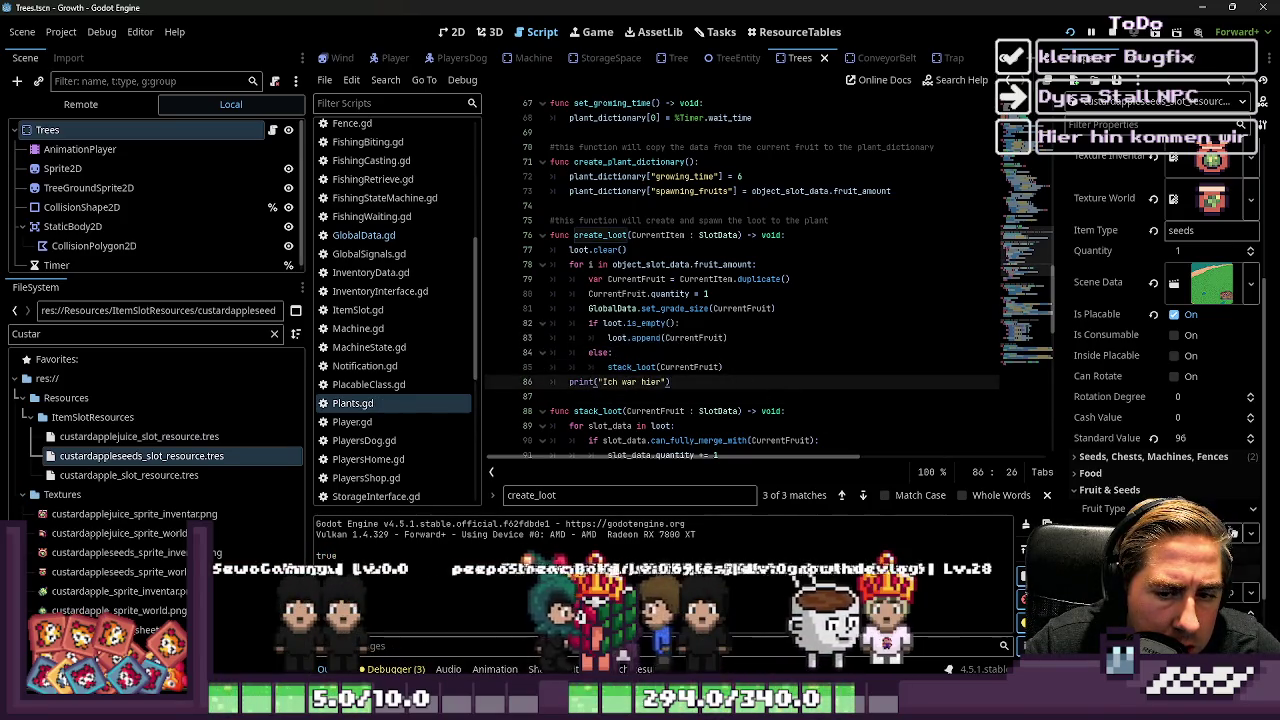
{"action": "double_click", "coordinate": [688, 265]}
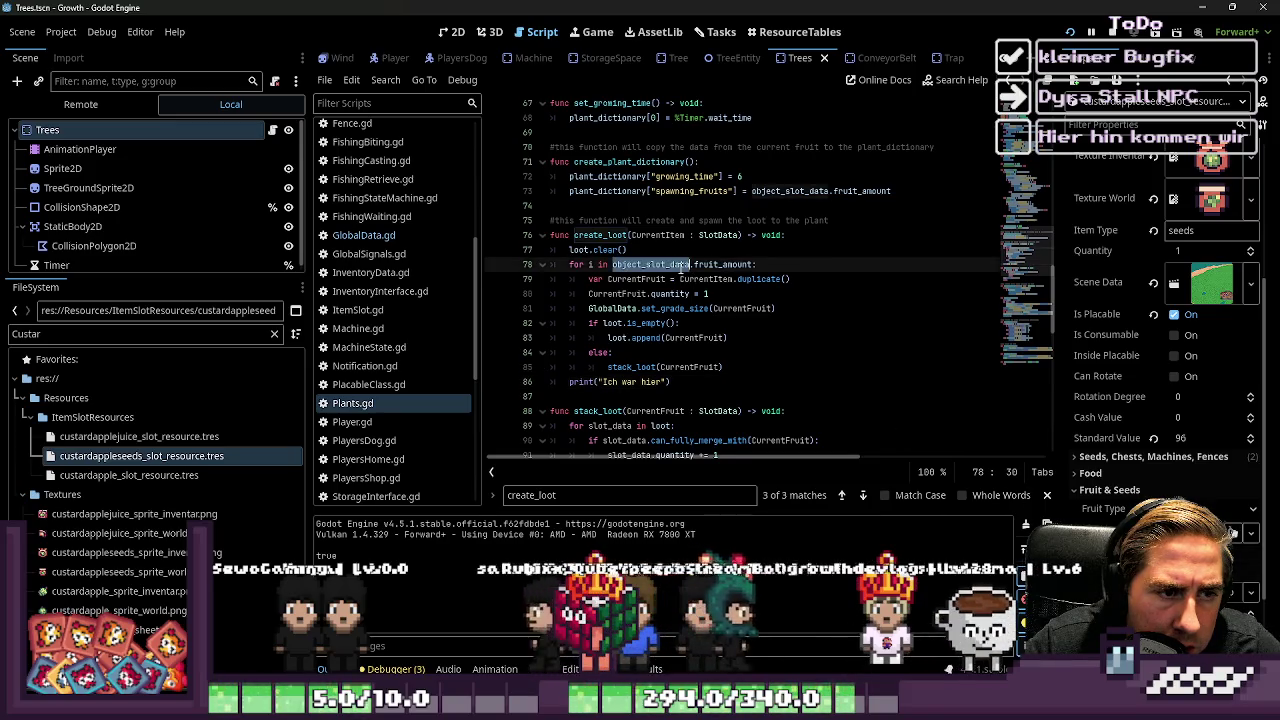
Check the Custard Apple resources' Fruit & Seeds values against fruit_amount, then run the game
{"action": "double_click", "coordinate": [702, 265]}
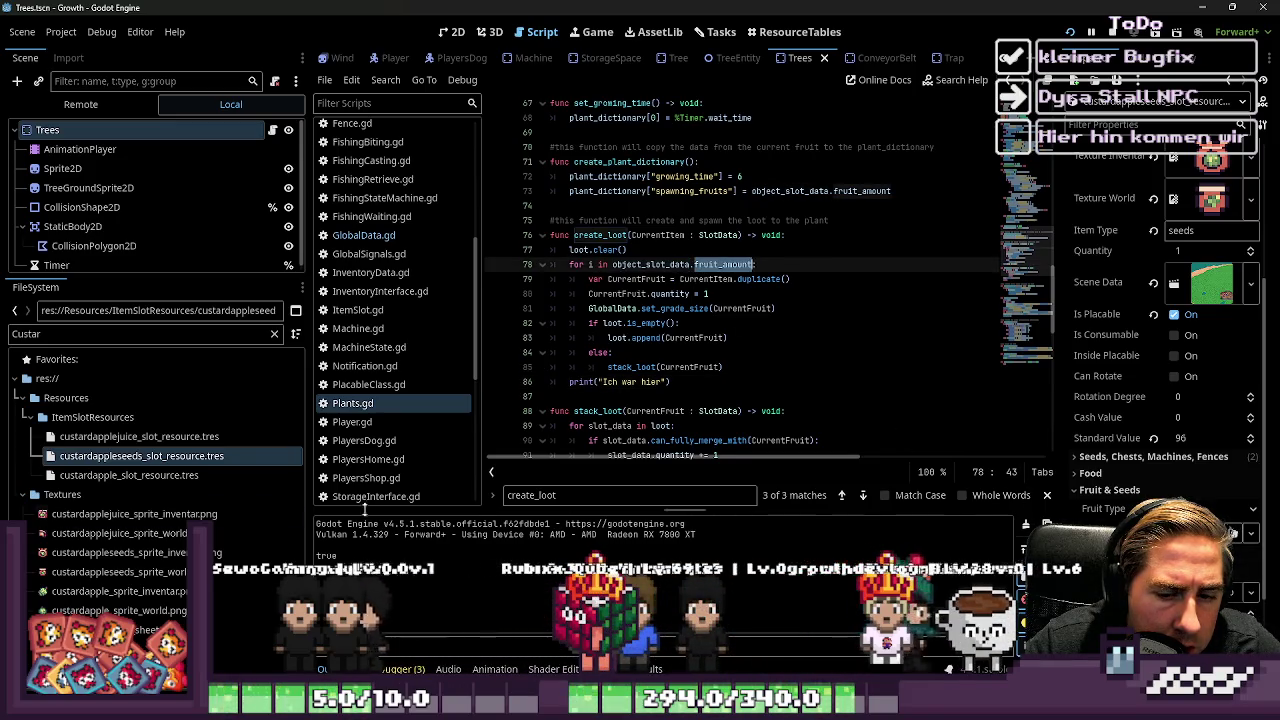
{"action": "left_click", "coordinate": [119, 476]}
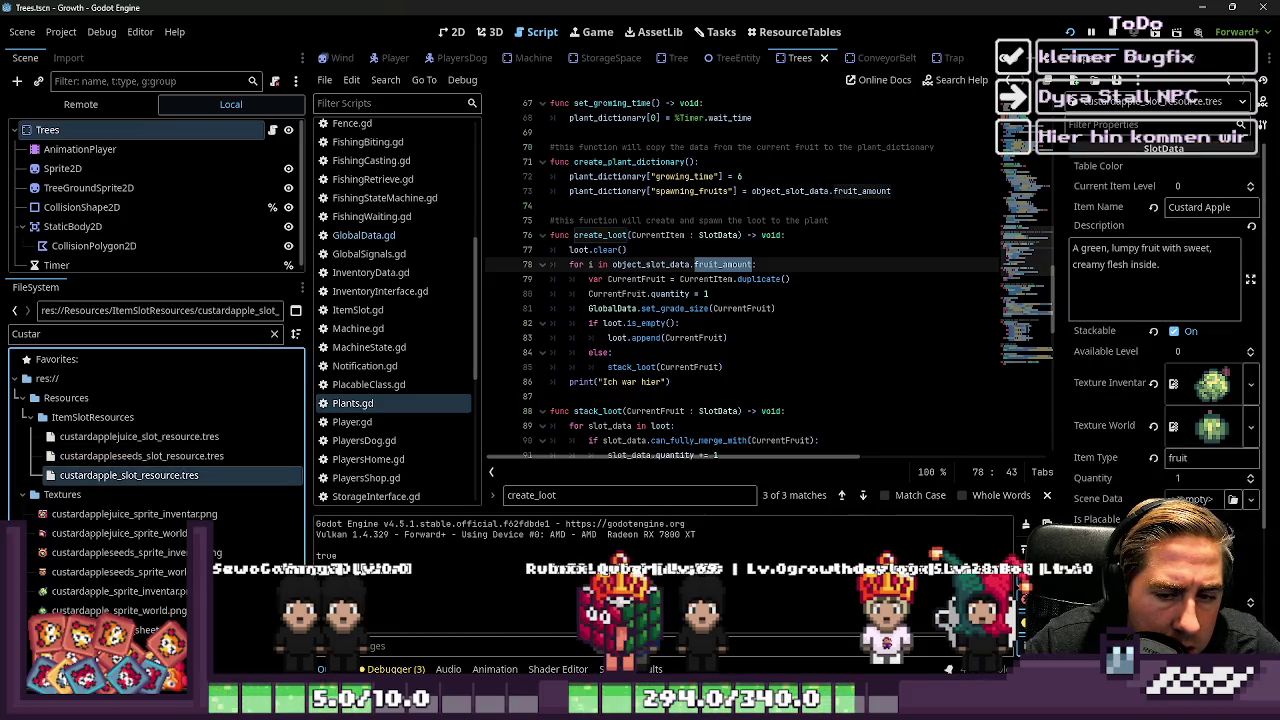
{"action": "scroll", "coordinate": [1160, 300], "scroll_direction": "down", "scroll_amount": 5}
{"action": "left_click", "coordinate": [1105, 490]}
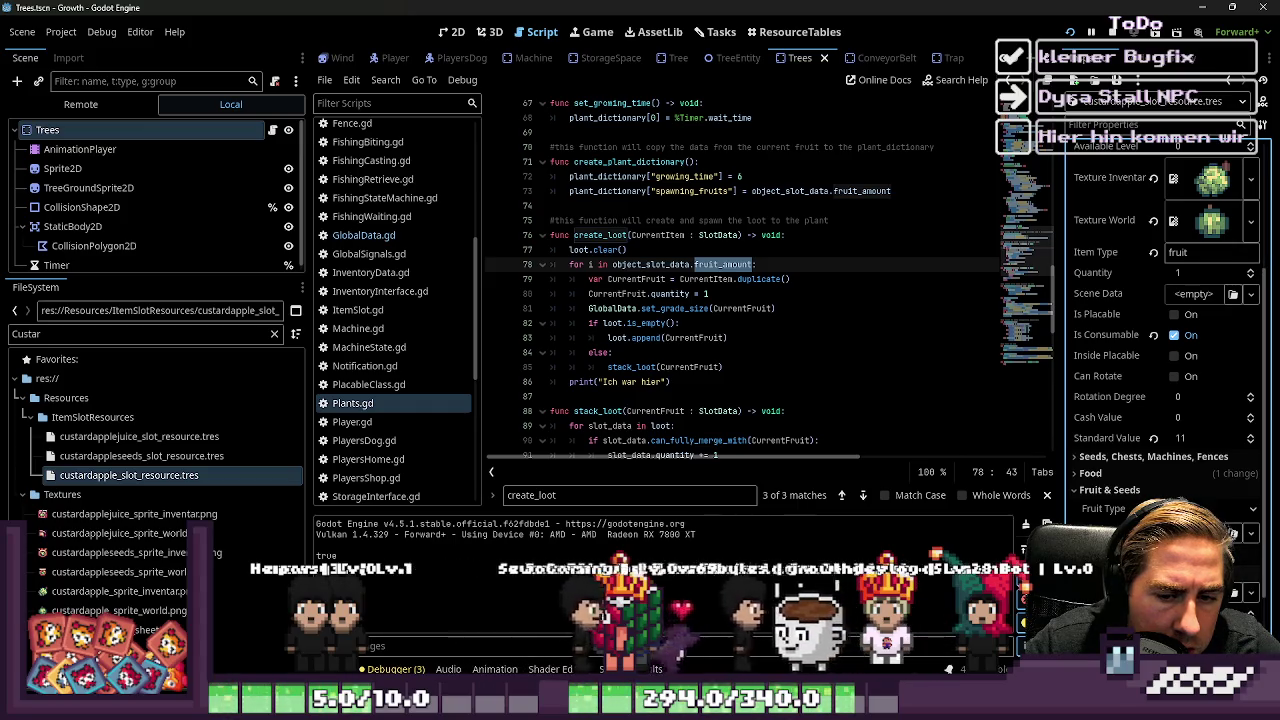
{"action": "left_click", "coordinate": [140, 456]}
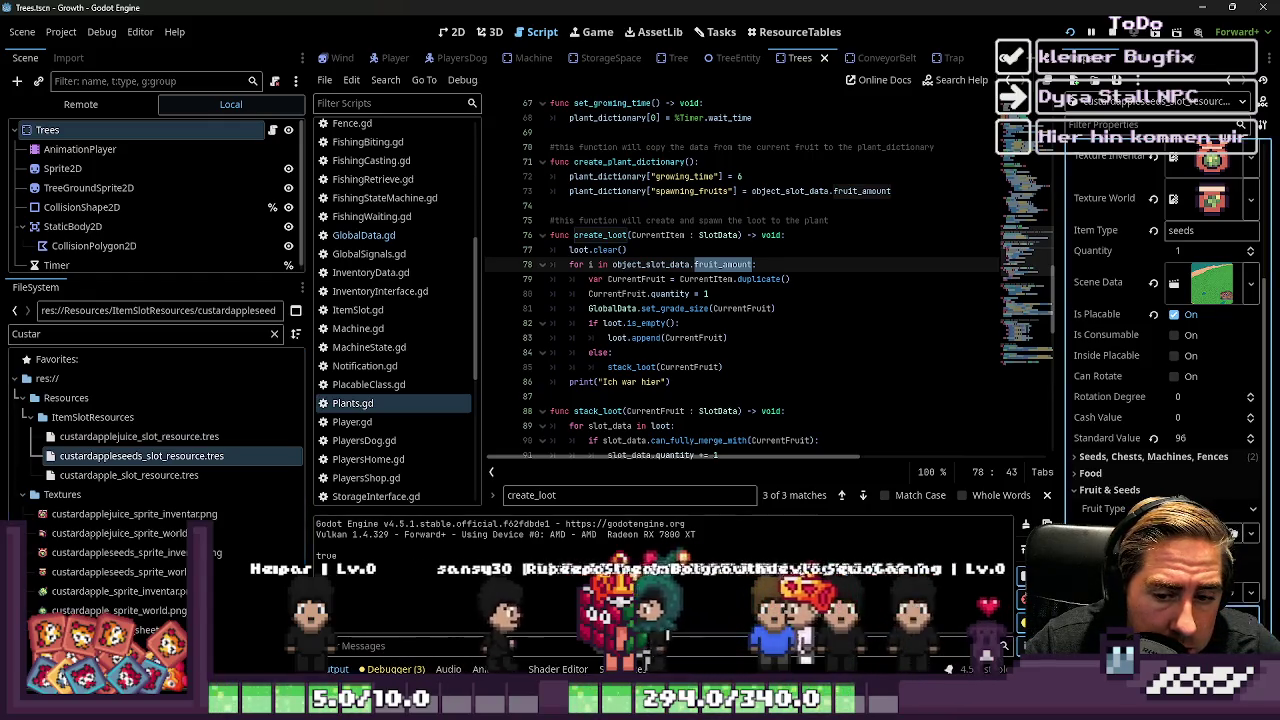
{"action": "left_click", "coordinate": [844, 411]}
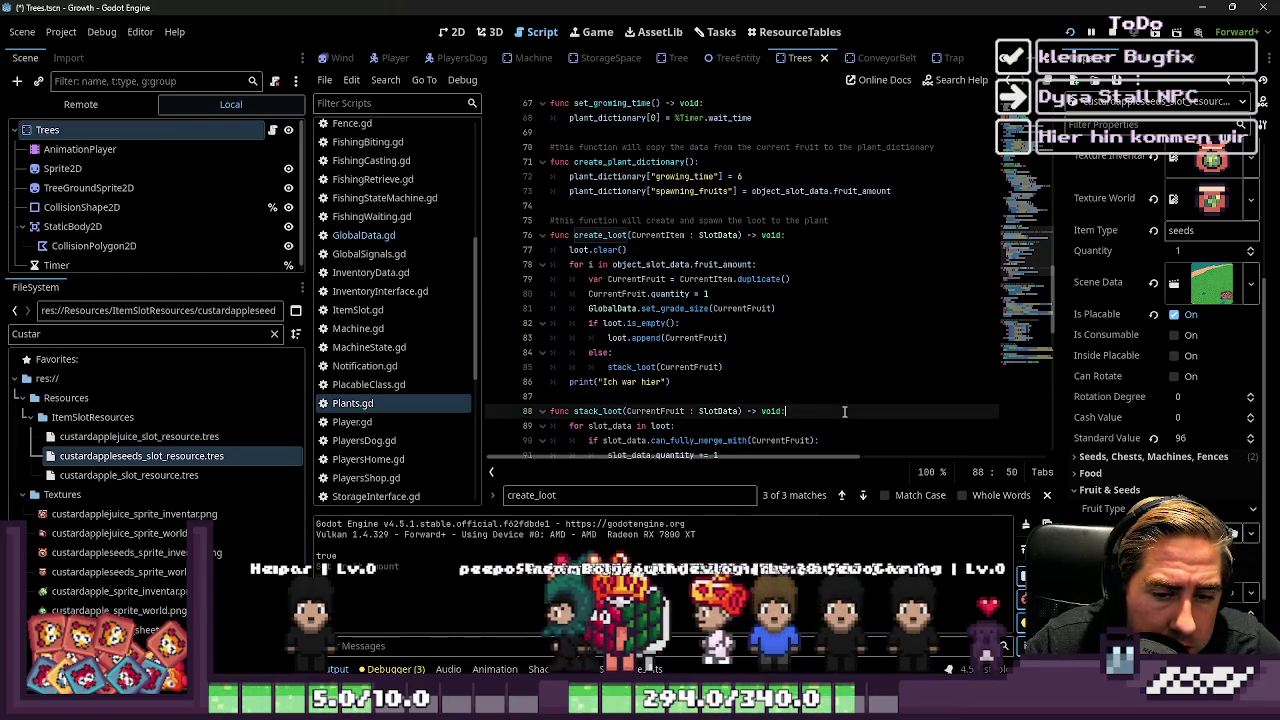
{"action": "left_click", "coordinate": [1069, 33]}
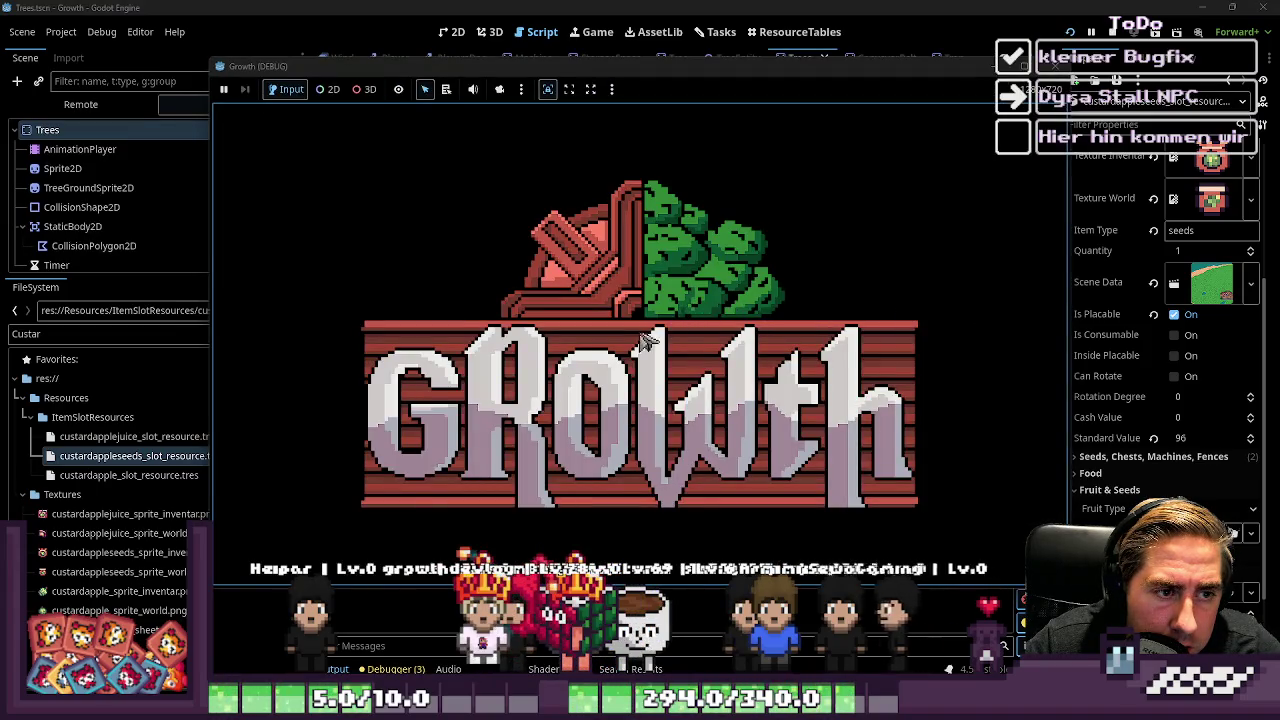
Start a new game, plant a custard apple seed and harvest the tree, triggering the can_fully_merge_with error
{"action": "left_click", "coordinate": [700, 306]}
{"action": "type", "text": "d"}
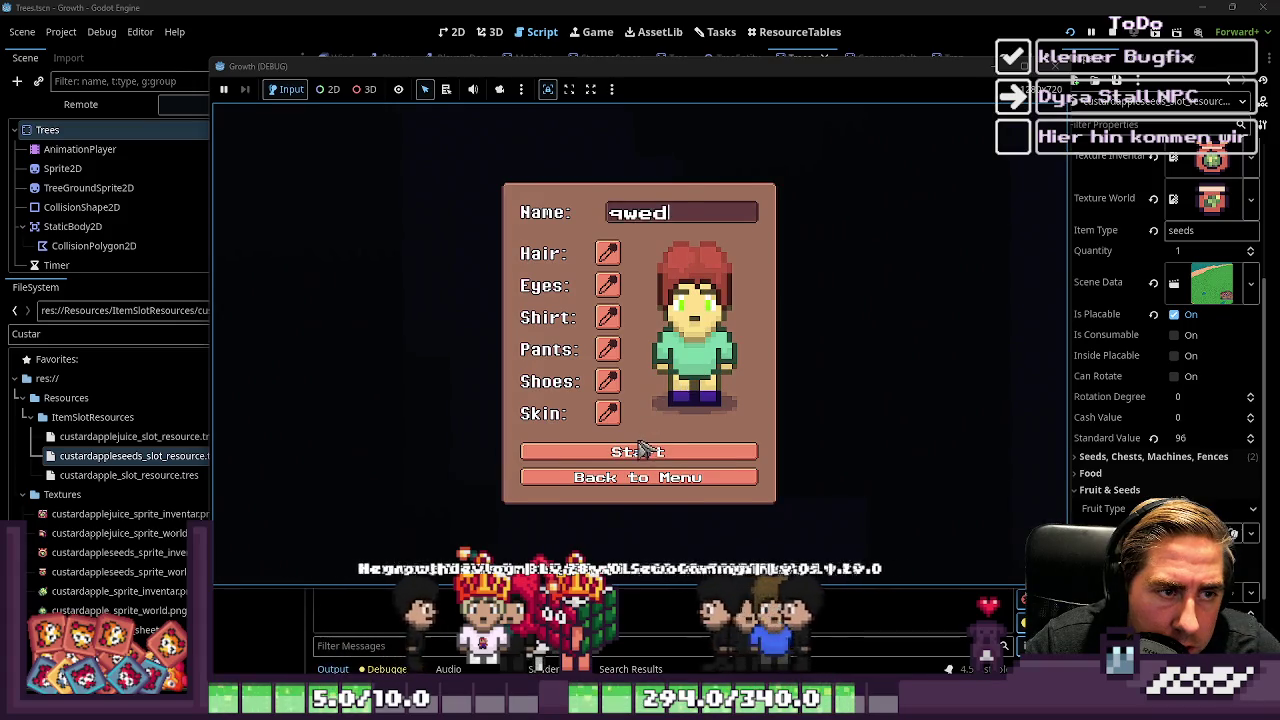
{"action": "left_click", "coordinate": [694, 459]}
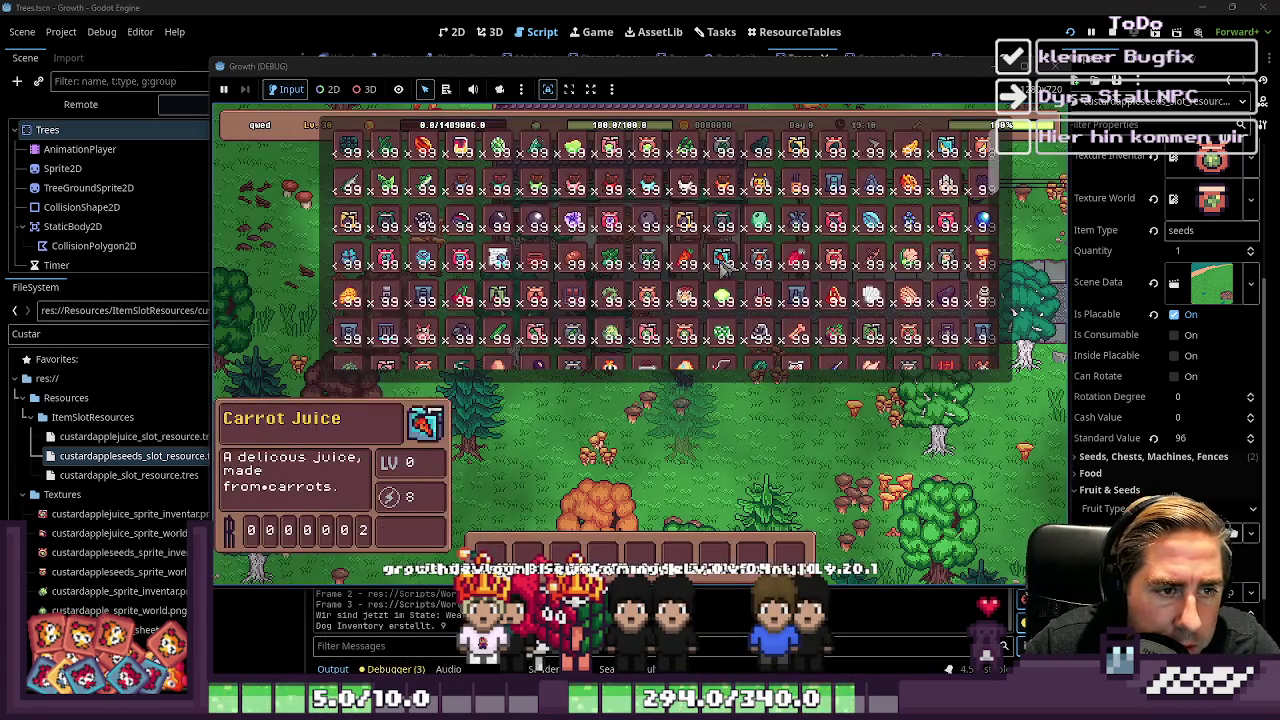
{"action": "key", "text": "i"}
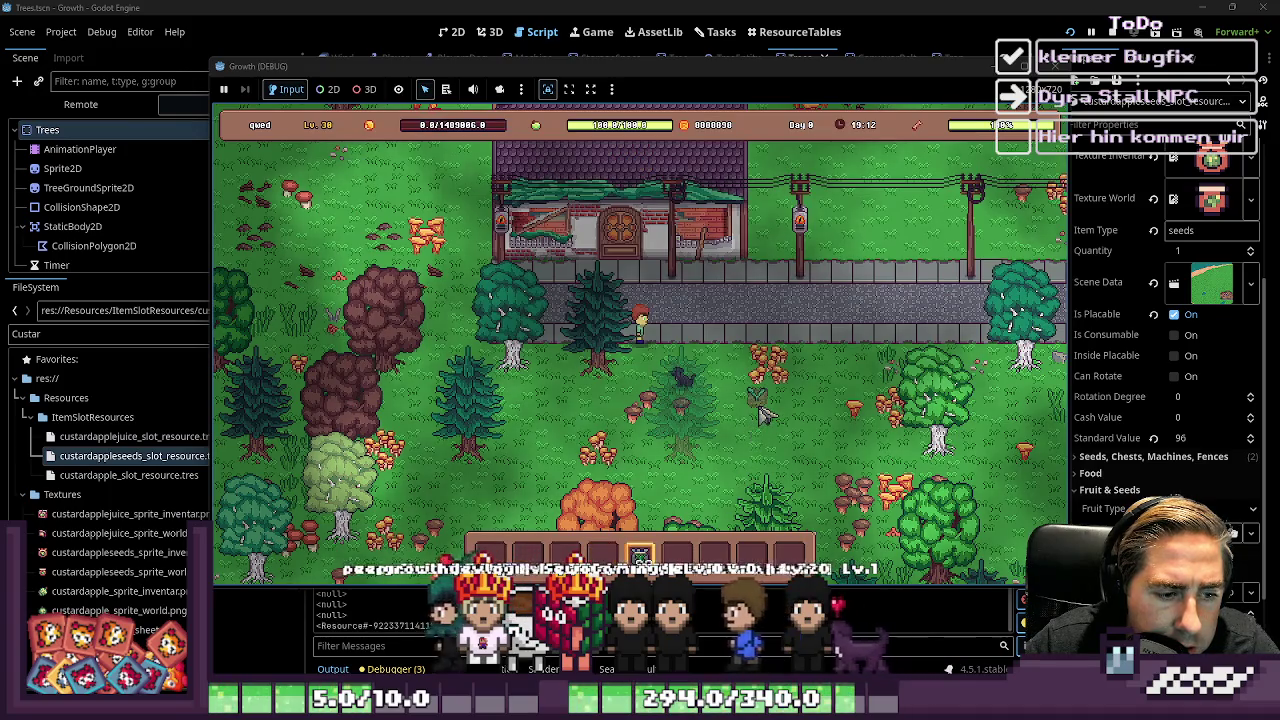
{"action": "key", "text": "i"}
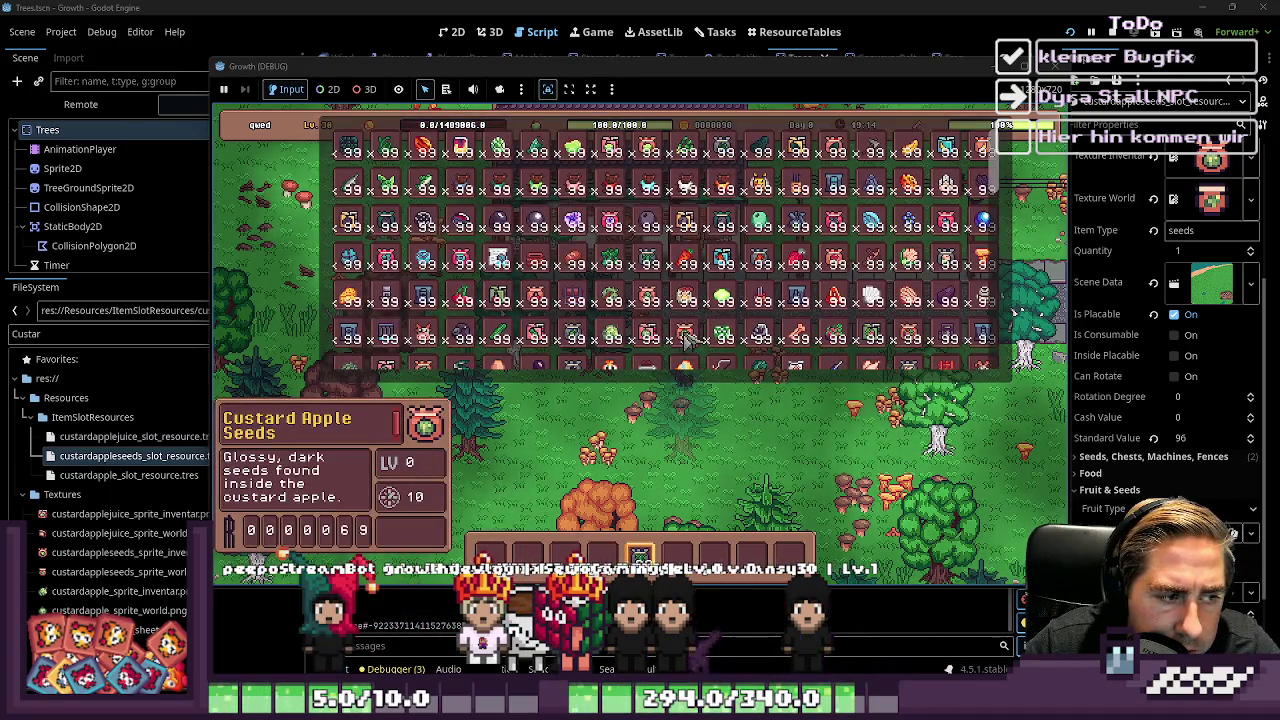
{"action": "key", "text": "i"}
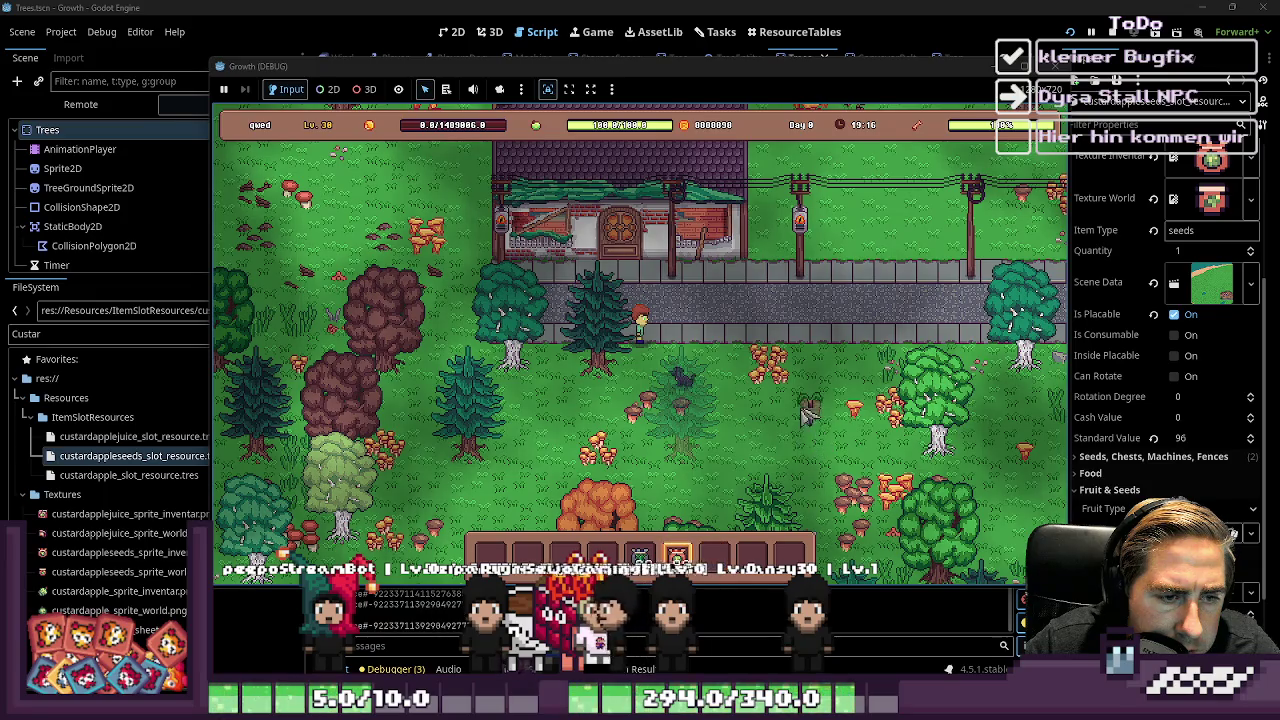
{"action": "left_click", "coordinate": [807, 412]}
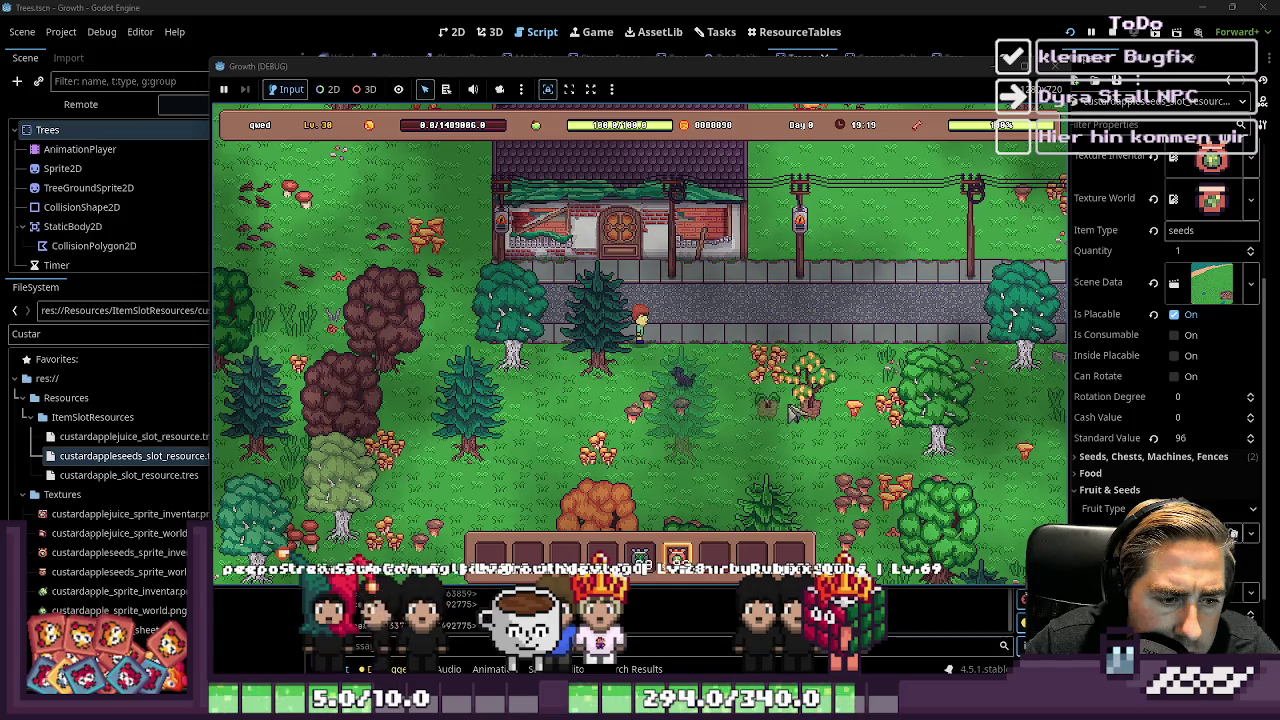
{"action": "left_click", "coordinate": [797, 422]}
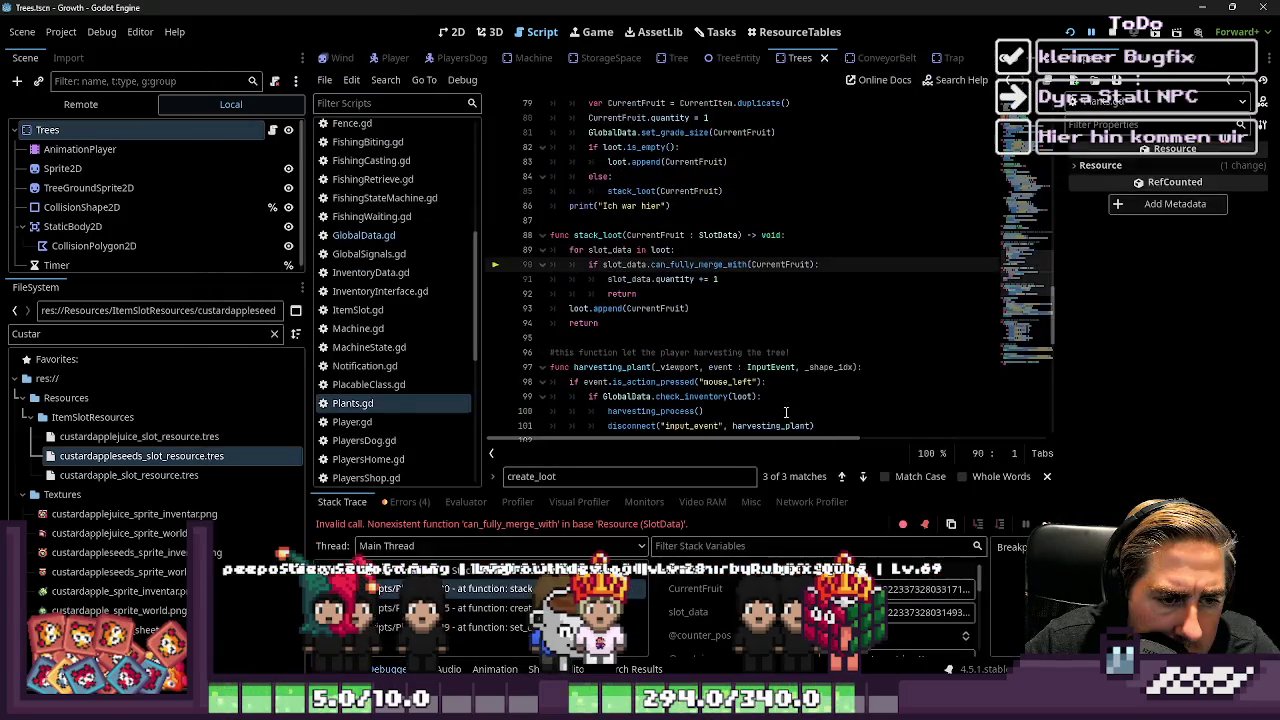
{"action": "left_click", "coordinate": [702, 326]}
{"action": "double_click", "coordinate": [684, 265]}
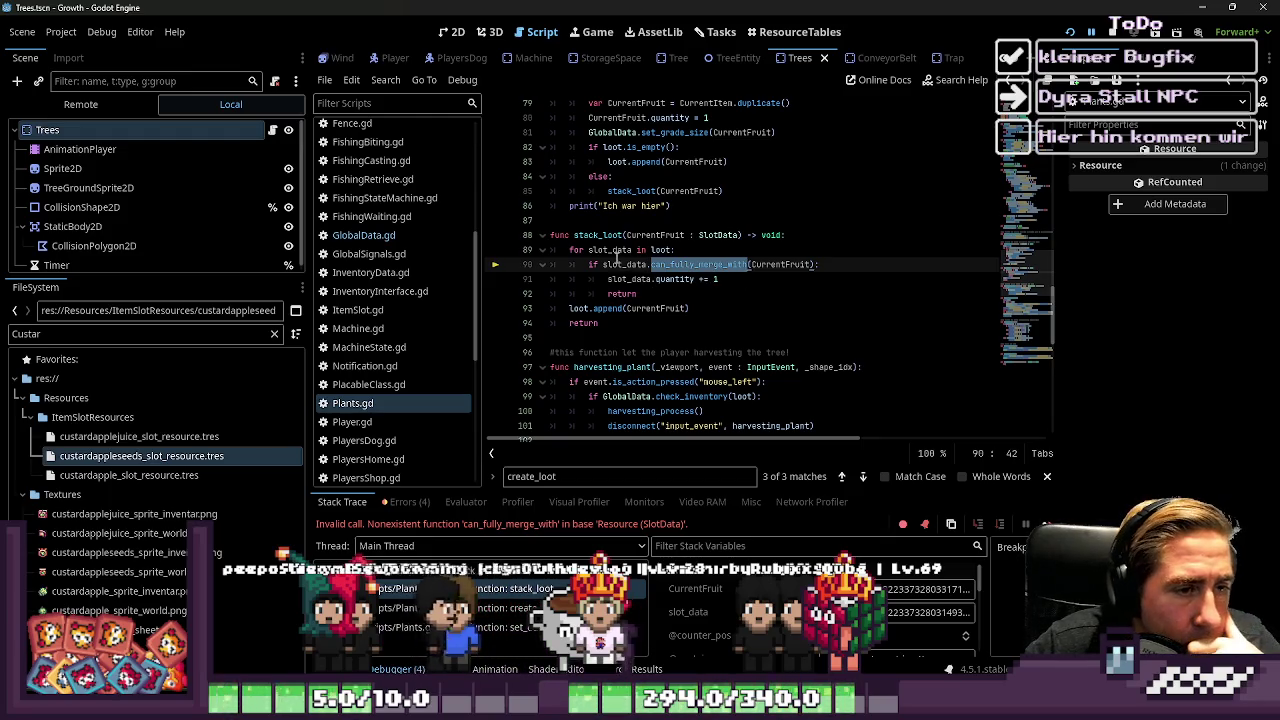
{"action": "left_click", "coordinate": [617, 257]}
{"action": "left_click", "coordinate": [713, 265]}
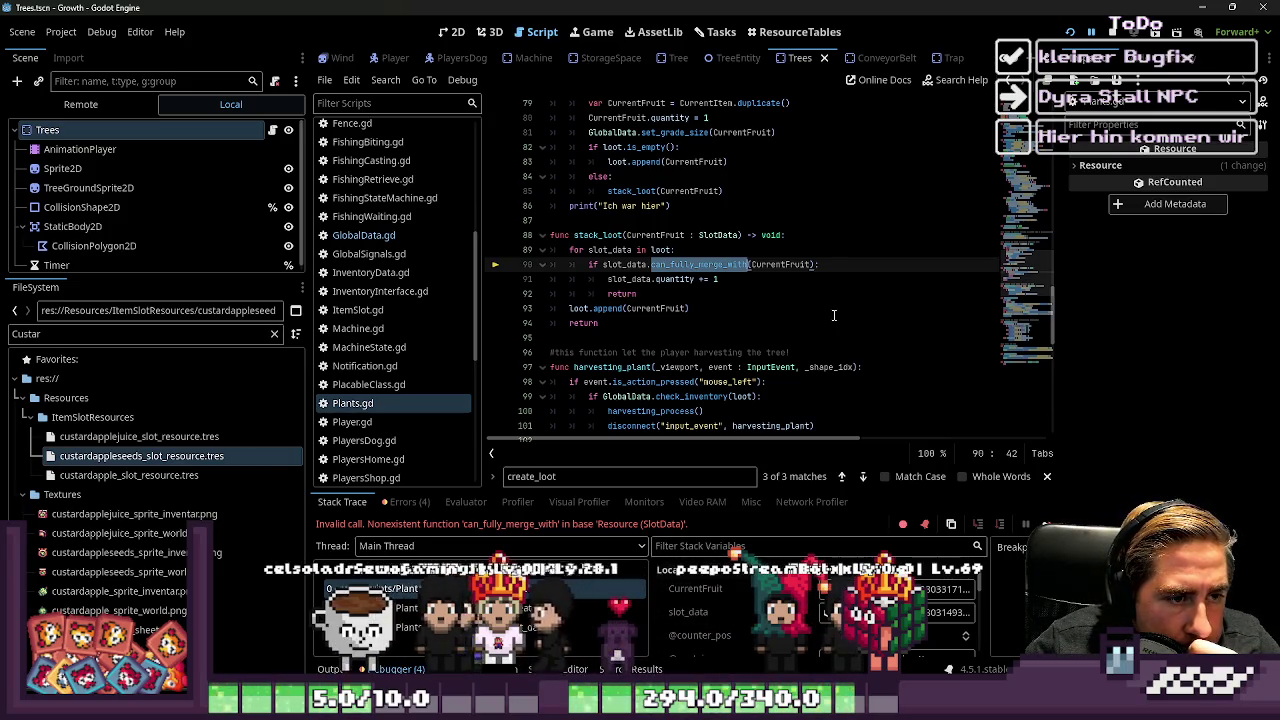
{"action": "left_click", "coordinate": [712, 343]}
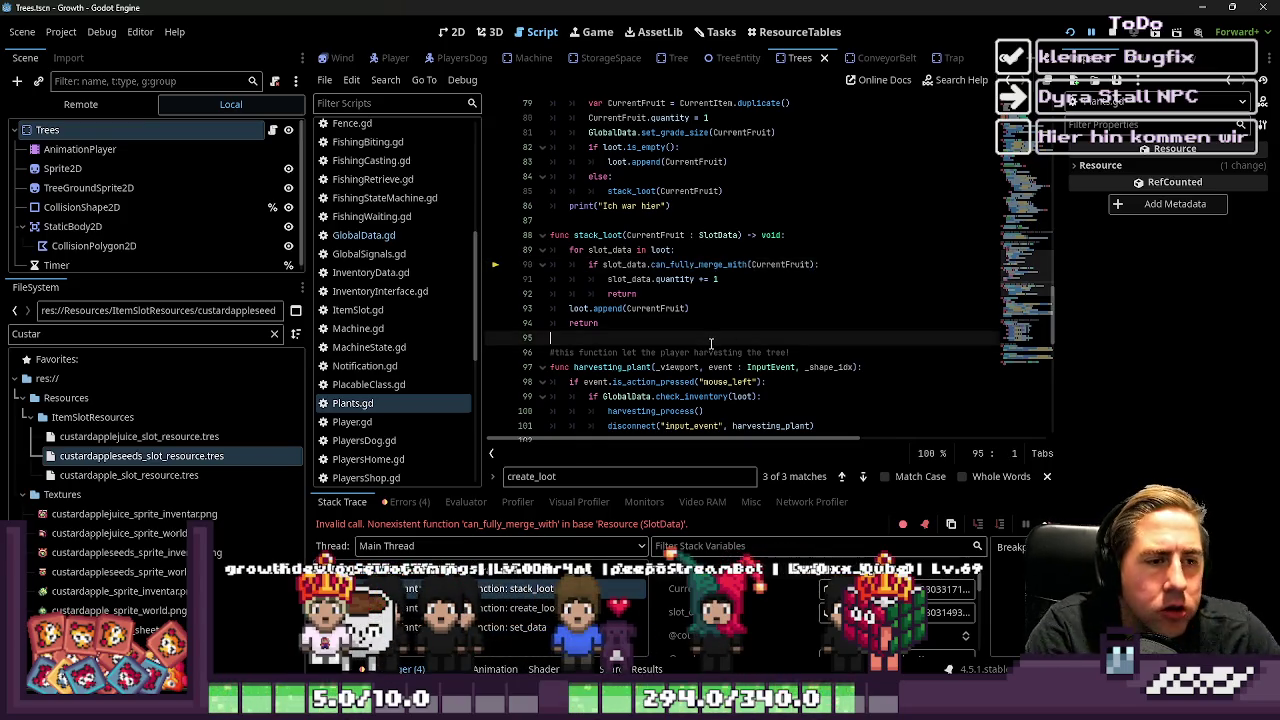
Add a new function header check_if_items_can_stack(a,b) -> bool below stack_loot
{"action": "key", "text": "Return"}
{"action": "key", "text": "Return"}
{"action": "key", "text": "Up"}
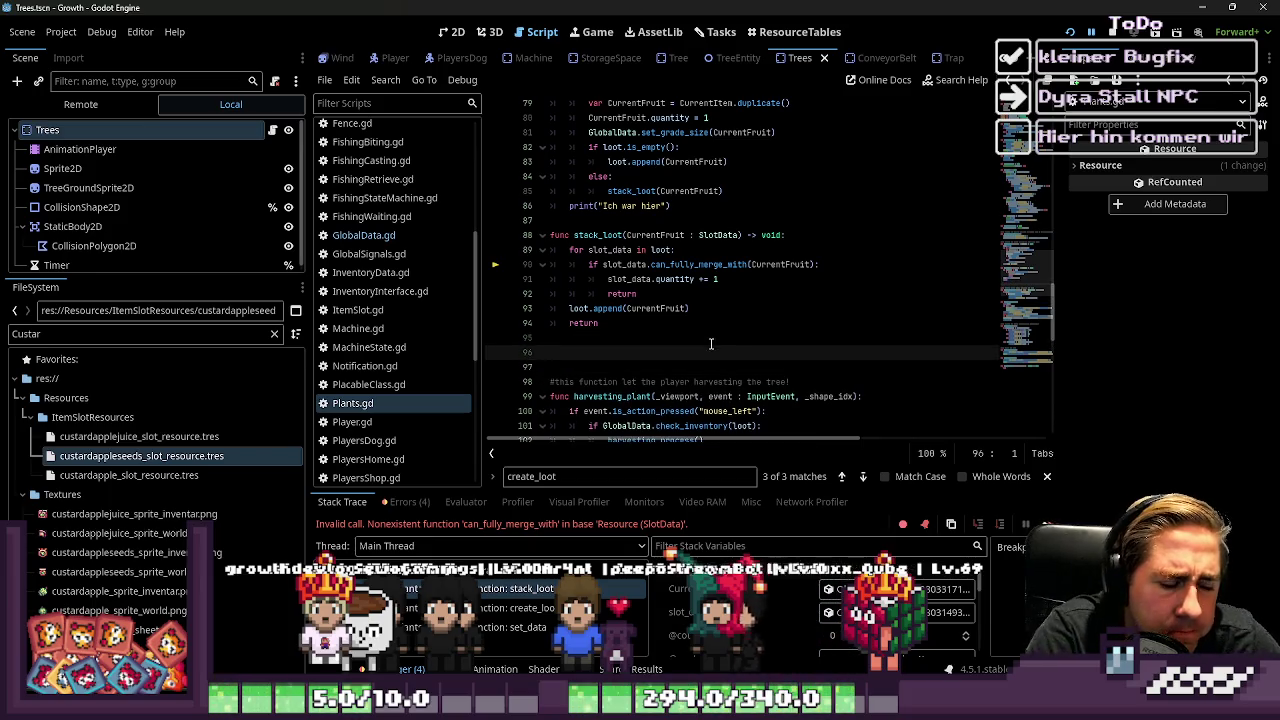
{"action": "type", "text": "func check"}
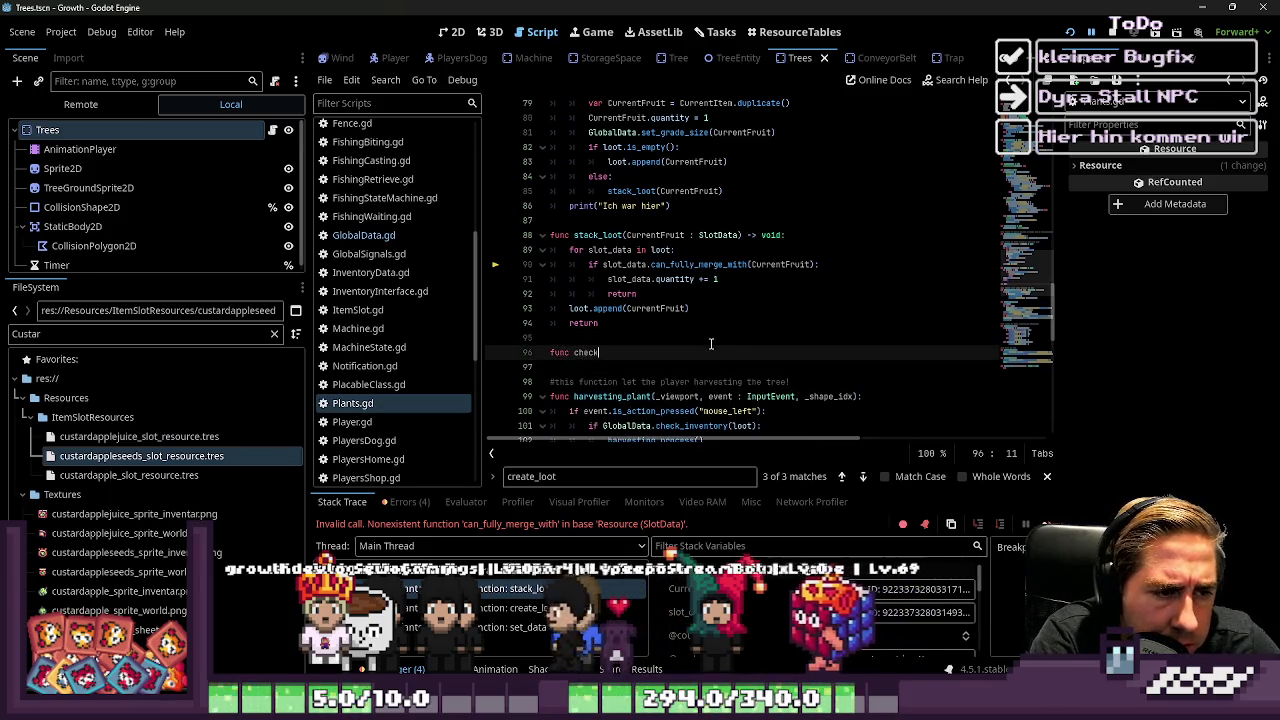
{"action": "type", "text": "_if_items_ca"}
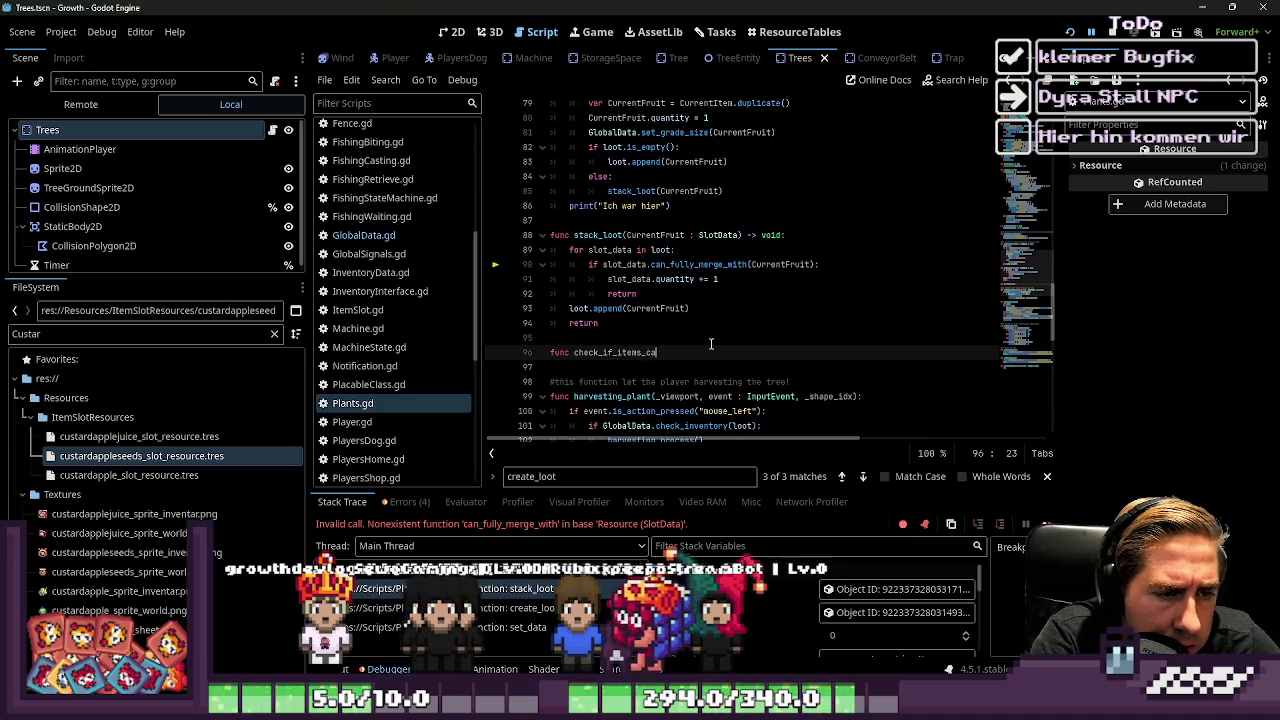
{"action": "type", "text": "n_stack("}
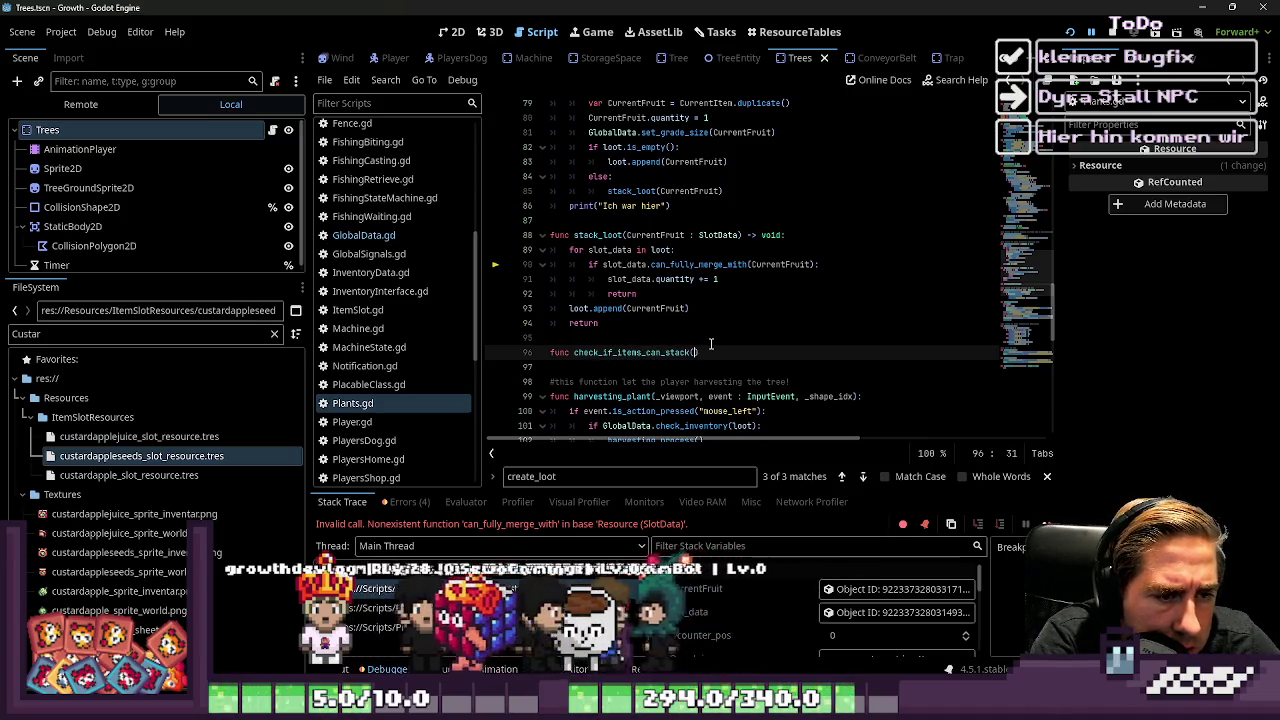
{"action": "type", "text": "a,"}
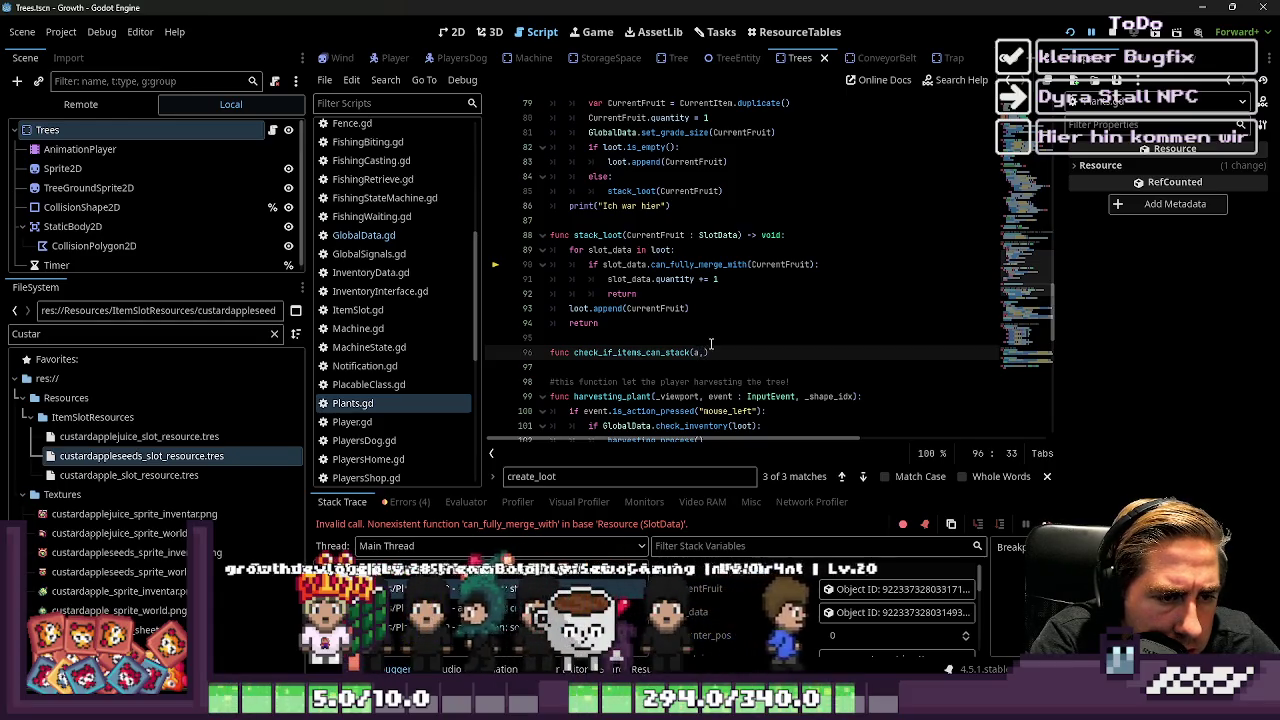
{"action": "type", "text": "b) -> cv"}
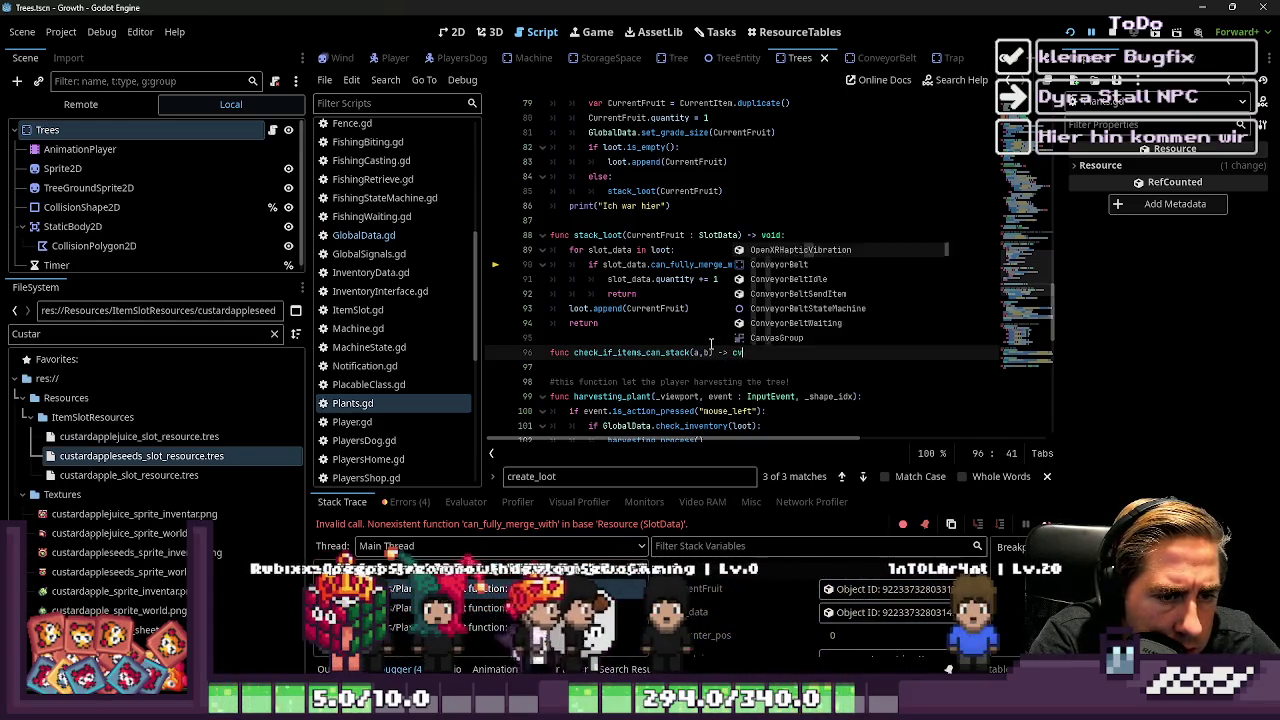
{"action": "key", "text": "Escape"}
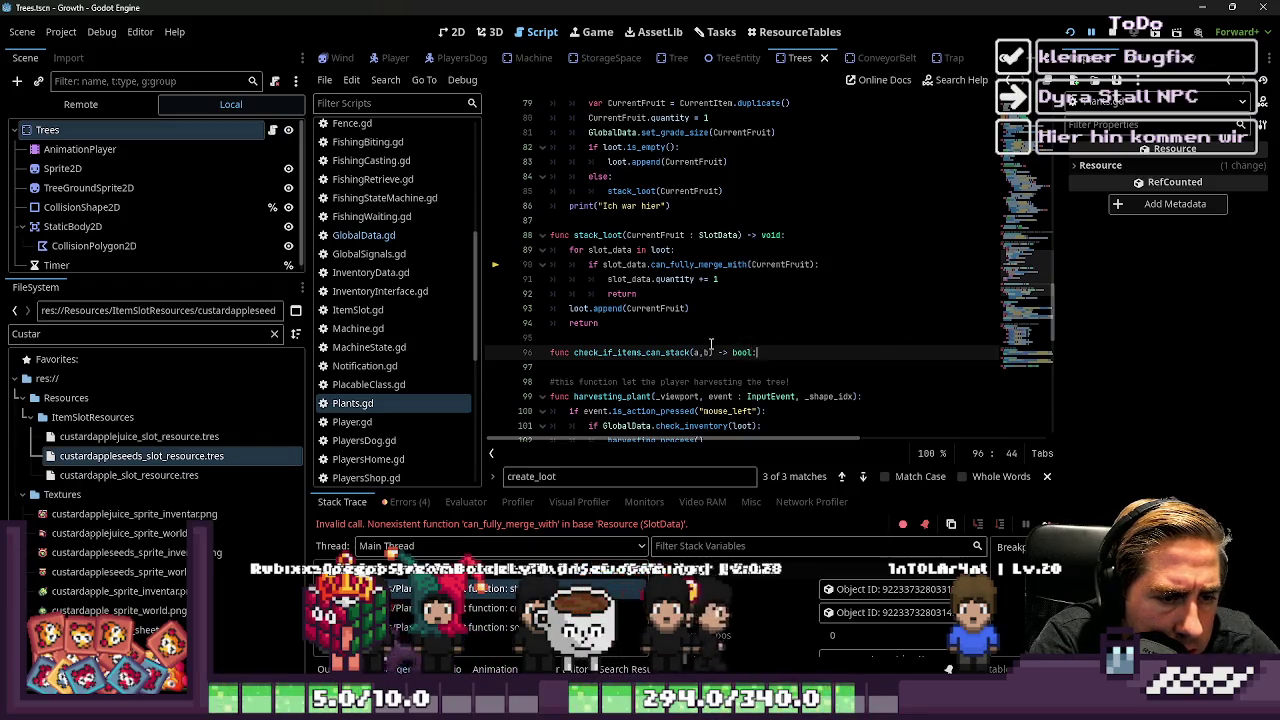
{"action": "key", "text": "Return"}
{"action": "key", "text": "Up"}
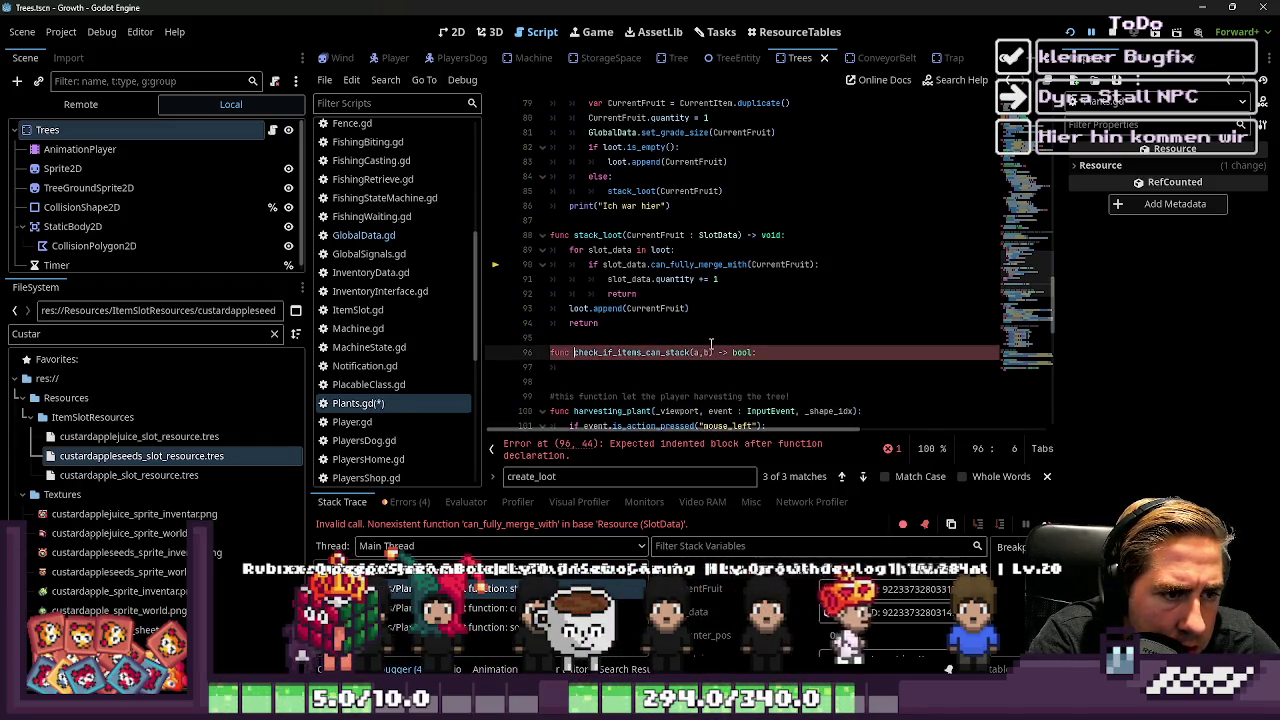
Replace the can_fully_merge_with call on line 90 with check_if_items_can_stack(slot_data,CurrentFruit)
{"action": "key", "text": "Up"}
{"action": "key", "text": "Up"}
{"action": "key", "text": "Up"}
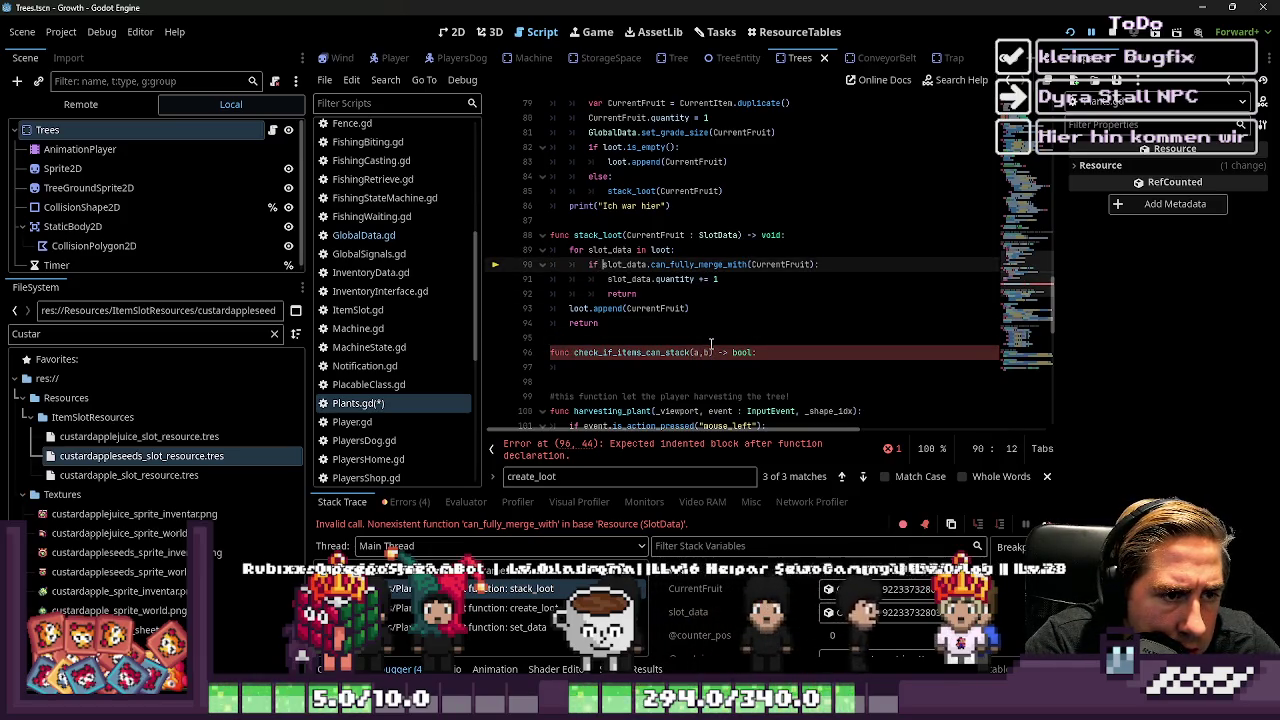
{"action": "key", "text": "ctrl+shift+Right"}
{"action": "key", "text": "ctrl+shift+Right"}
{"action": "key", "text": "ctrl+shift+Right"}
{"action": "type", "text": "check_if_items_can_stack(CurrentFruit,slot"}
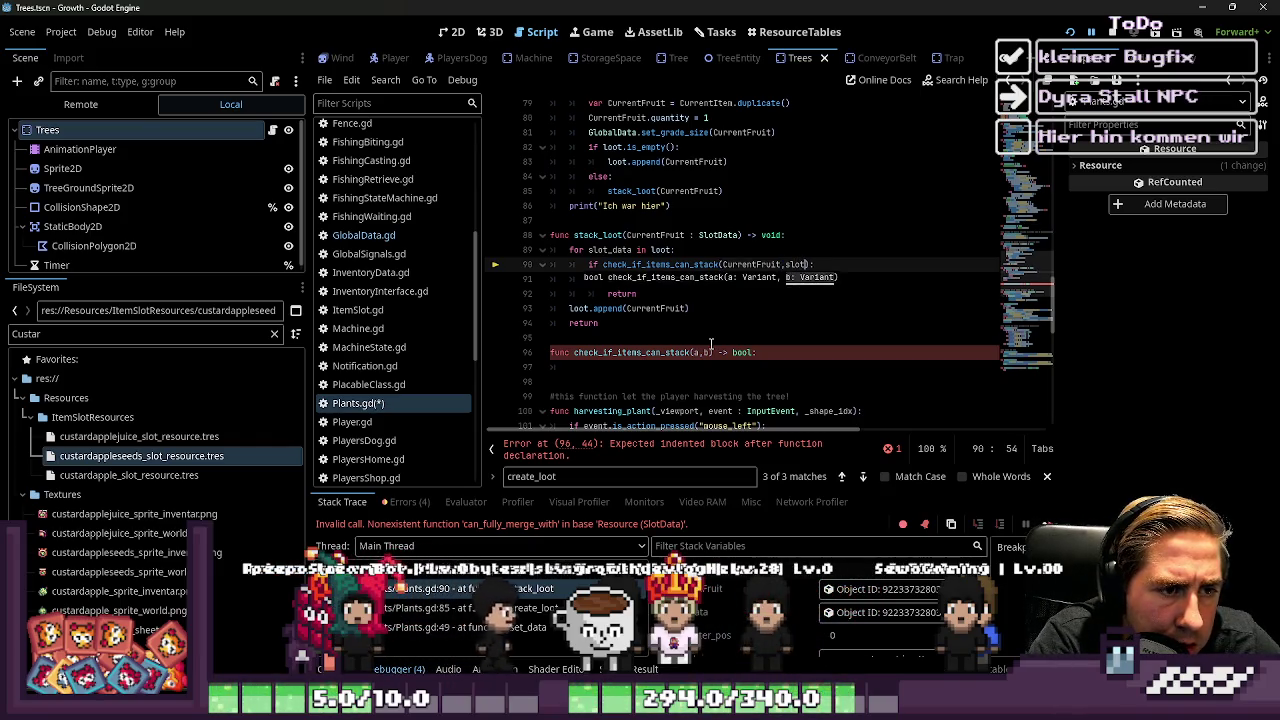
{"action": "type", "text": "_d"}
{"action": "key", "text": "BackSpace"}
{"action": "key", "text": "BackSpace"}
{"action": "key", "text": "BackSpace"}
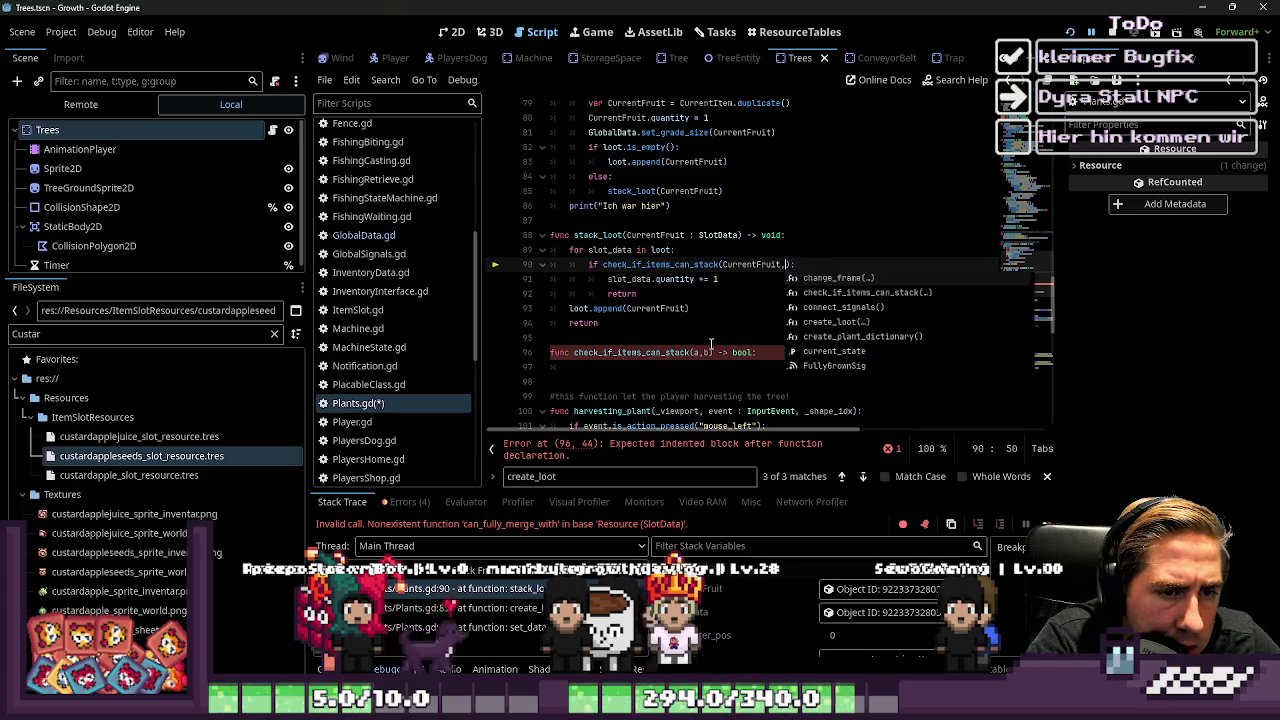
{"action": "key", "text": "ctrl+Left"}
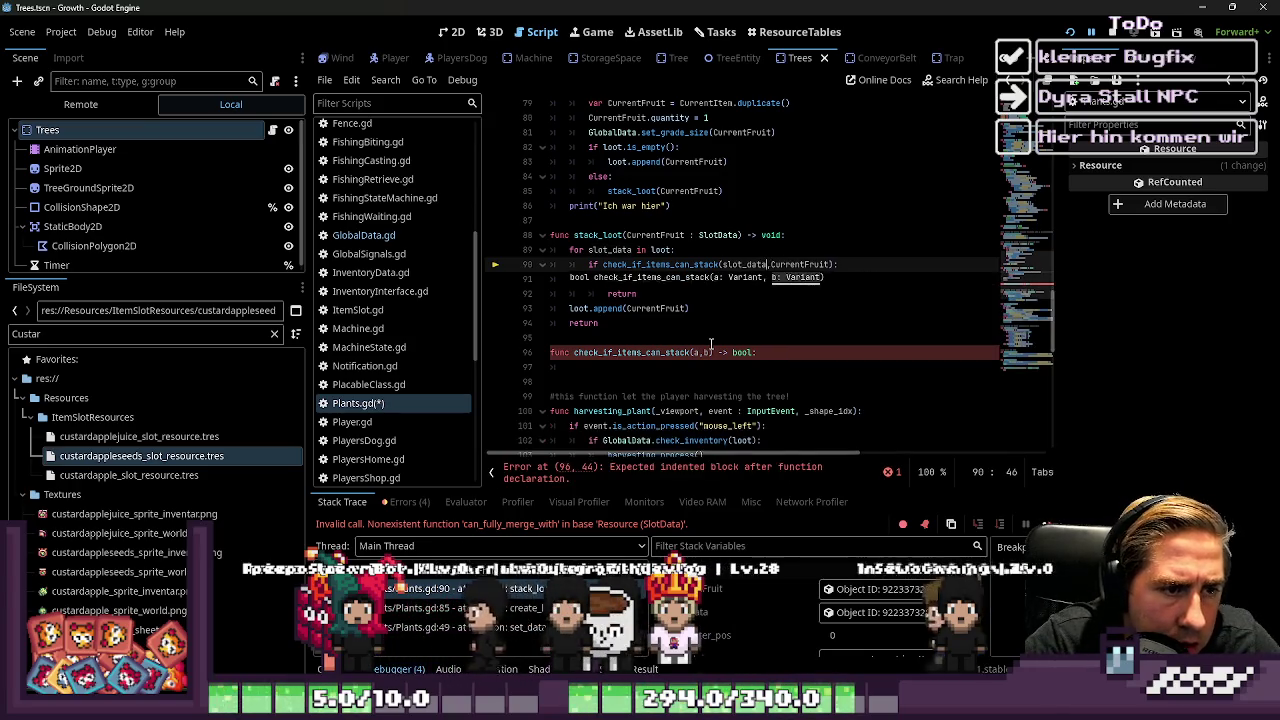
{"action": "key", "text": "Down"}
{"action": "key", "text": "Down"}
{"action": "key", "text": "Down"}
{"action": "key", "text": "Down"}
{"action": "key", "text": "Down"}
{"action": "key", "text": "Down"}
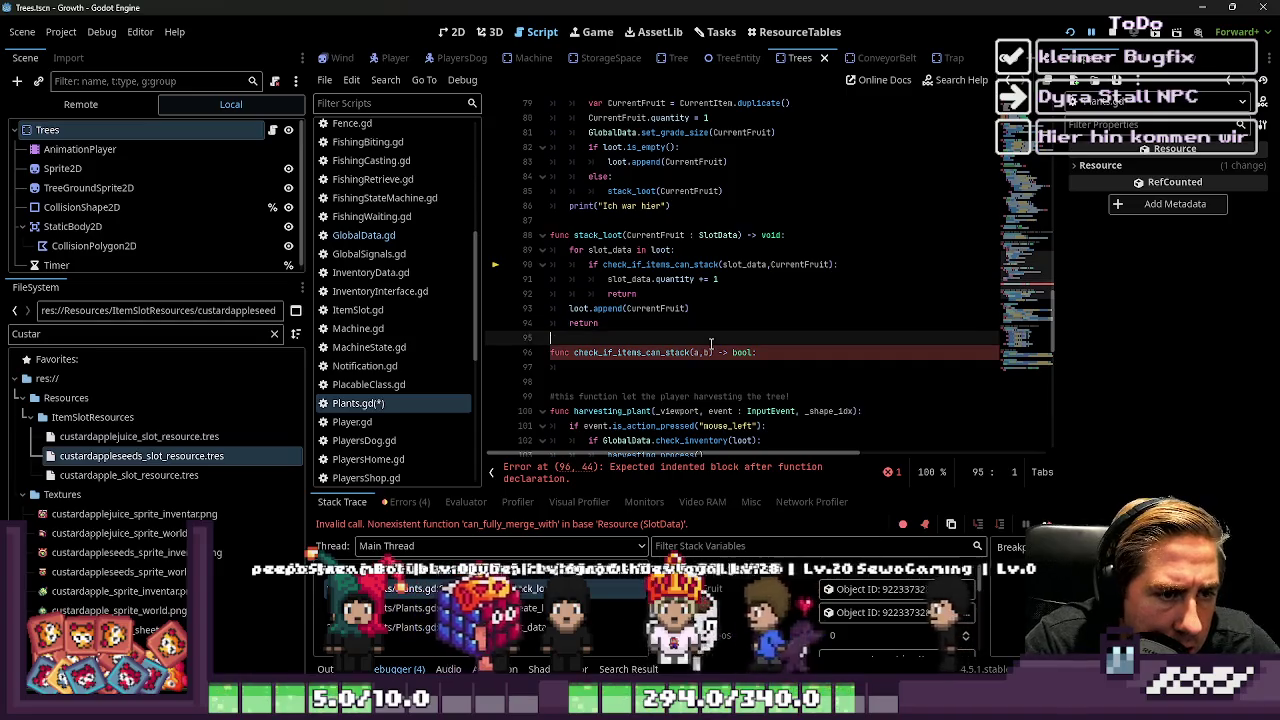
Retype the new function's parameters as (a,b) and move into its empty body
{"action": "key", "text": "BackSpace"}
{"action": "key", "text": "BackSpace"}
{"action": "key", "text": "BackSpace"}
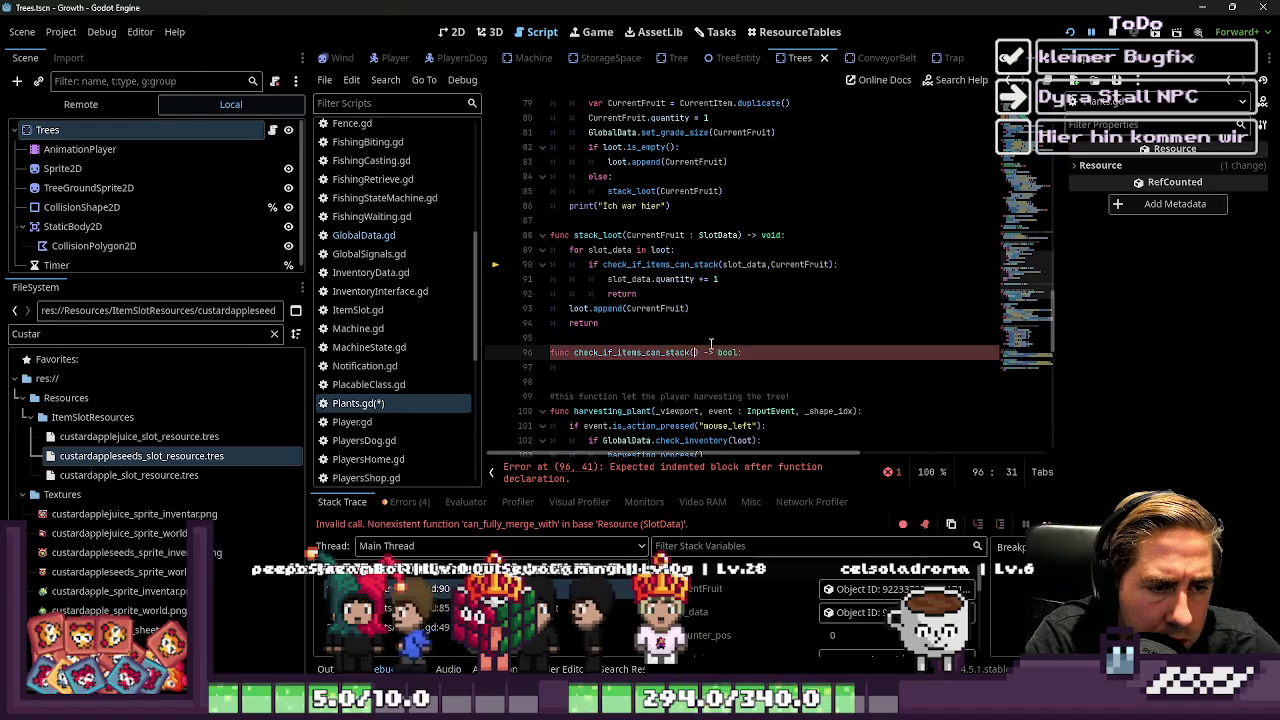
{"action": "type", "text": "a,b"}
{"action": "key", "text": "Down"}
{"action": "scroll", "coordinate": [345, 347], "scroll_direction": "up", "scroll_amount": 3}
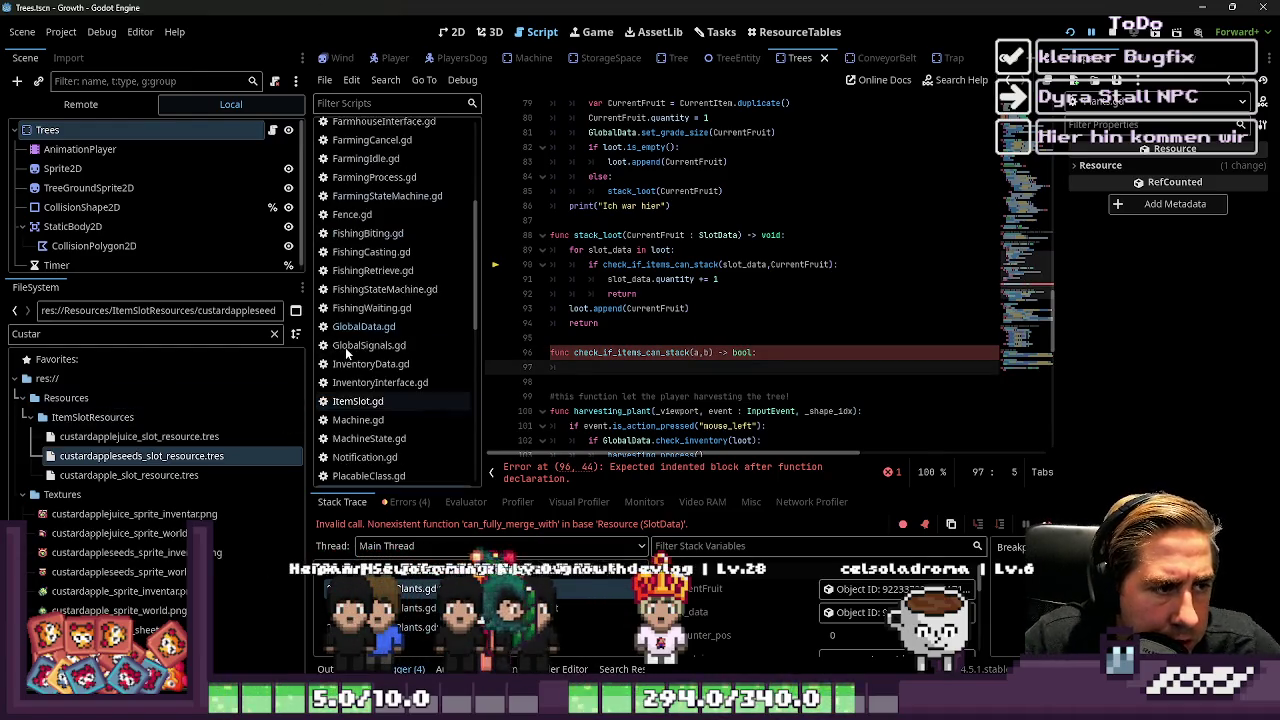
Open InventoryInterface.gd and review its can_items_unstack function
{"action": "left_click", "coordinate": [370, 382]}
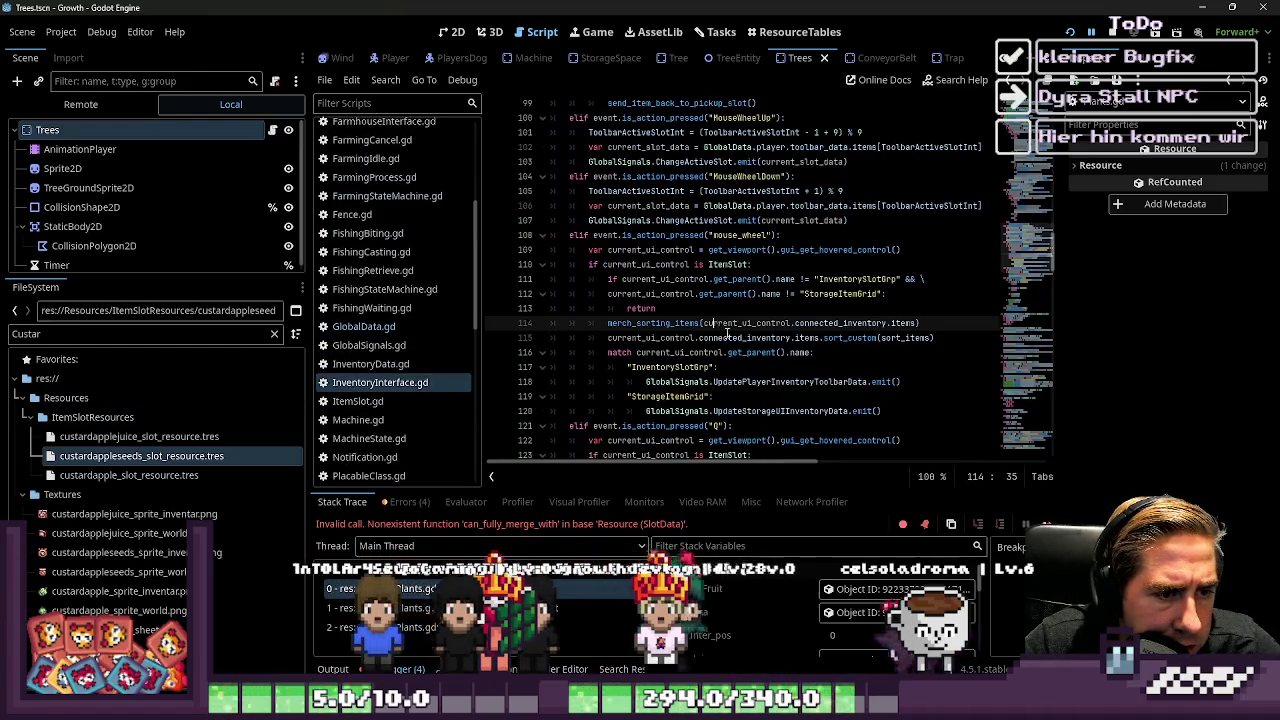
{"action": "scroll", "coordinate": [727, 336], "scroll_direction": "down", "scroll_amount": 4}
{"action": "scroll", "coordinate": [648, 187], "scroll_direction": "down", "scroll_amount": 17}
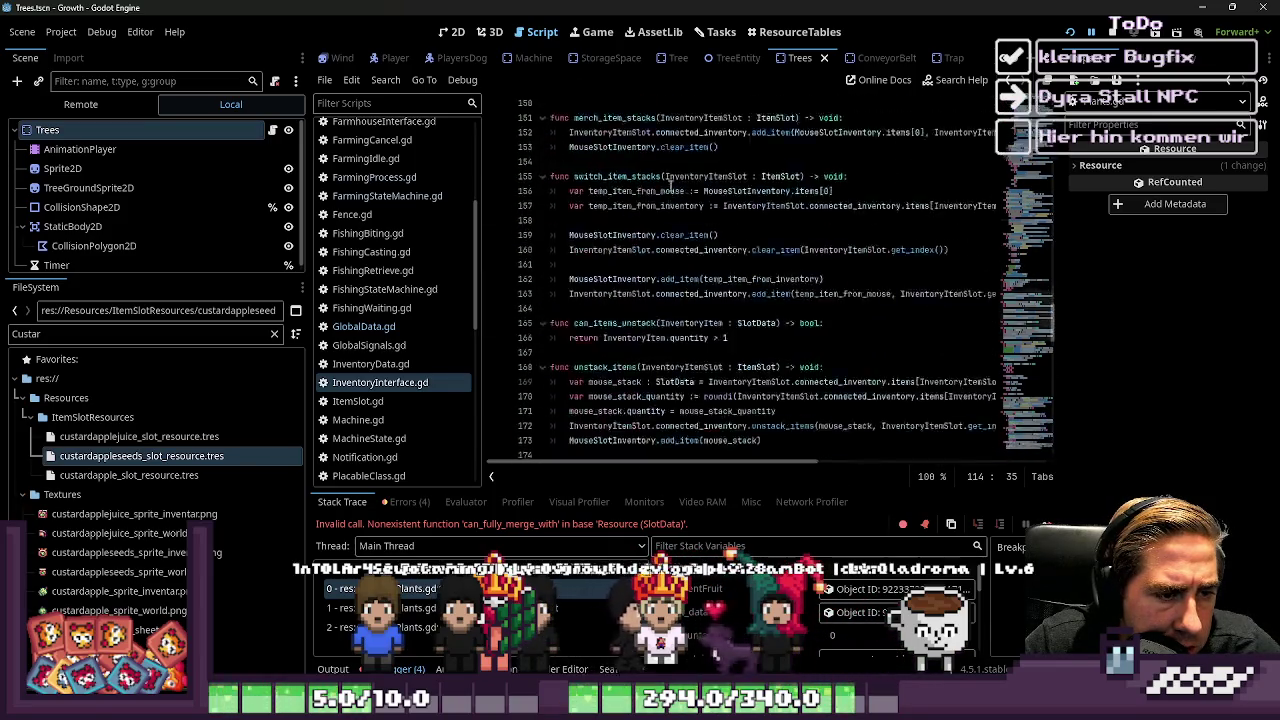
{"action": "left_click", "coordinate": [612, 191]}
{"action": "double_click", "coordinate": [614, 147]}
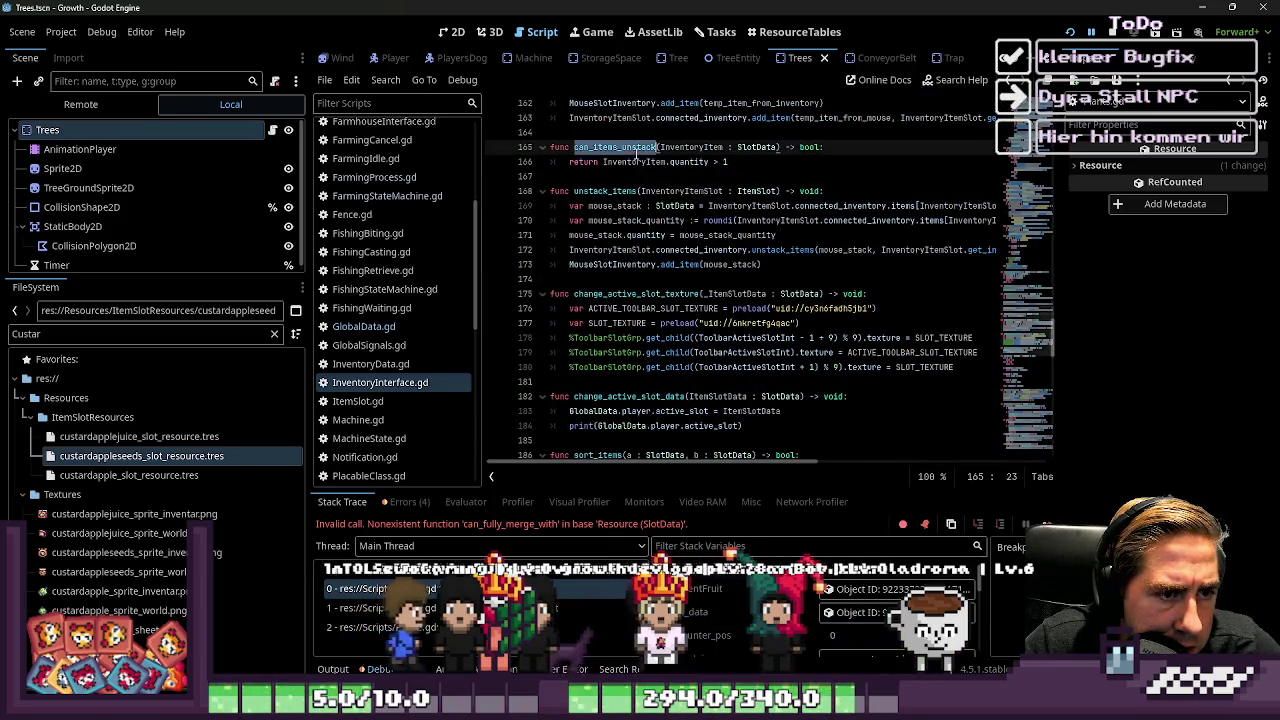
{"action": "scroll", "coordinate": [630, 200], "scroll_direction": "up", "scroll_amount": 2}
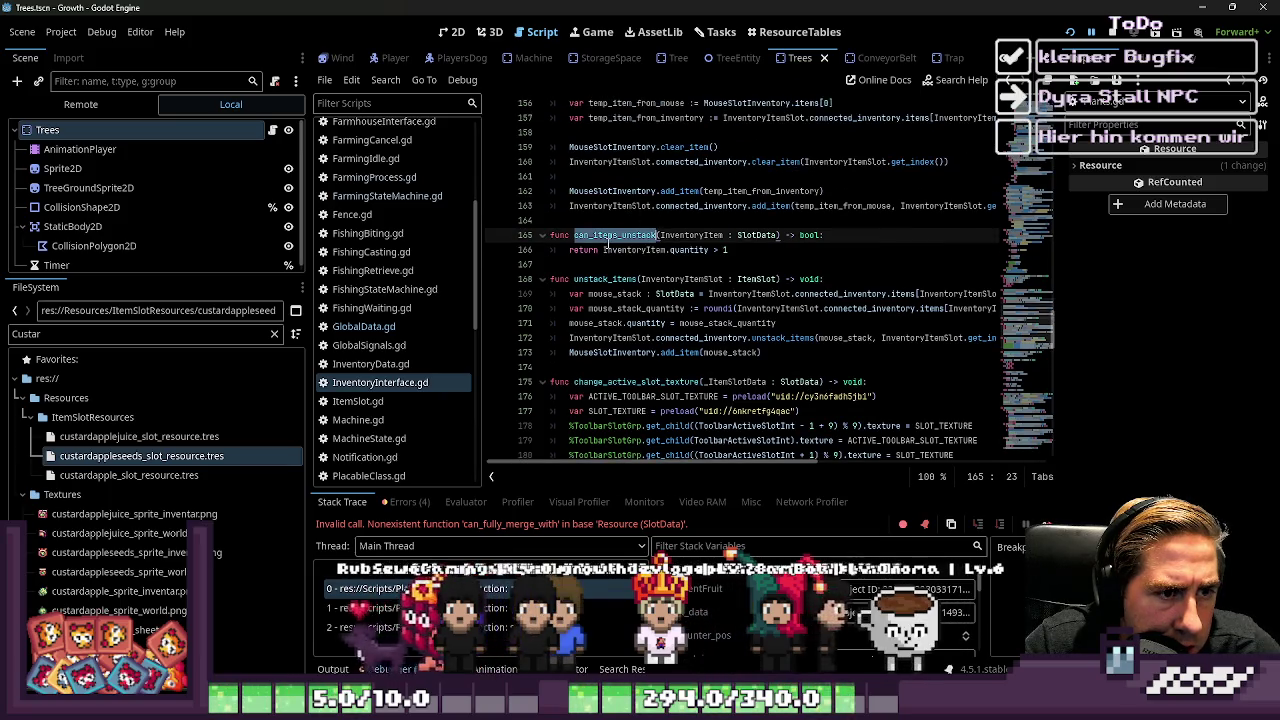
{"action": "scroll", "coordinate": [610, 283], "scroll_direction": "down", "scroll_amount": 4}
{"action": "scroll", "coordinate": [610, 283], "scroll_direction": "down", "scroll_amount": 8}
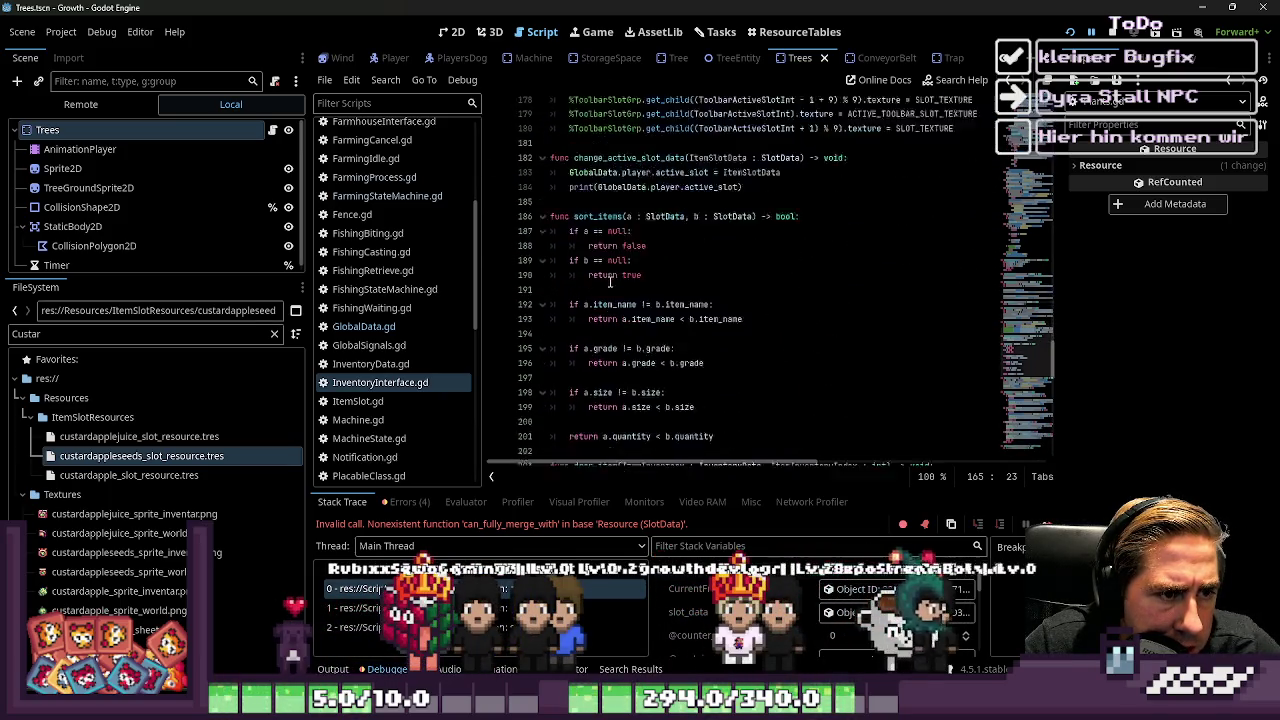
{"action": "scroll", "coordinate": [591, 300], "scroll_direction": "down", "scroll_amount": 13}
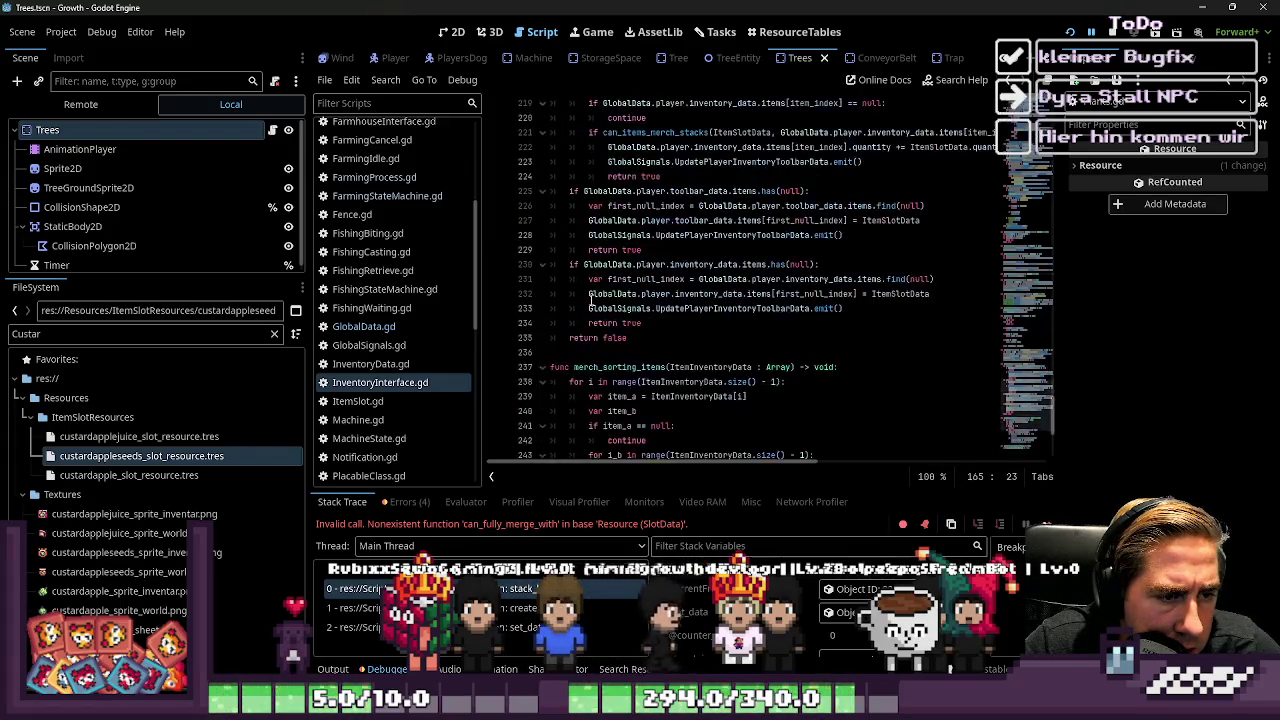
{"action": "scroll", "coordinate": [591, 300], "scroll_direction": "up", "scroll_amount": 9}
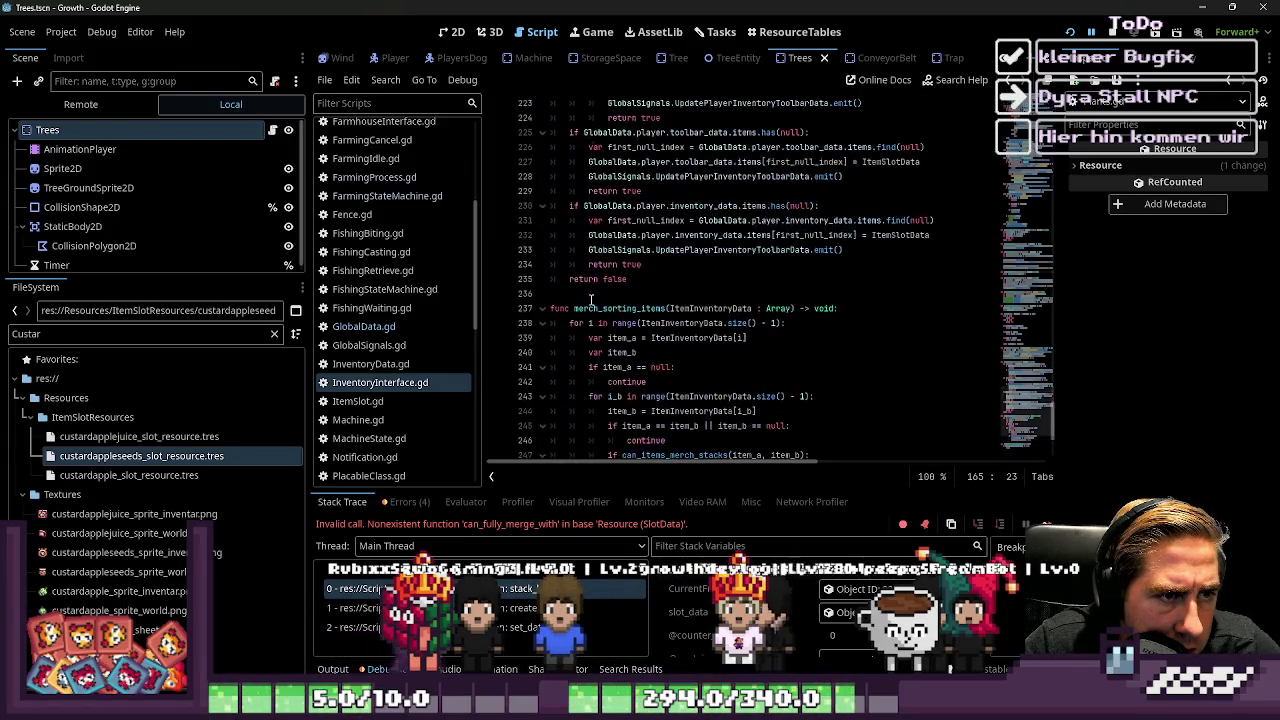
{"action": "scroll", "coordinate": [588, 264], "scroll_direction": "up", "scroll_amount": 10}
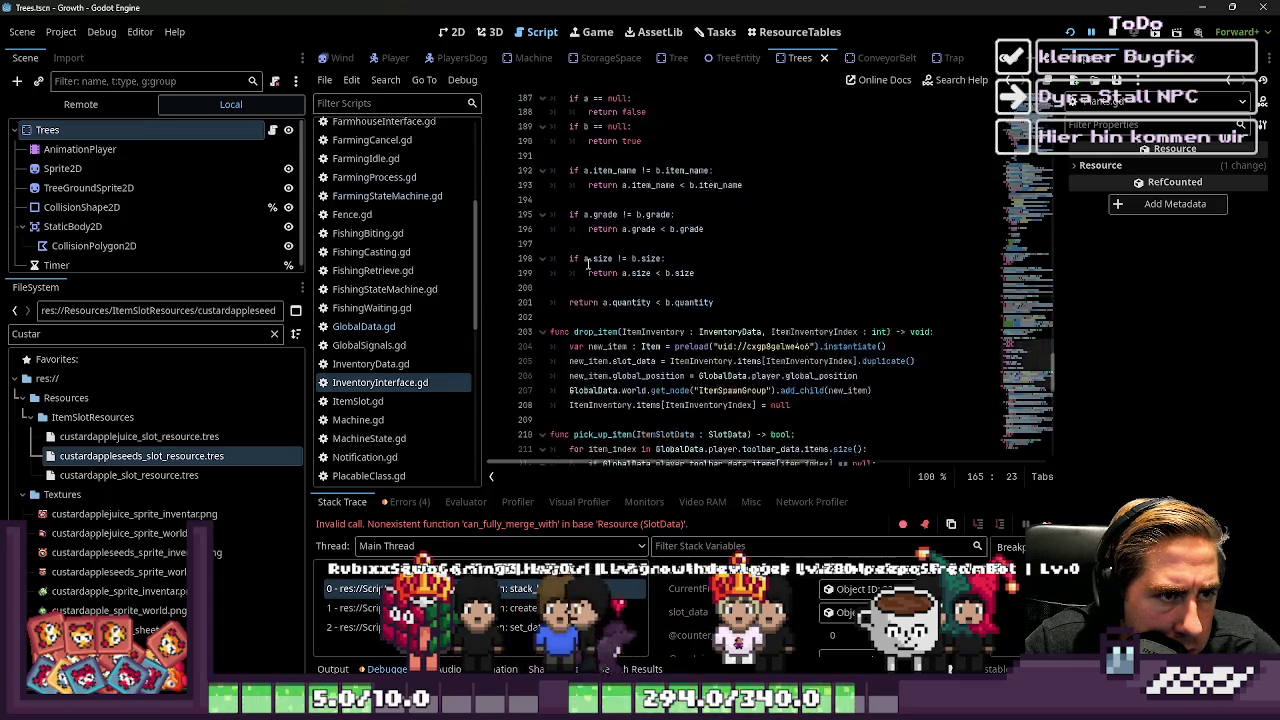
Review sort_items and can_items_merch_stacks, then return to Plants.gd
{"action": "double_click", "coordinate": [588, 264]}
{"action": "scroll", "coordinate": [588, 264], "scroll_direction": "up", "scroll_amount": 6}
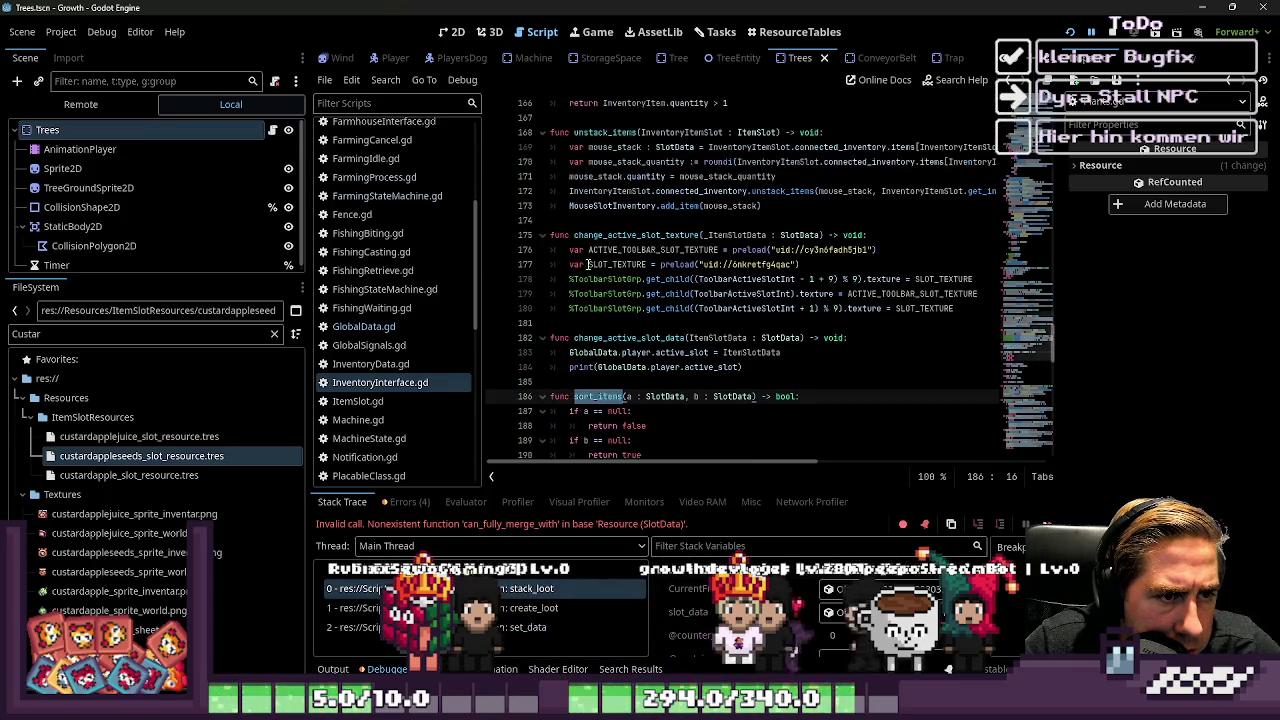
{"action": "scroll", "coordinate": [588, 264], "scroll_direction": "up", "scroll_amount": 1}
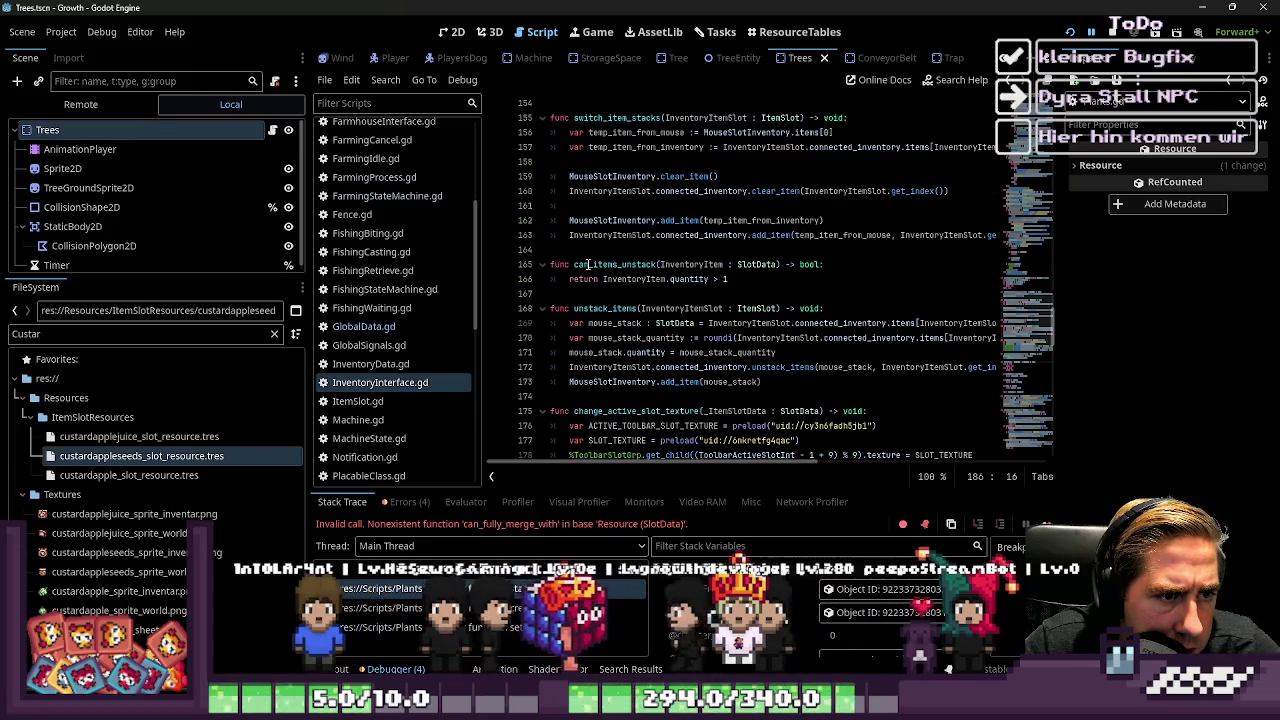
{"action": "double_click", "coordinate": [588, 264]}
{"action": "scroll", "coordinate": [588, 264], "scroll_direction": "up", "scroll_amount": 3}
{"action": "scroll", "coordinate": [588, 264], "scroll_direction": "up", "scroll_amount": 1}
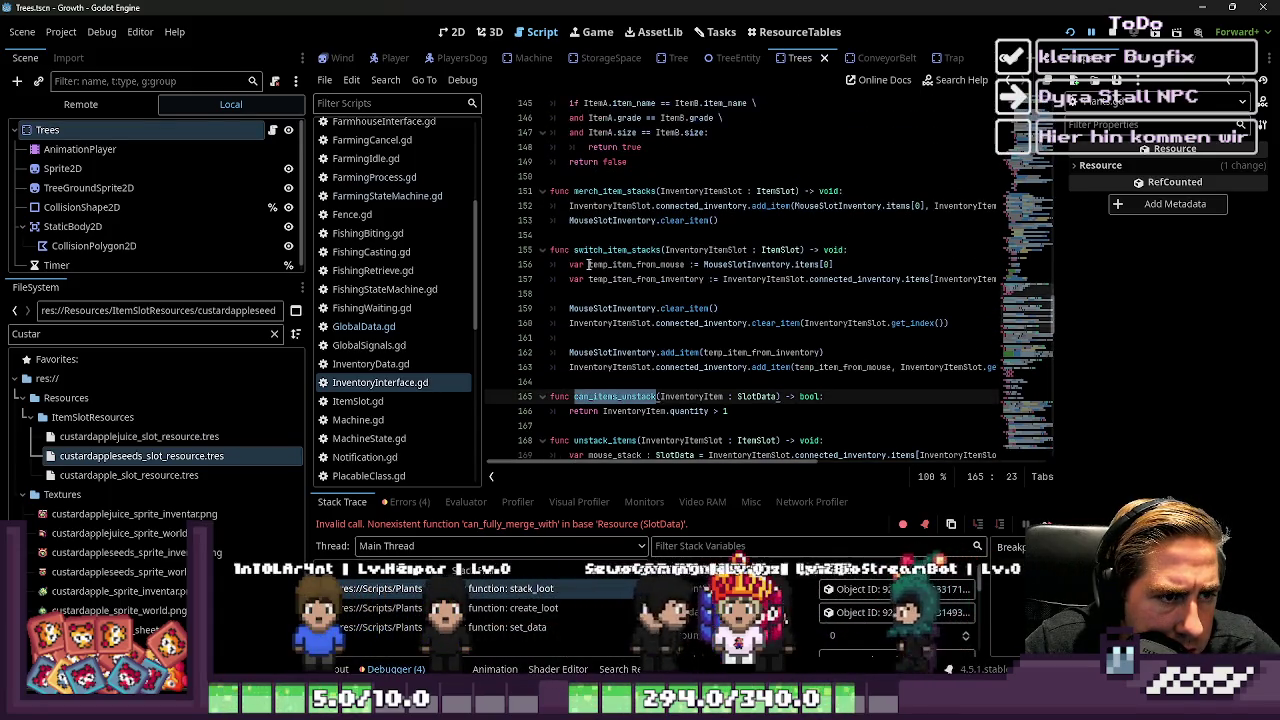
{"action": "scroll", "coordinate": [592, 261], "scroll_direction": "up", "scroll_amount": 3}
{"action": "scroll", "coordinate": [598, 258], "scroll_direction": "up", "scroll_amount": 1}
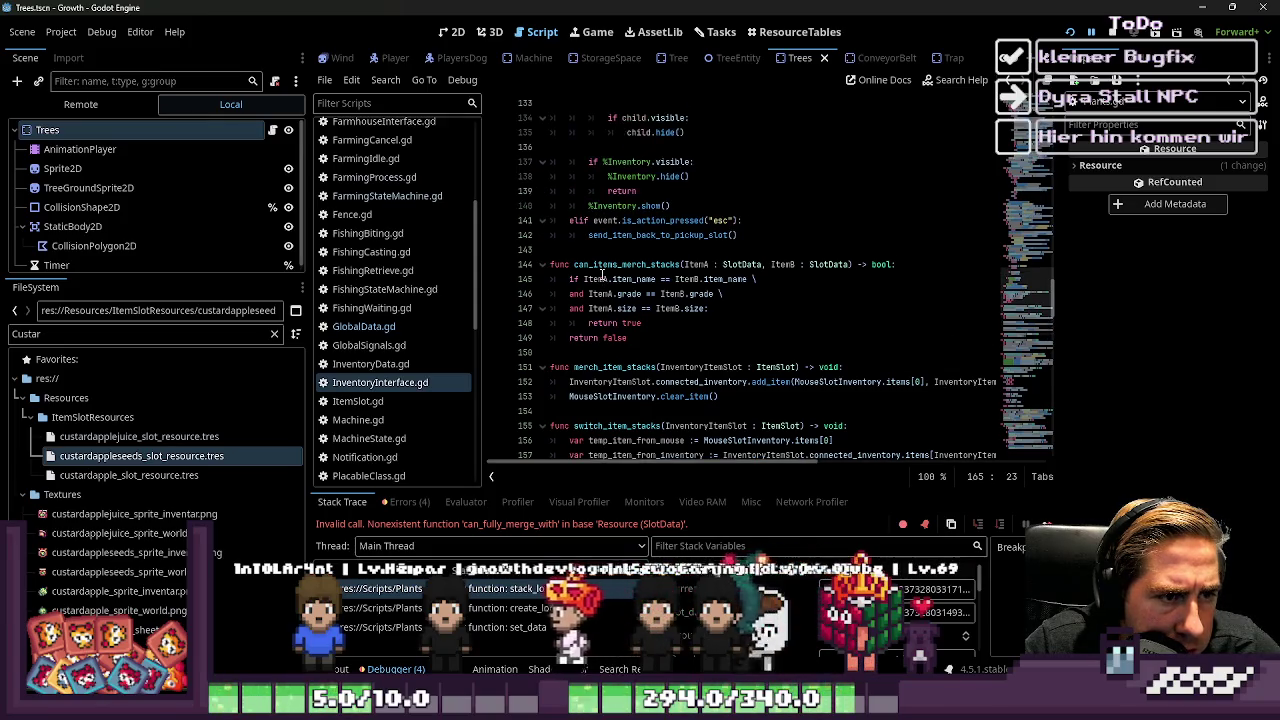
{"action": "double_click", "coordinate": [598, 264]}
{"action": "scroll", "coordinate": [388, 308], "scroll_direction": "up", "scroll_amount": 2}
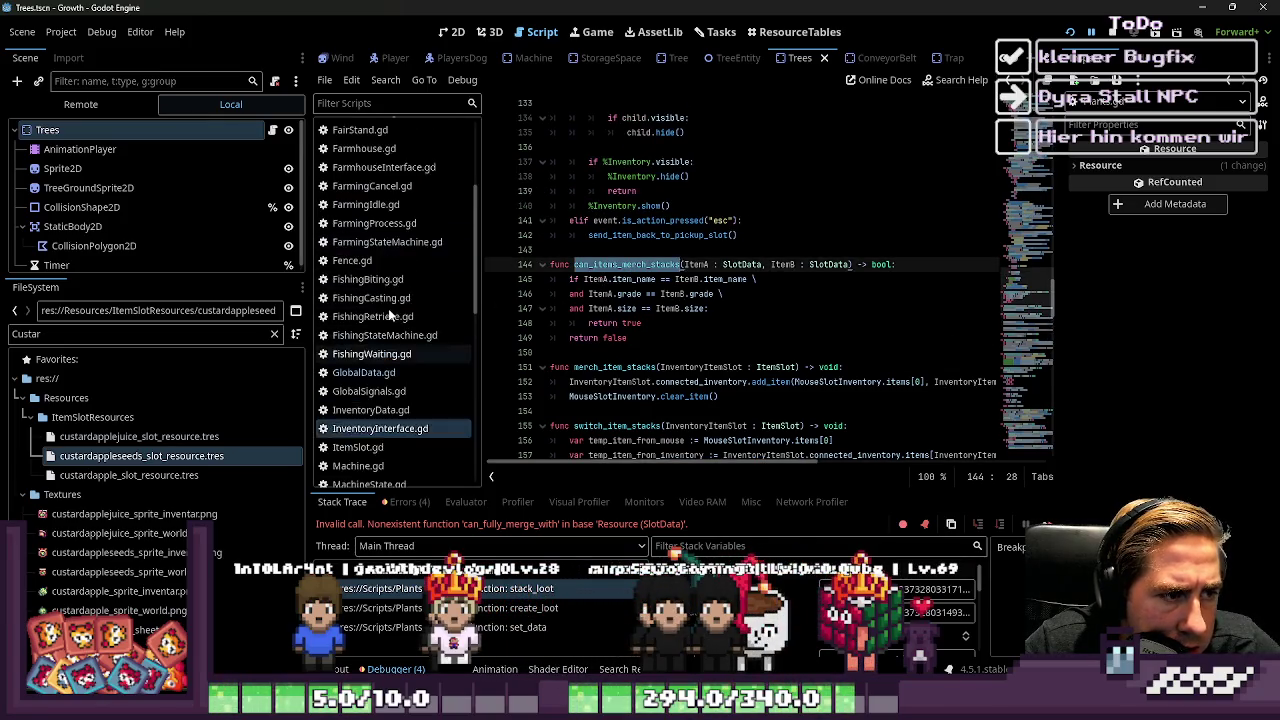
{"action": "scroll", "coordinate": [366, 368], "scroll_direction": "down", "scroll_amount": 10}
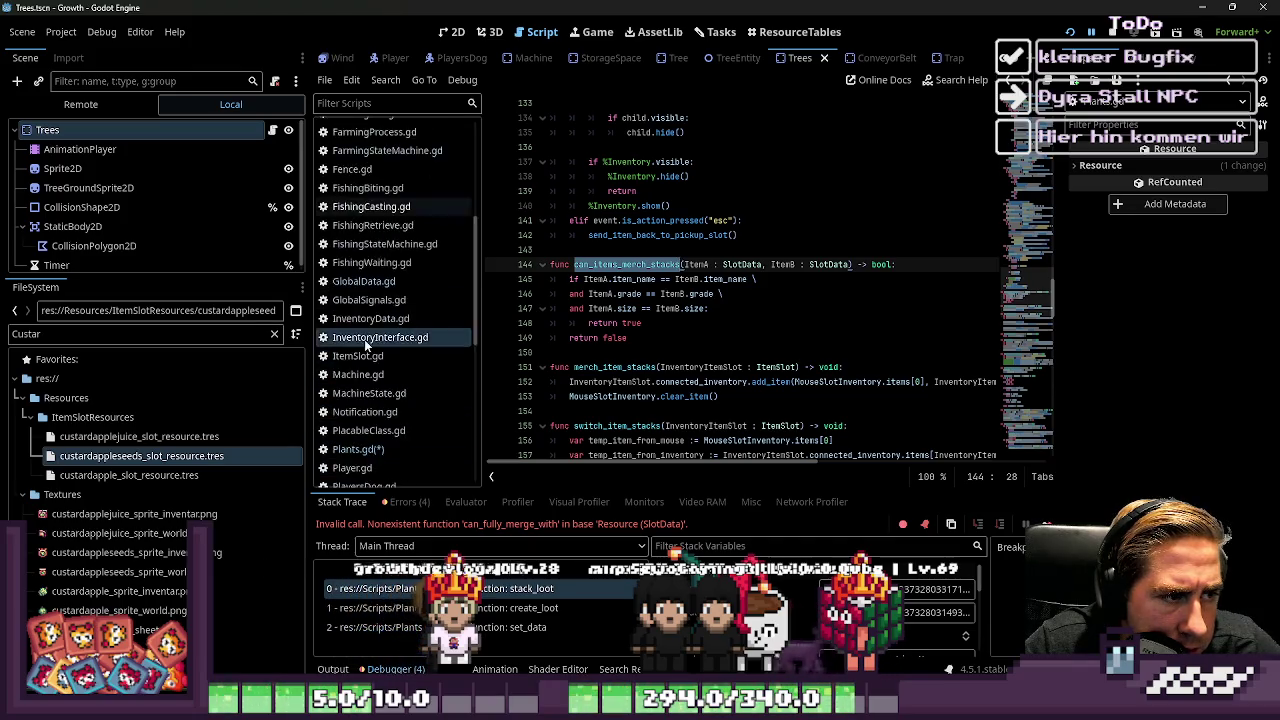
{"action": "left_click", "coordinate": [360, 312]}
{"action": "type", "text": "can_items_merch_stacks."}
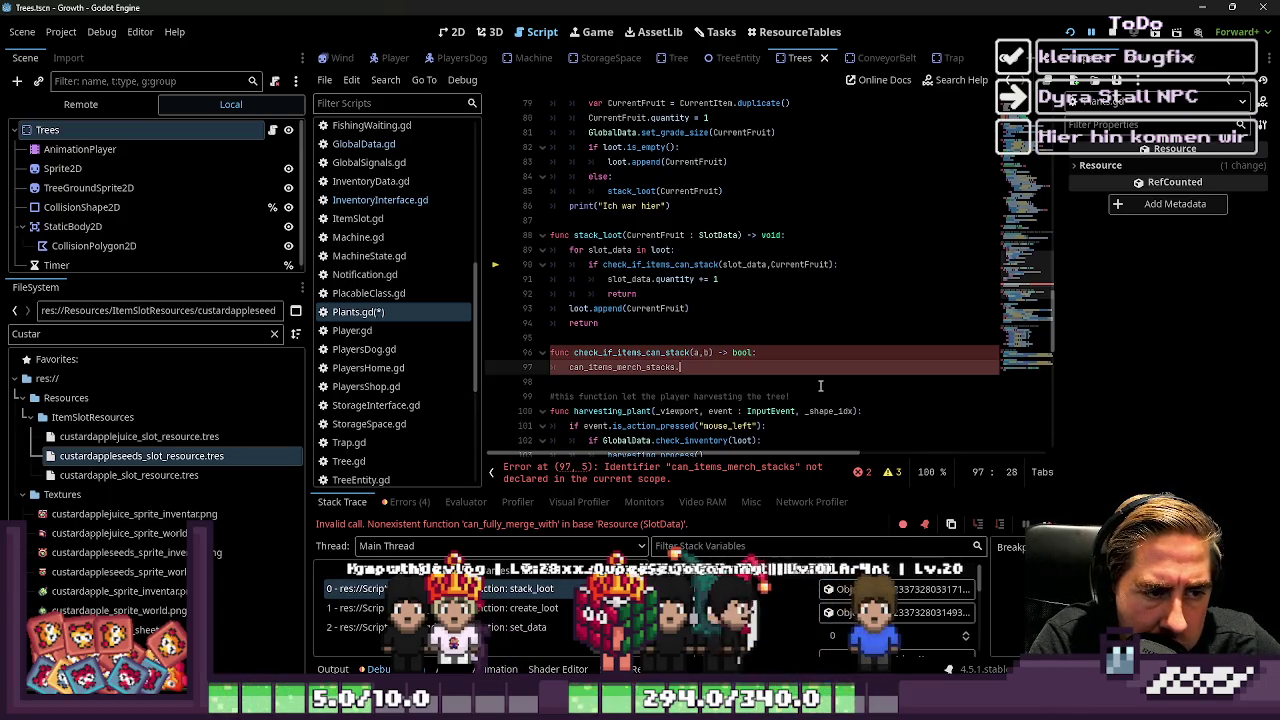
Replace the can_items_merch_stacks call in Plants.gd with its comparison body copied from InventoryInterface.gd
{"action": "key", "text": "BackSpace"}
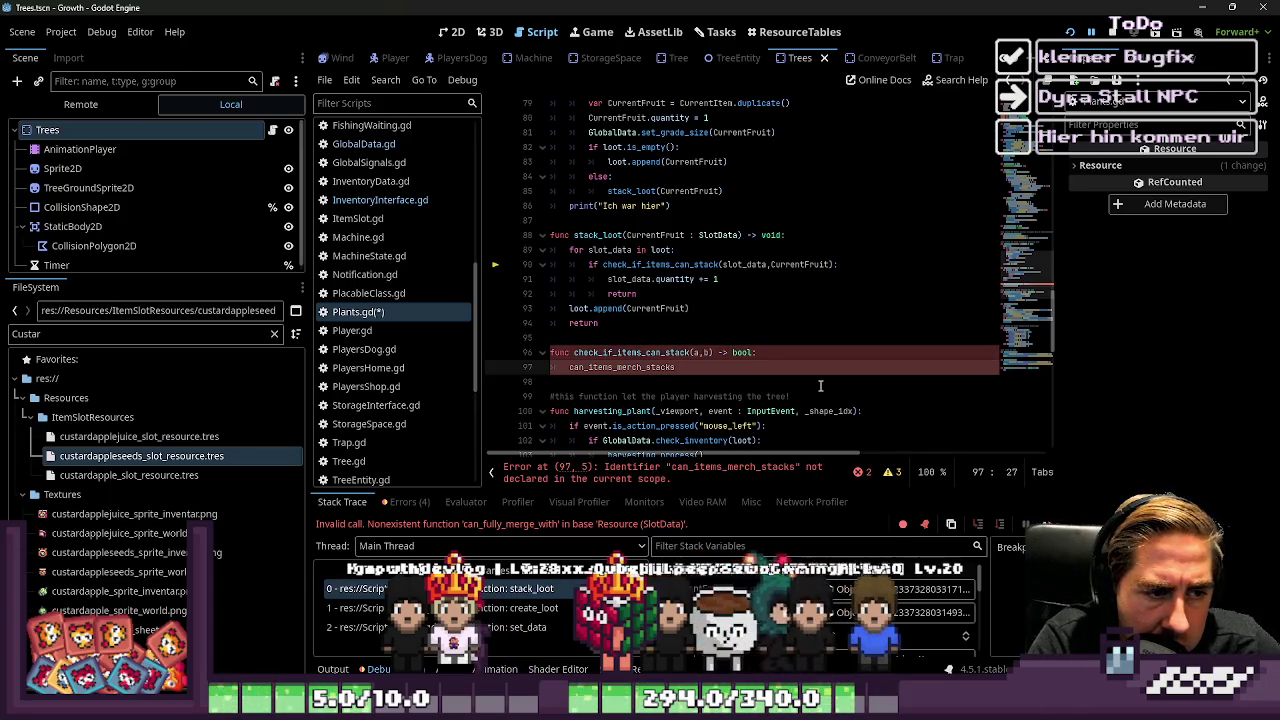
{"action": "key", "text": "BackSpace"}
{"action": "key", "text": "BackSpace"}
{"action": "key", "text": "BackSpace"}
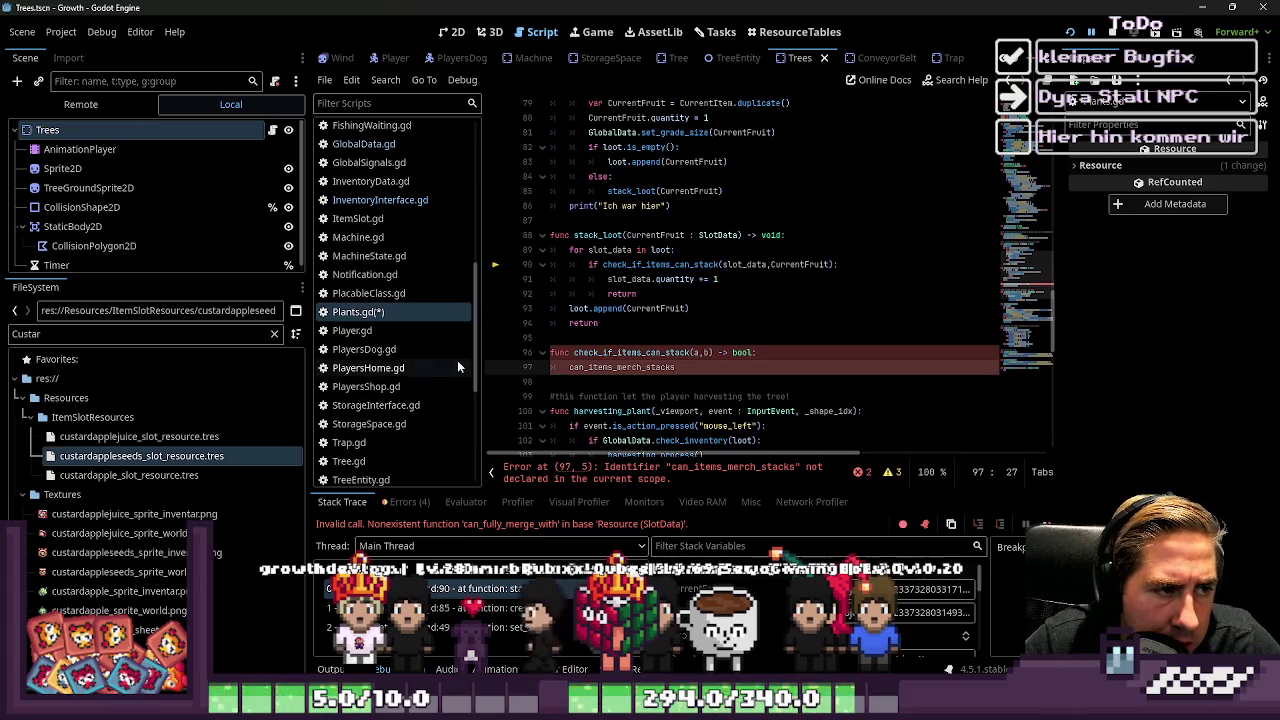
{"action": "left_click", "coordinate": [380, 200]}
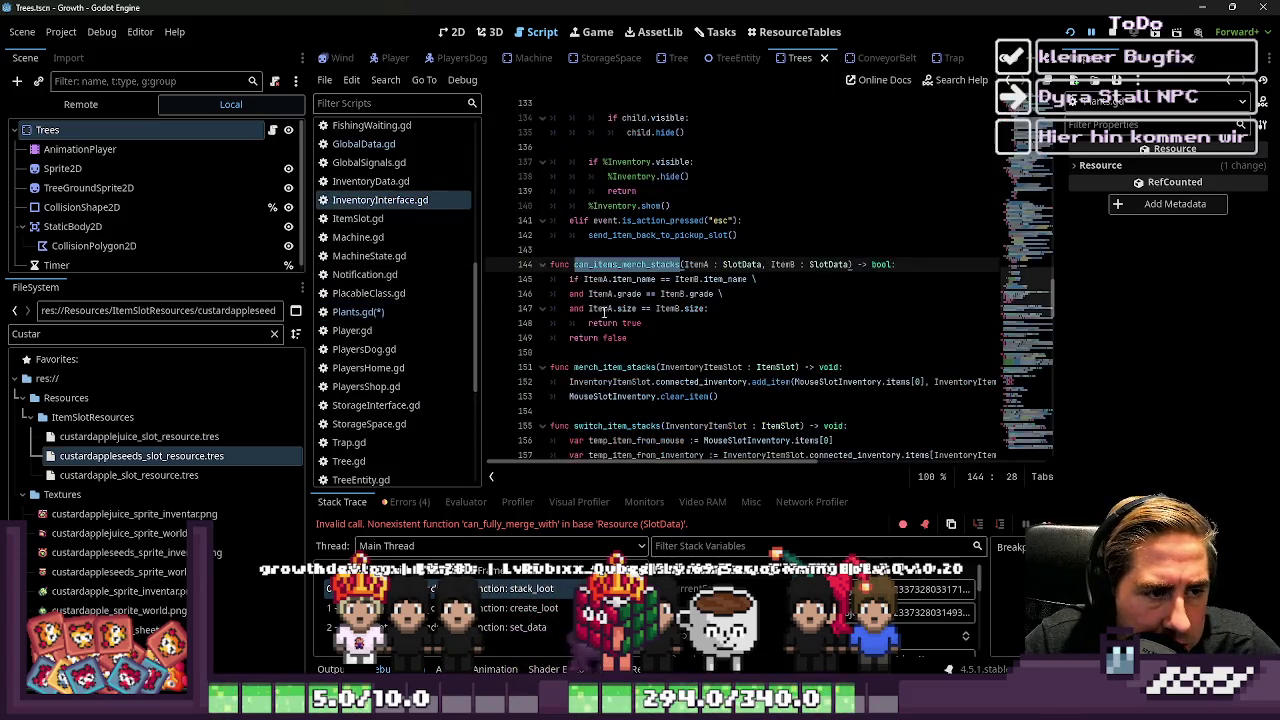
{"action": "left_click_drag", "start_coordinate": [628, 338], "coordinate": [568, 294]}
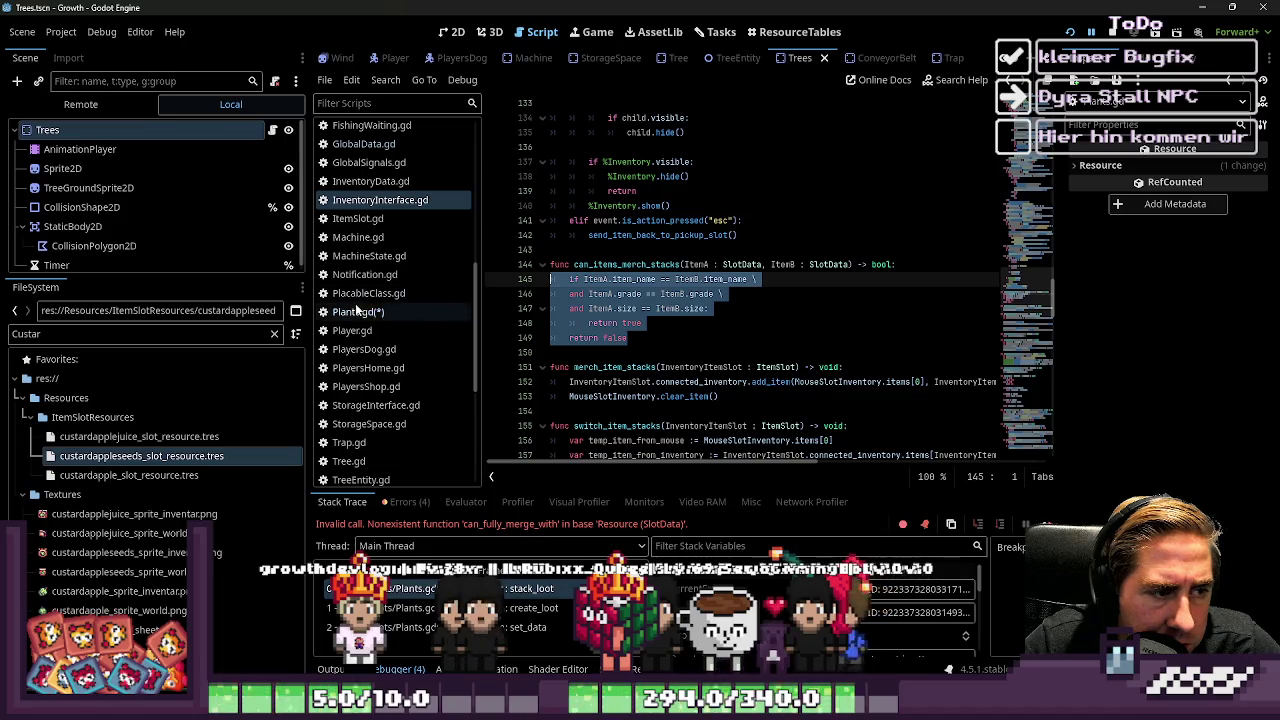
{"action": "left_click", "coordinate": [358, 311]}
{"action": "type", "text": "if ItemA.item_name == ItemB.item_name \\ \tand ItemA.grade == ItemB.grade \\ \tand ItemA.size == ItemB.size: \t\treturn true \treturn false"}
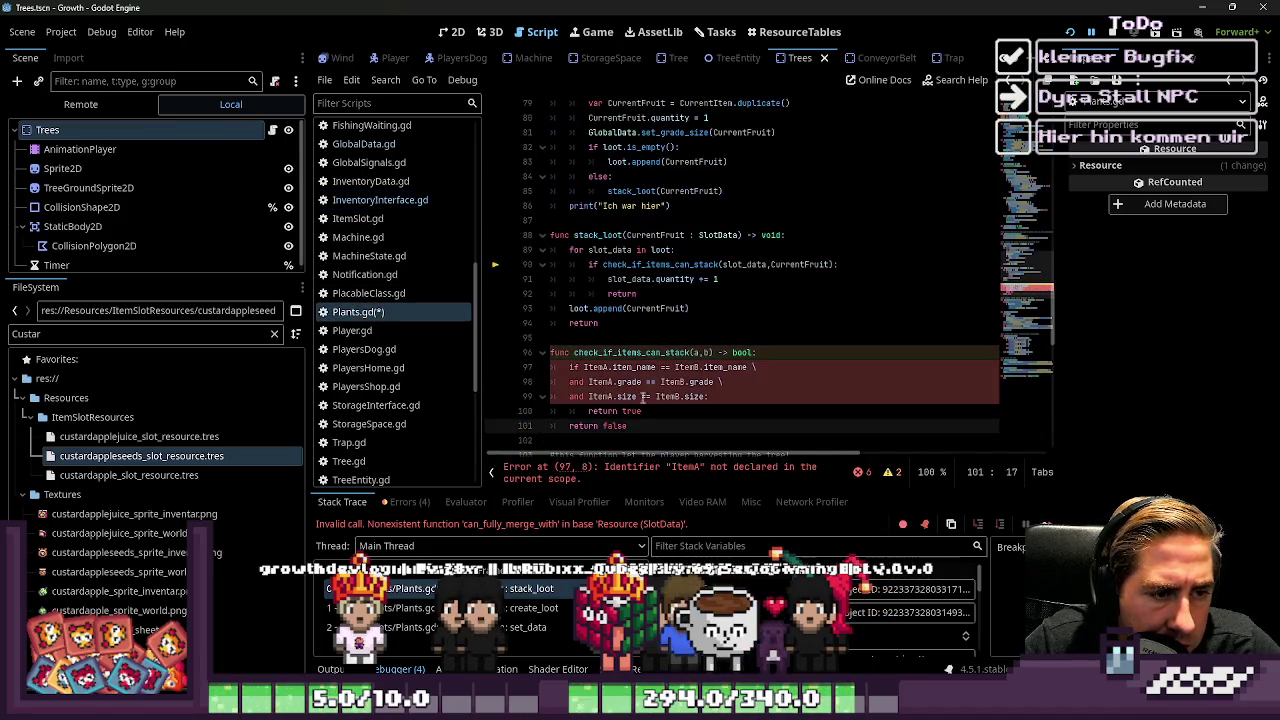
Rename check_if_items_can_stack's parameters to ItemA and ItemB and save Plants.gd
{"action": "left_click", "coordinate": [694, 352]}
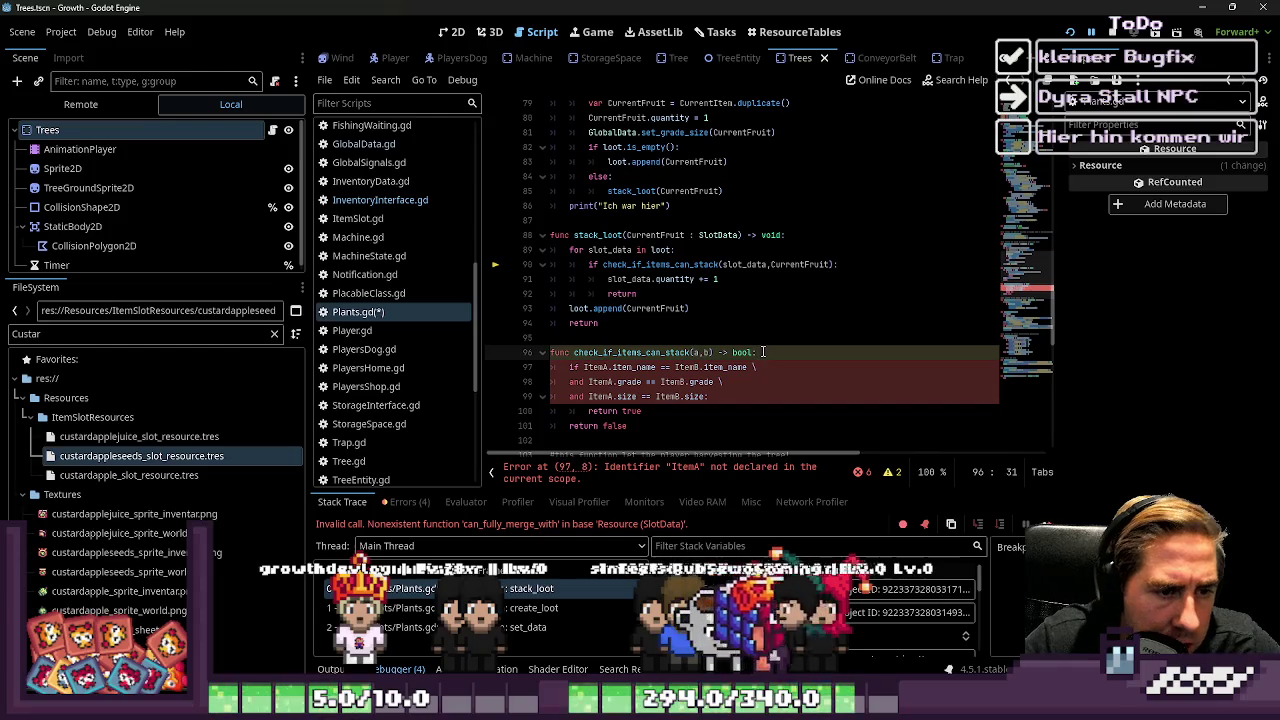
{"action": "key", "text": "Delete"}
{"action": "type", "text": "ItemA"}
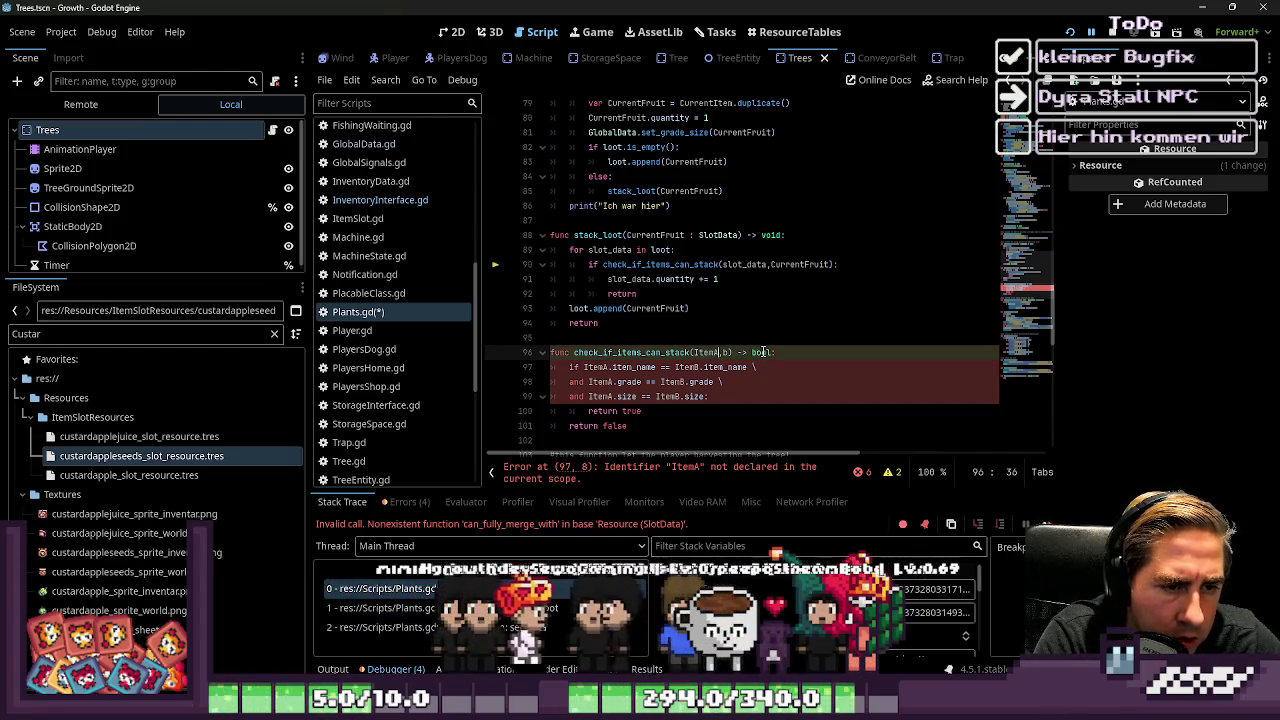
{"action": "key", "text": "Right"}
{"action": "key", "text": "Delete"}
{"action": "type", "text": "It"}
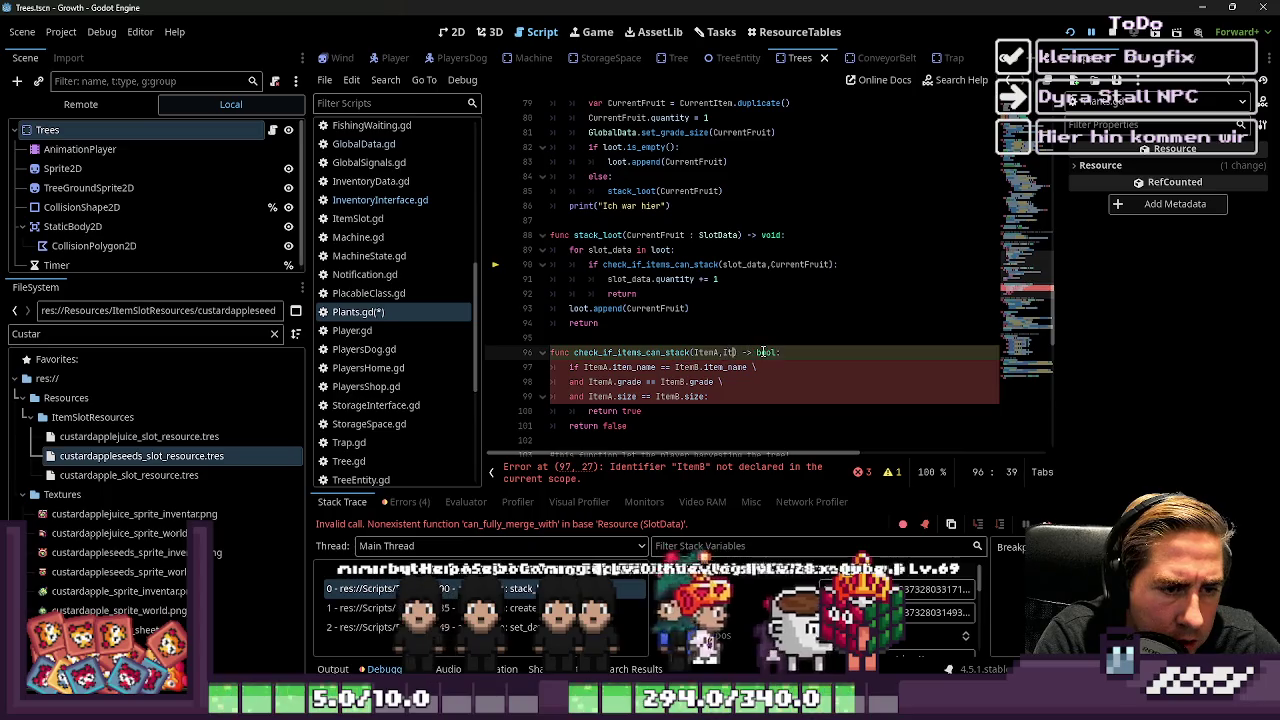
{"action": "type", "text": "emB"}
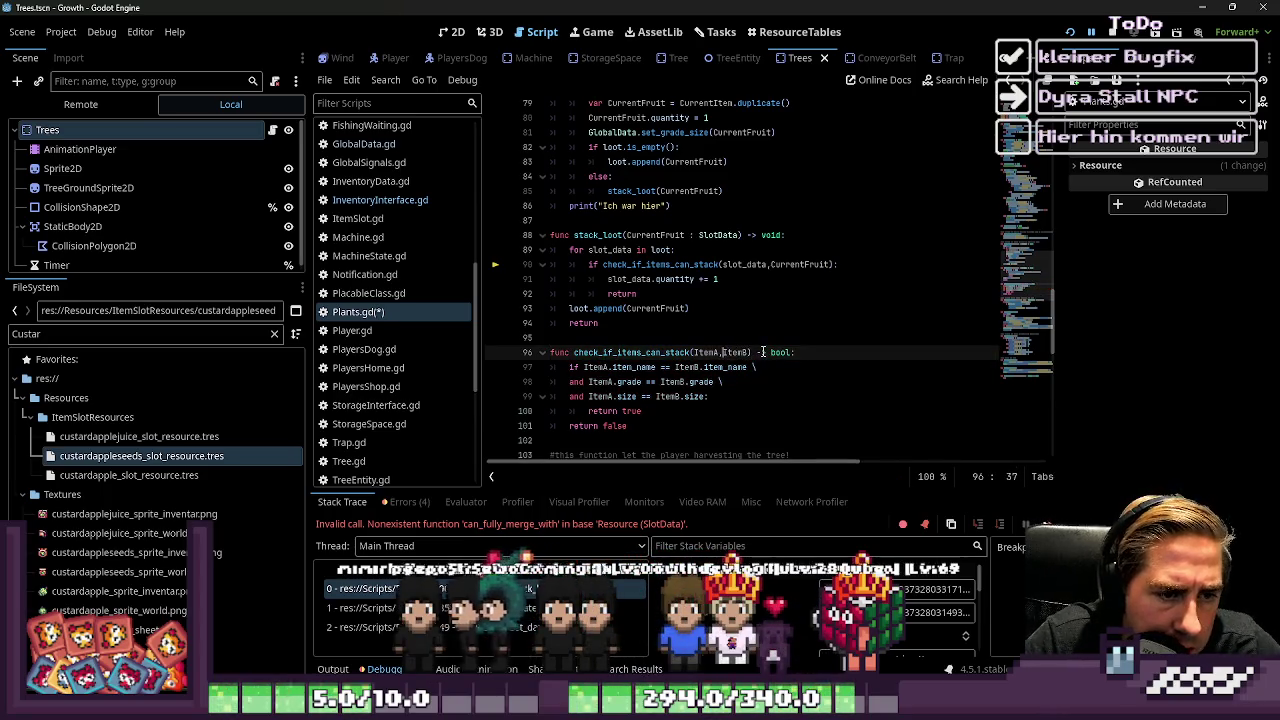
{"action": "key", "text": "Left"}
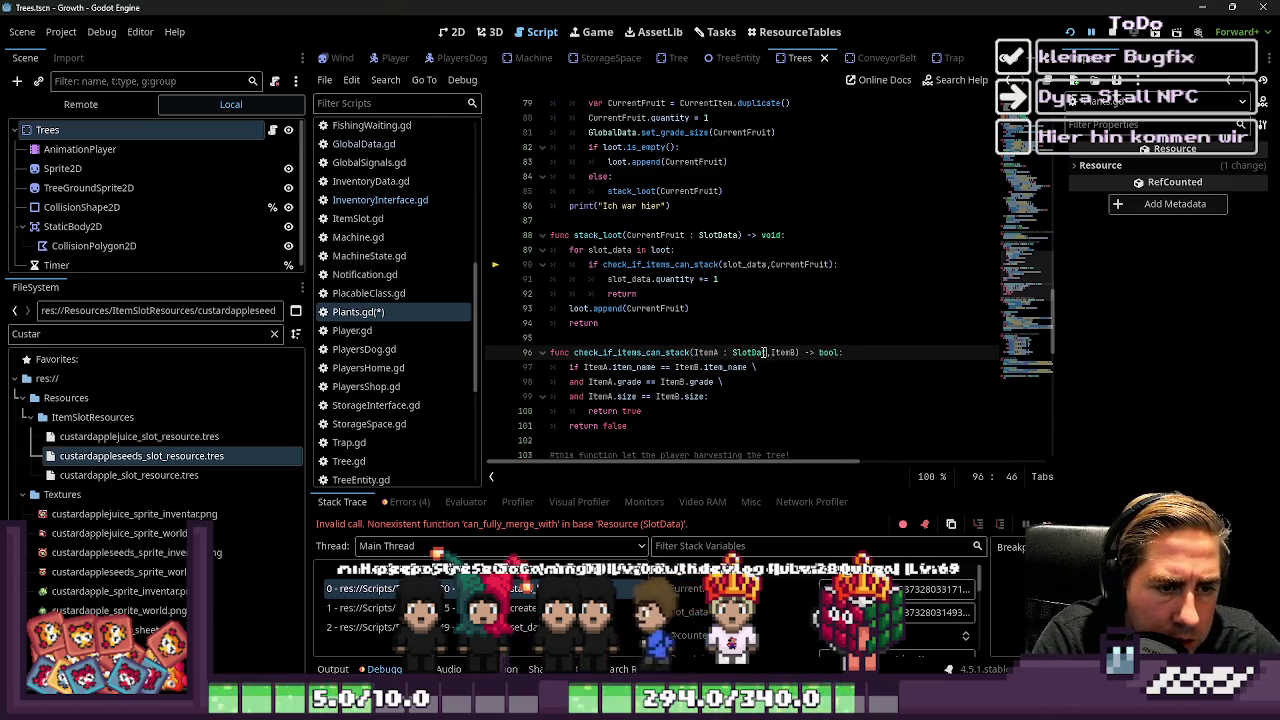
{"action": "key", "text": "Right"}
{"action": "key", "text": "Right"}
{"action": "key", "text": "Right"}
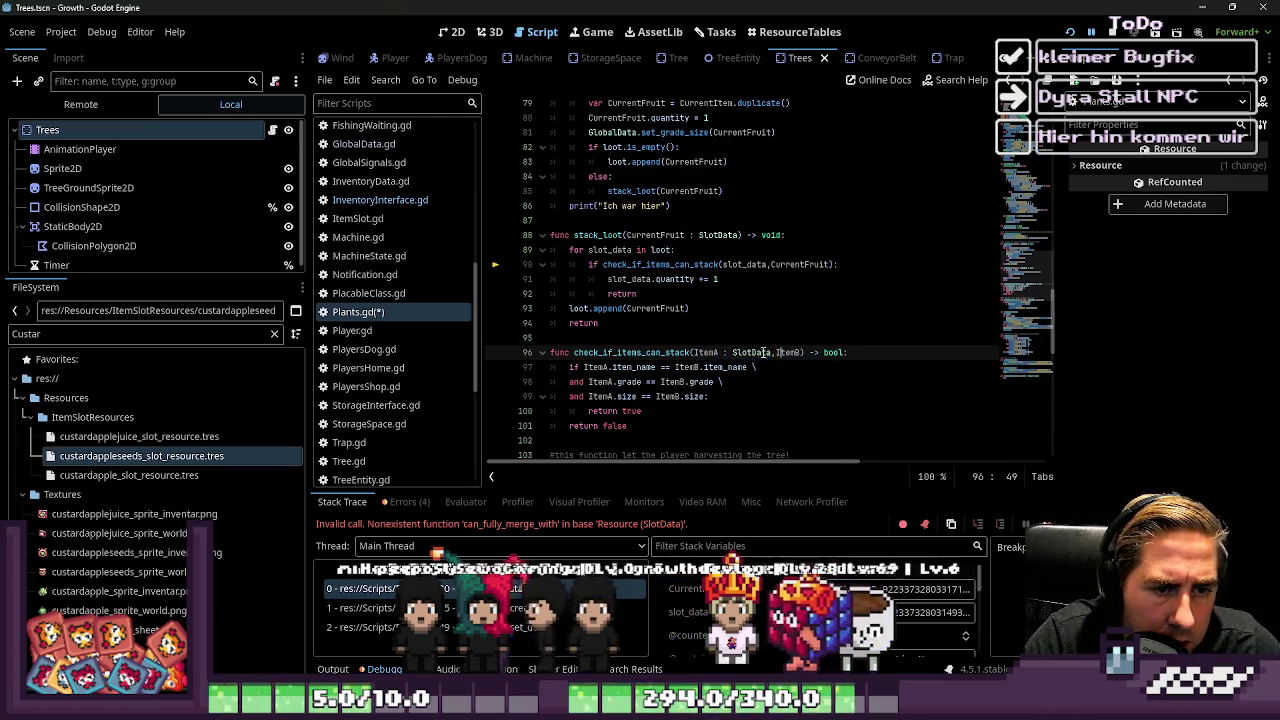
{"action": "type", "text": ": SlotData"}
{"action": "key", "text": "ctrl+s"}
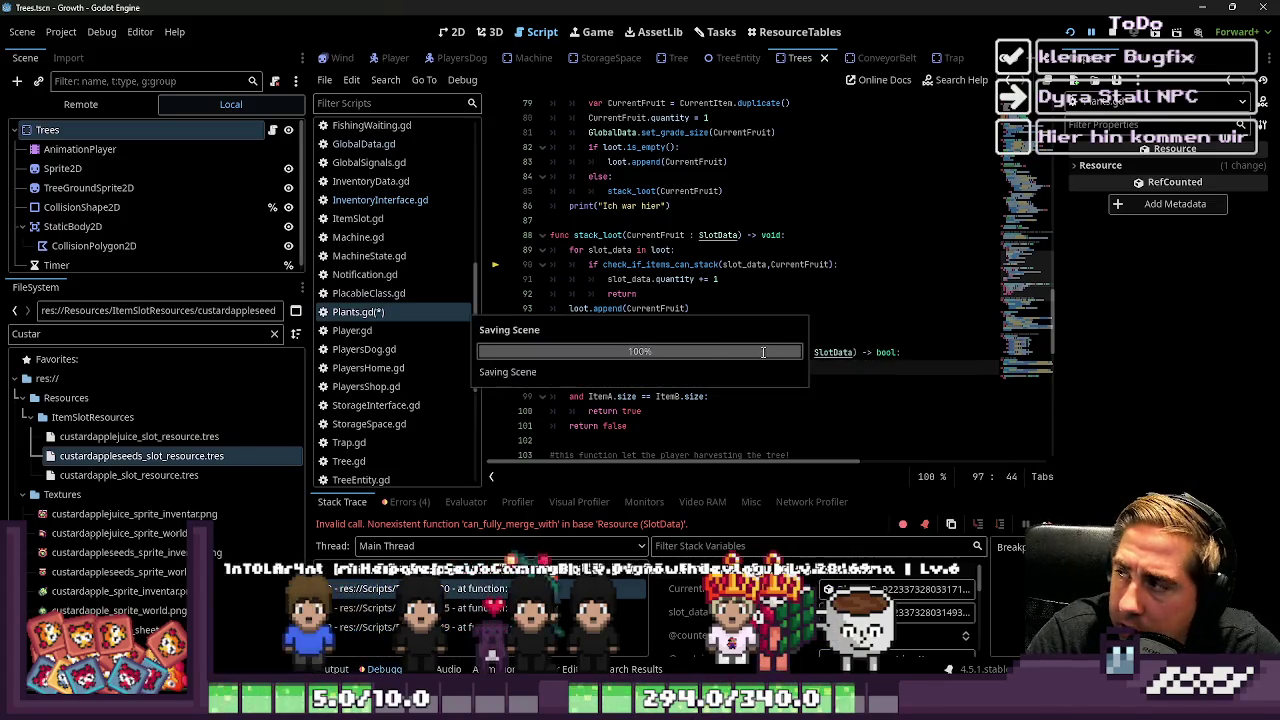
Check the check_if_items_can_stack call inside stack_loot, then launch the game with F5
{"action": "left_click", "coordinate": [657, 352]}
{"action": "double_click", "coordinate": [642, 352]}
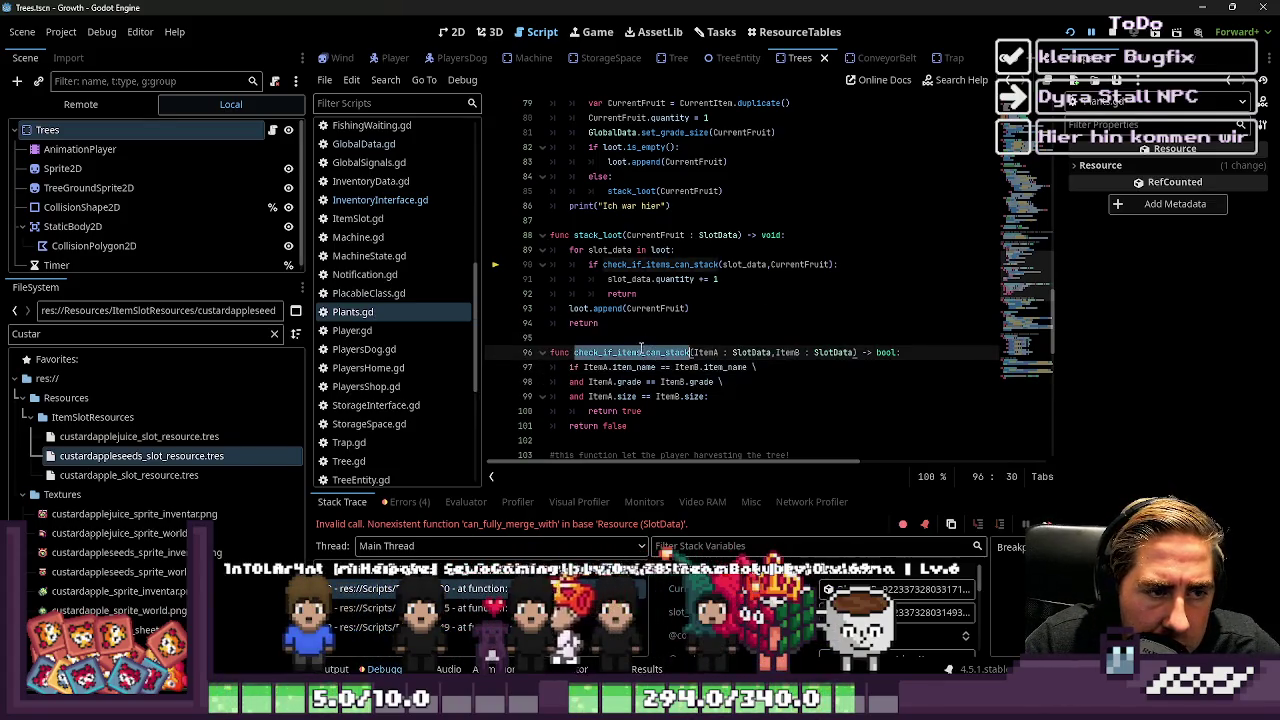
{"action": "left_click", "coordinate": [752, 308]}
{"action": "double_click", "coordinate": [630, 279]}
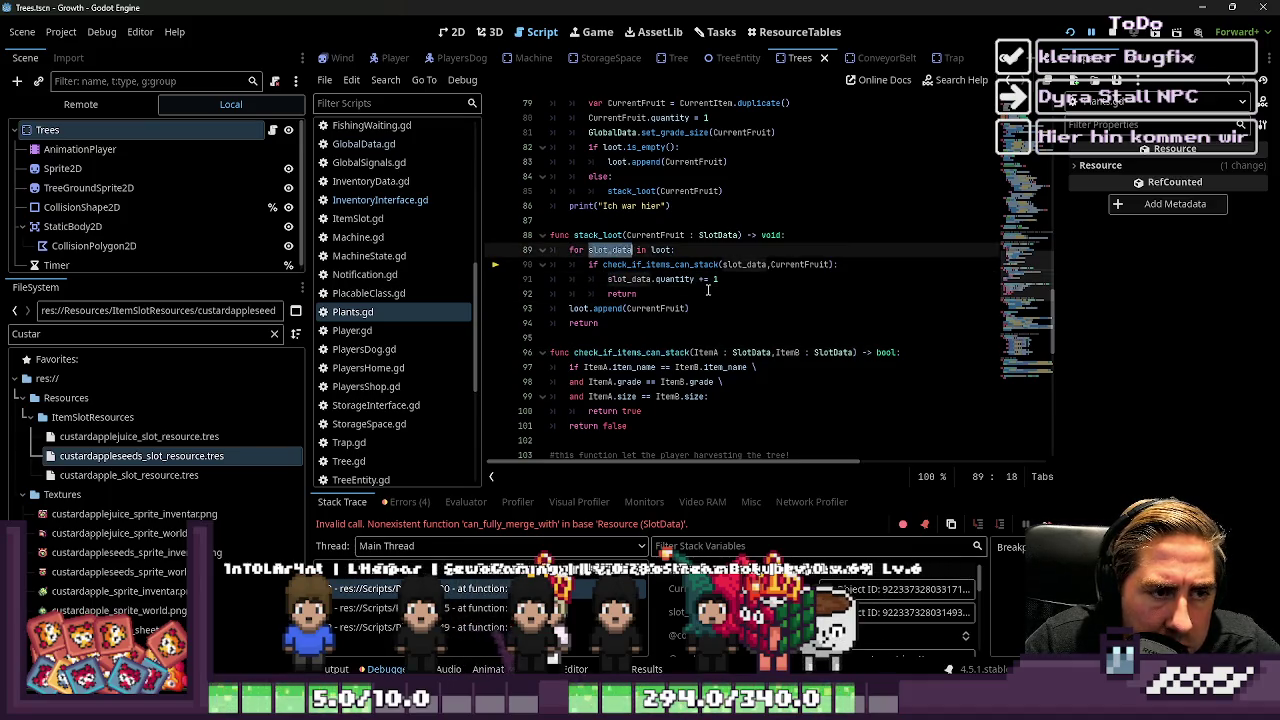
{"action": "left_click", "coordinate": [742, 352]}
{"action": "key", "text": "F5"}
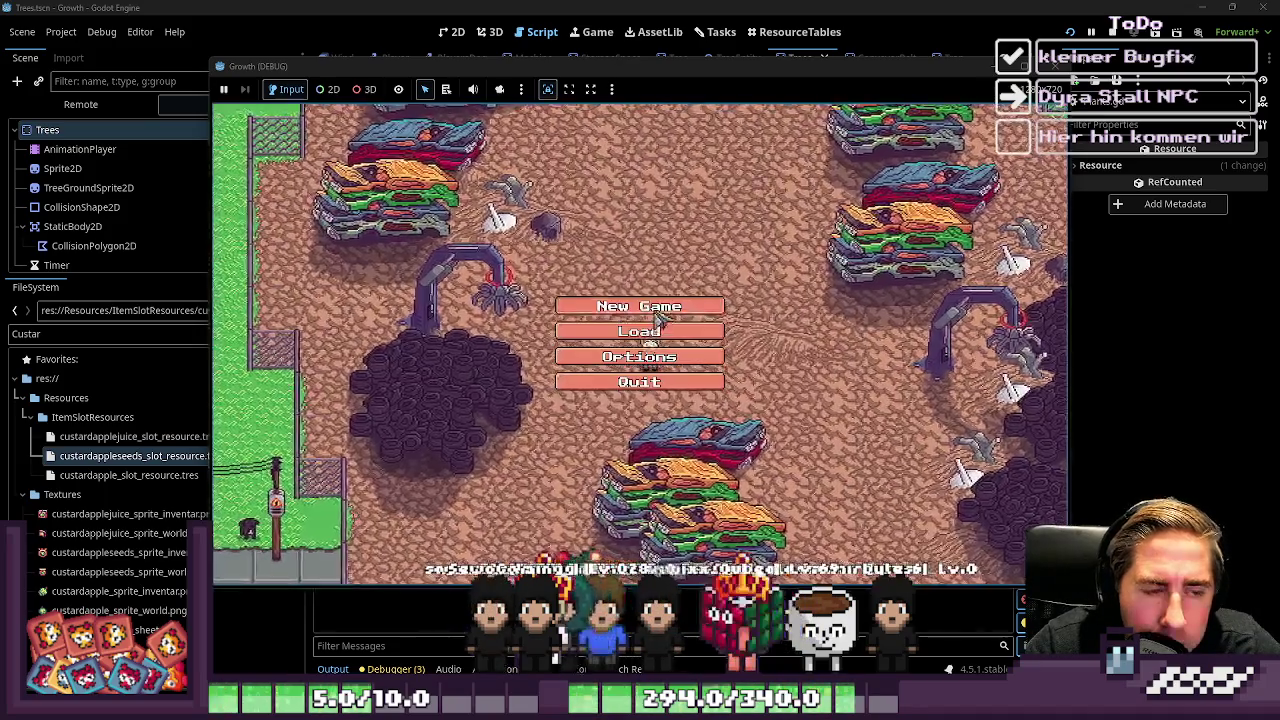
Start a new game with the character name 'adsd' and look through the inventory
{"action": "left_click", "coordinate": [645, 306]}
{"action": "type", "text": "adsd"}
{"action": "left_click", "coordinate": [591, 459]}
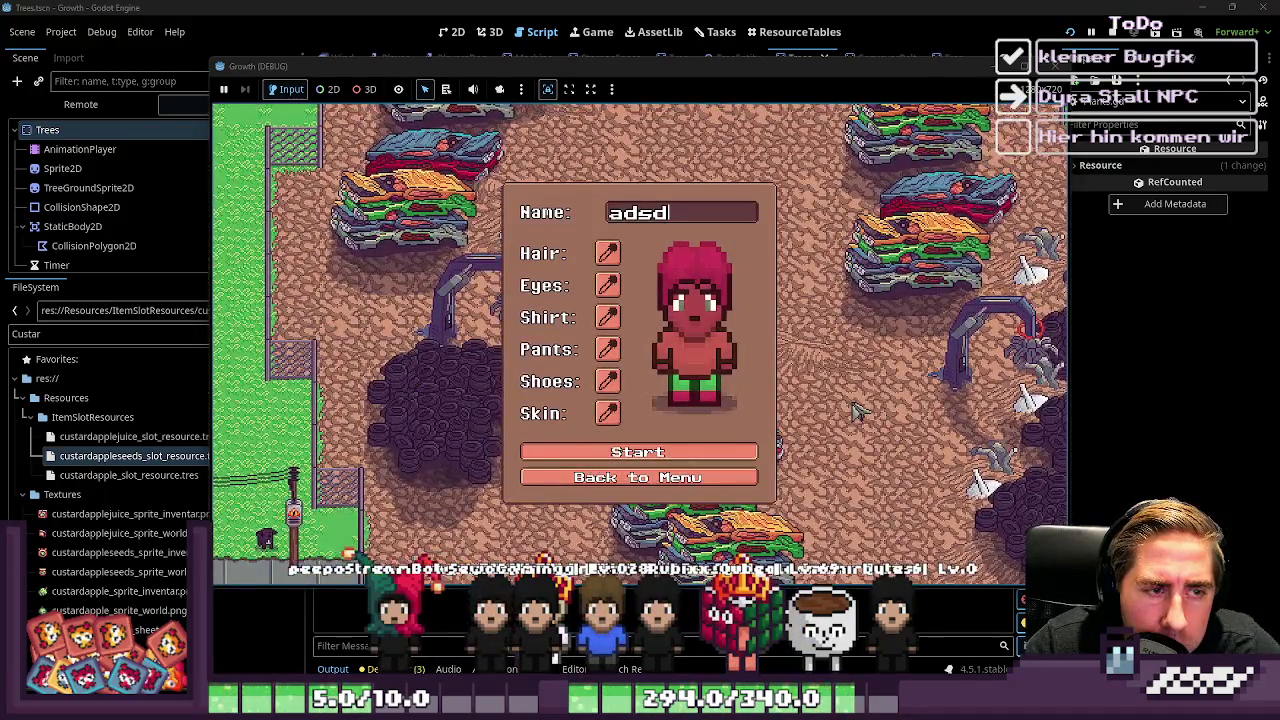
{"action": "key", "text": "i"}
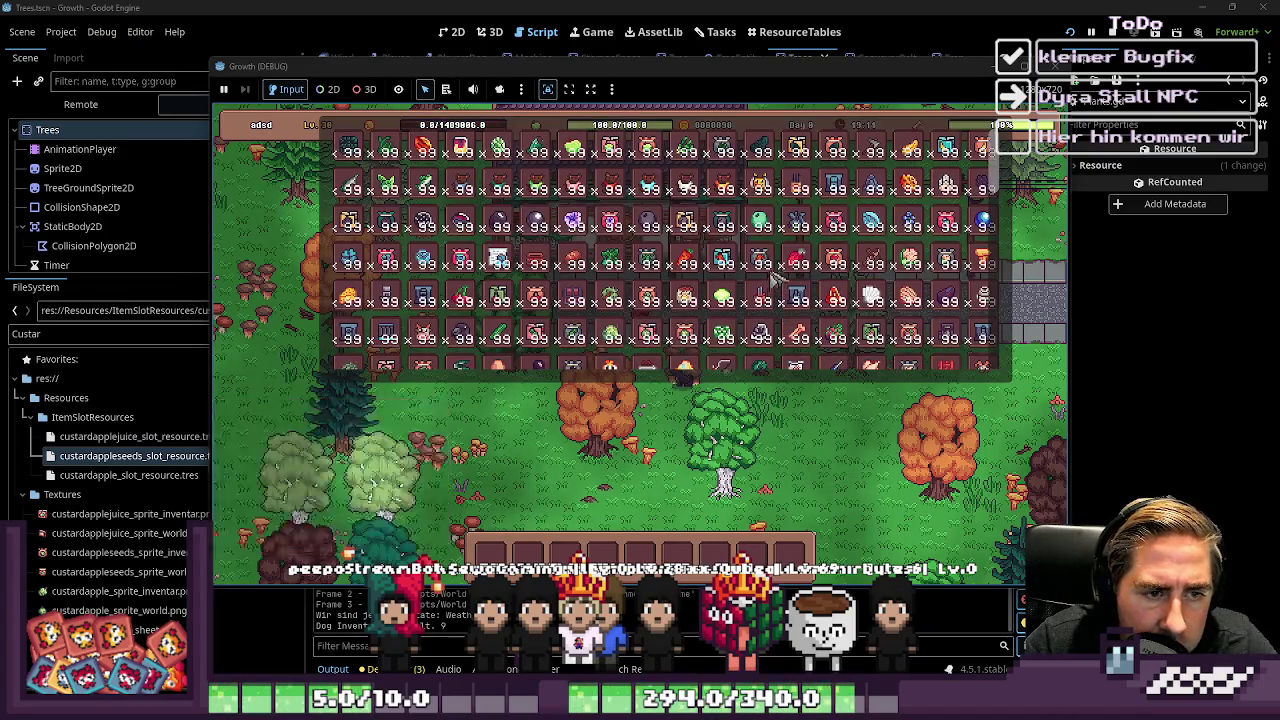
{"action": "scroll", "coordinate": [674, 318], "scroll_direction": "down", "scroll_amount": 1}
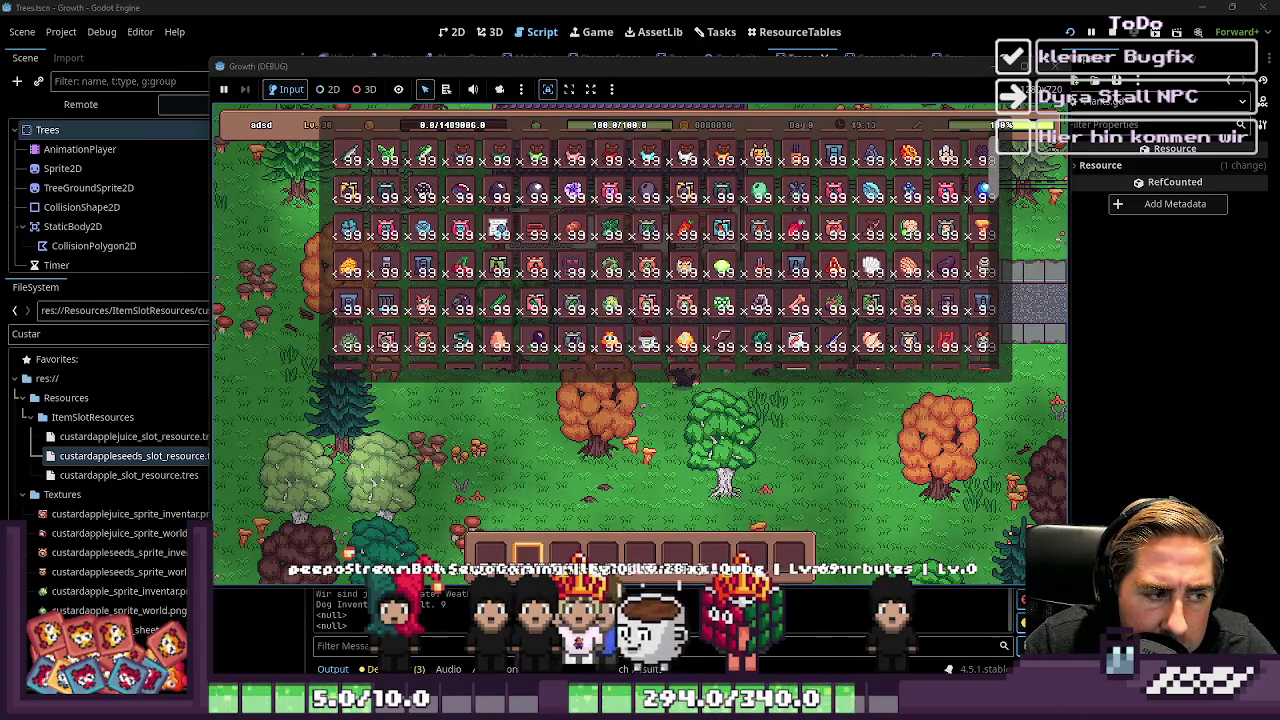
{"action": "key", "text": "i"}
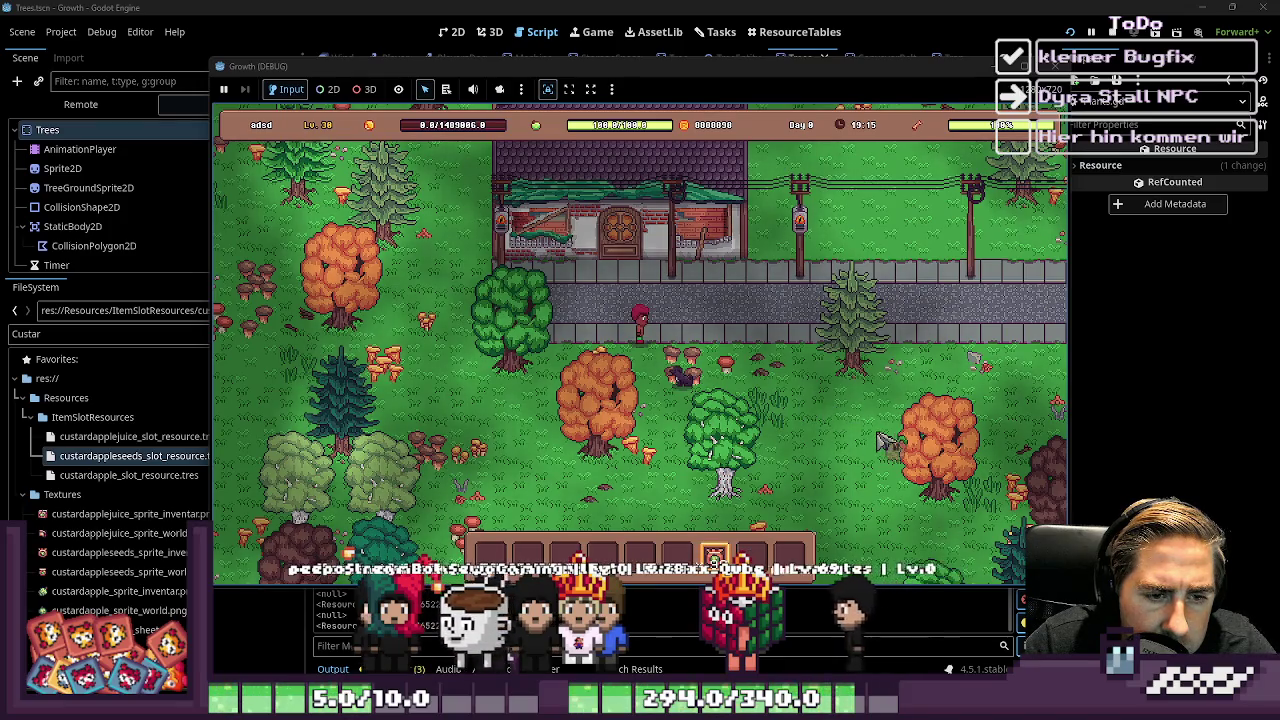
Harvest the custard apple tree, plant, tend and harvest custard apple seeds, then return to the editor
{"action": "key", "text": "6"}
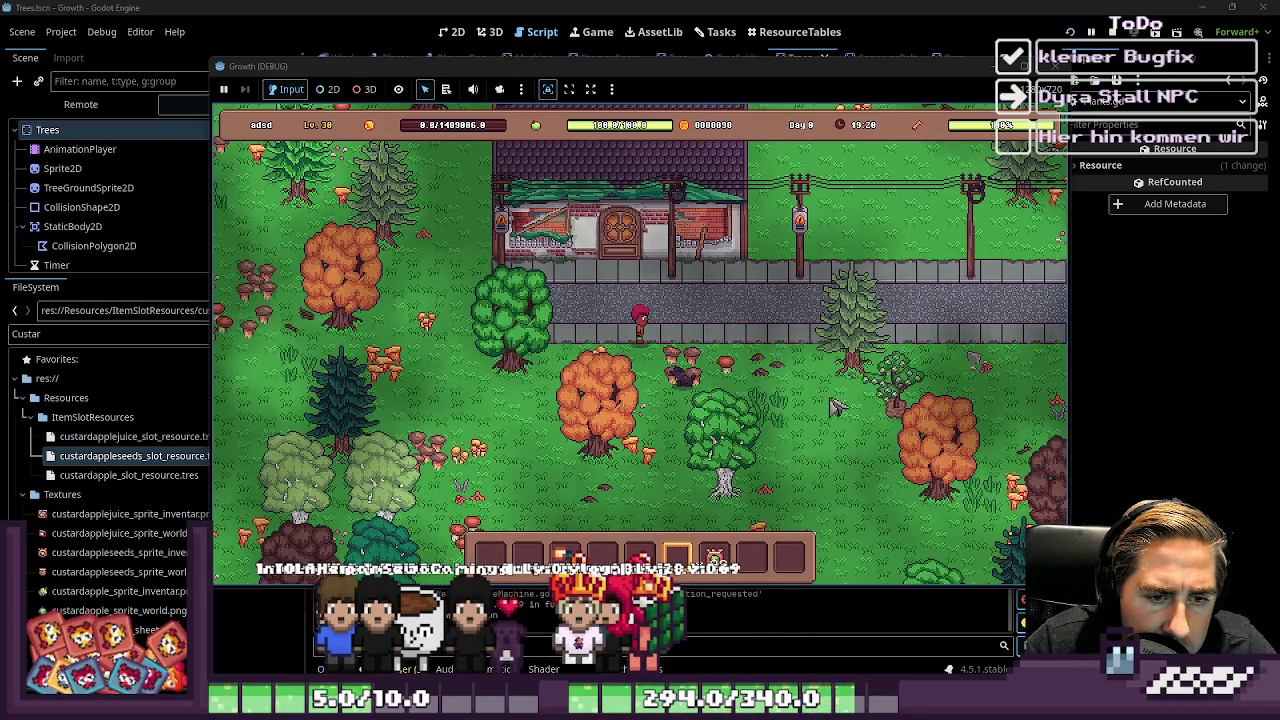
{"action": "left_click", "coordinate": [905, 403]}
{"action": "key", "text": "2"}
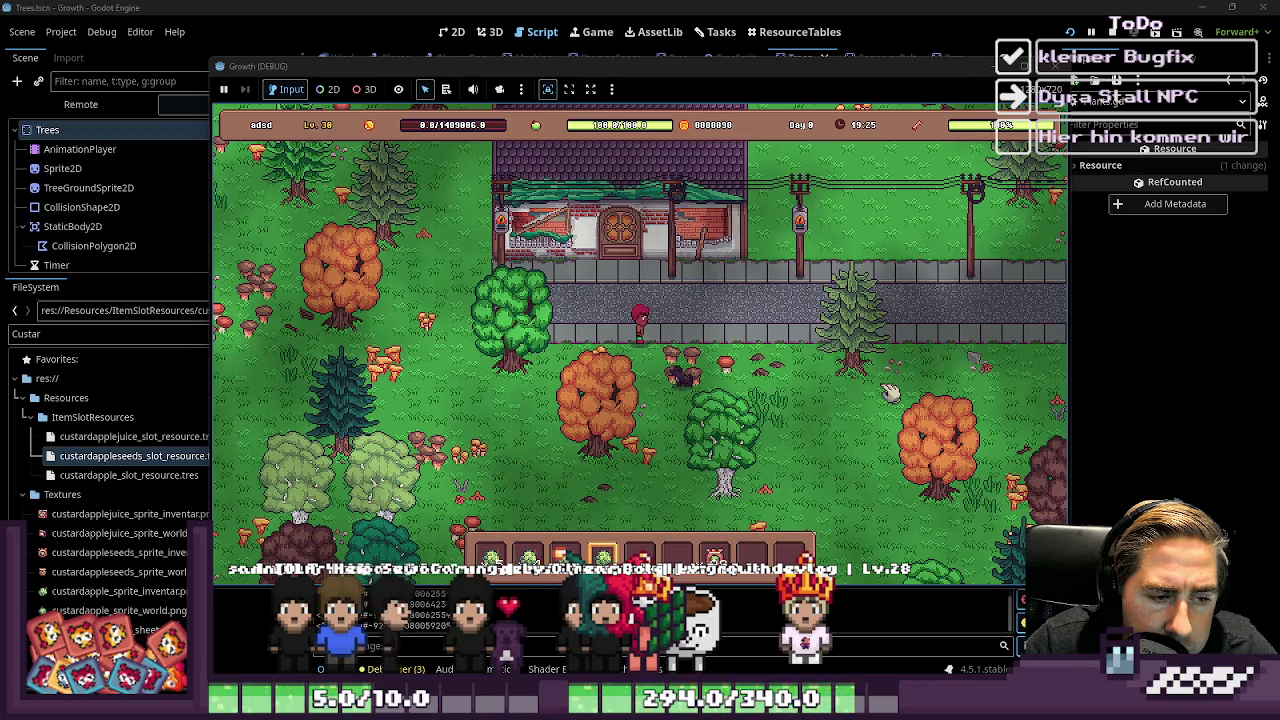
{"action": "key", "text": "2"}
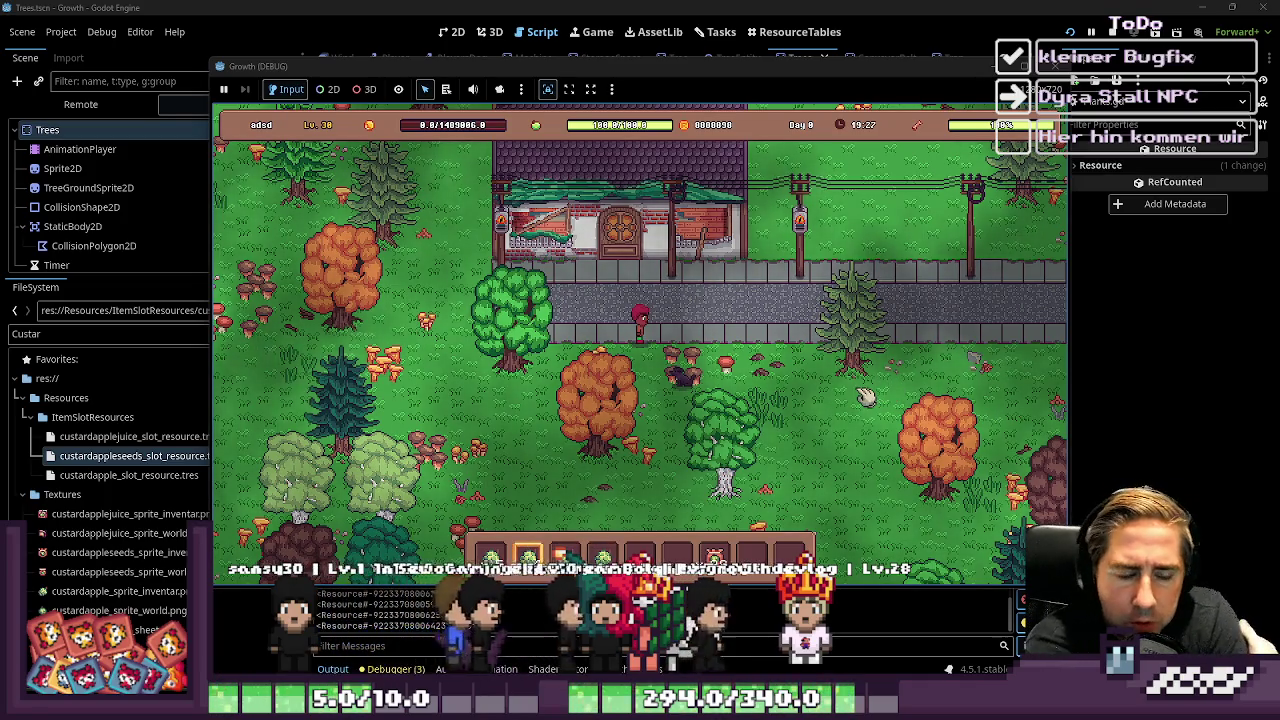
{"action": "key", "text": "3"}
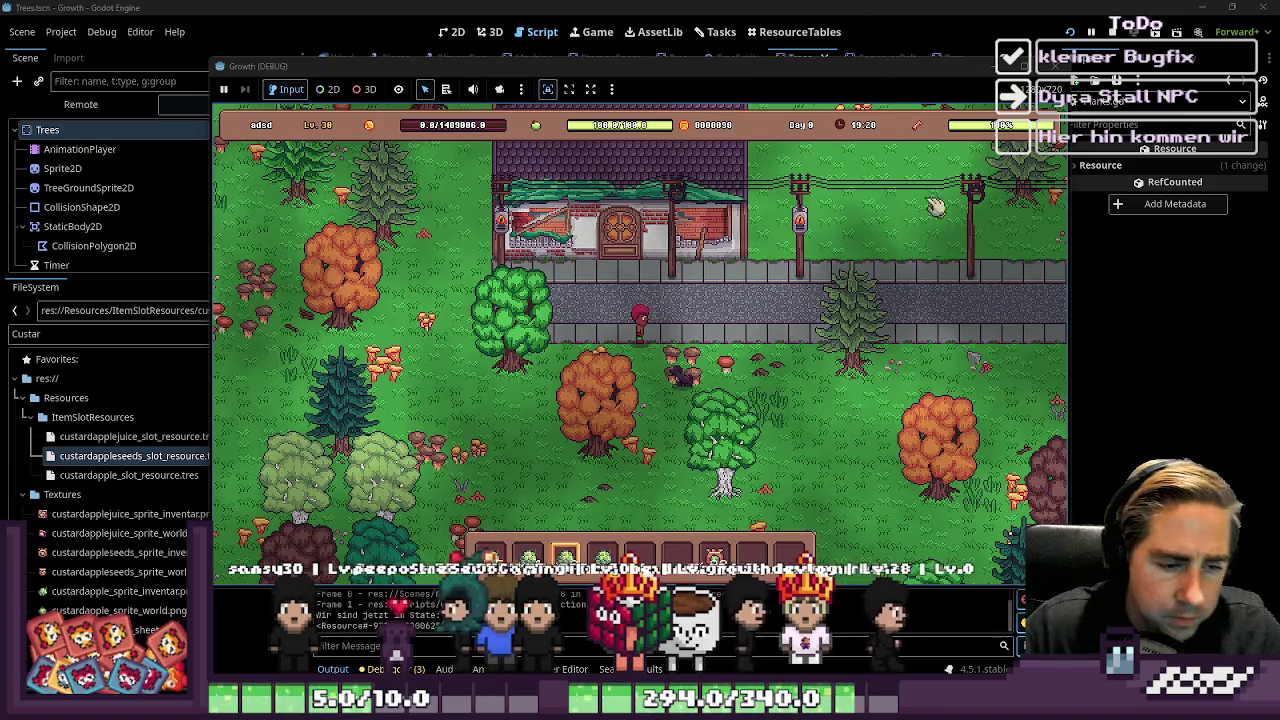
{"action": "mouse_move", "coordinate": [718, 556]}
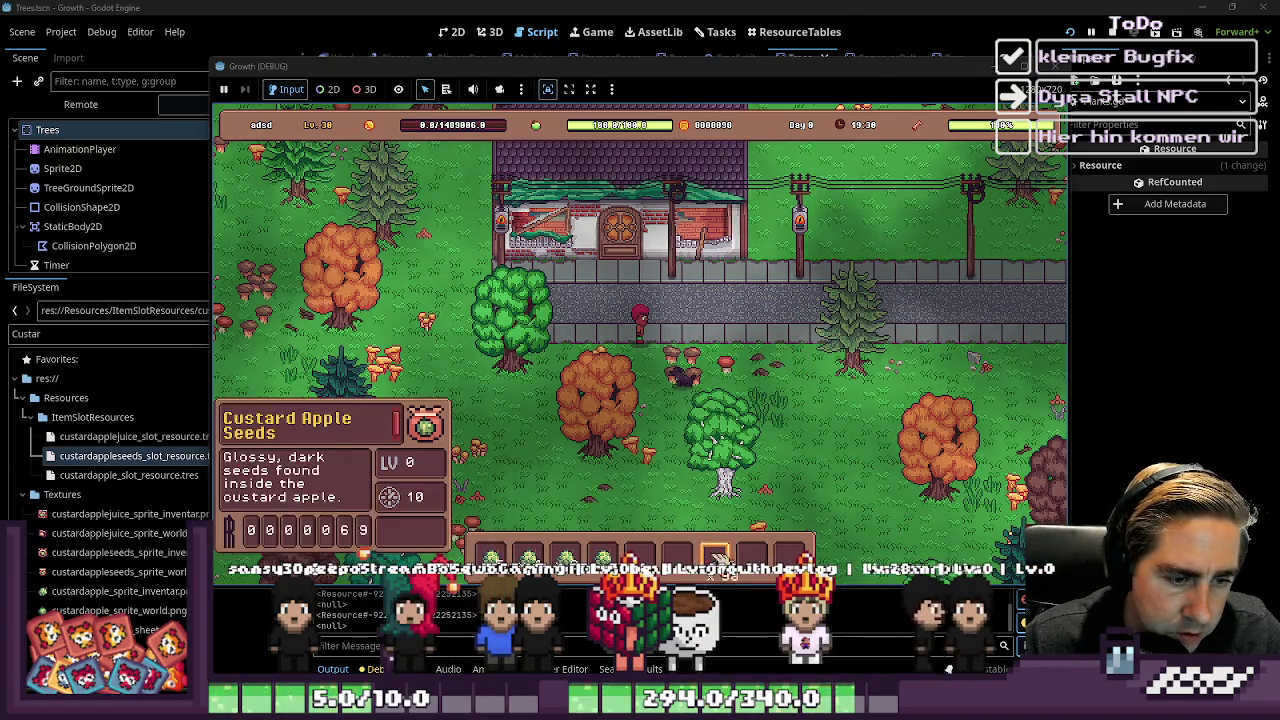
{"action": "left_click", "coordinate": [884, 462]}
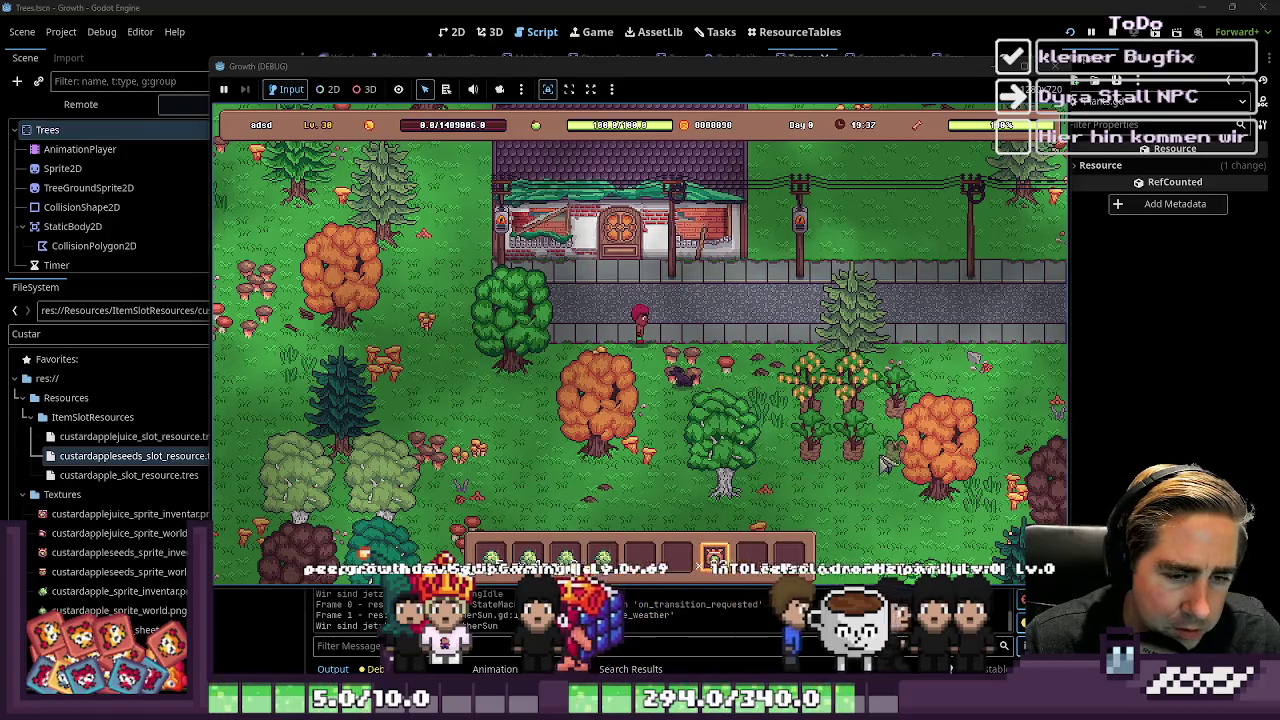
{"action": "left_click", "coordinate": [885, 452]}
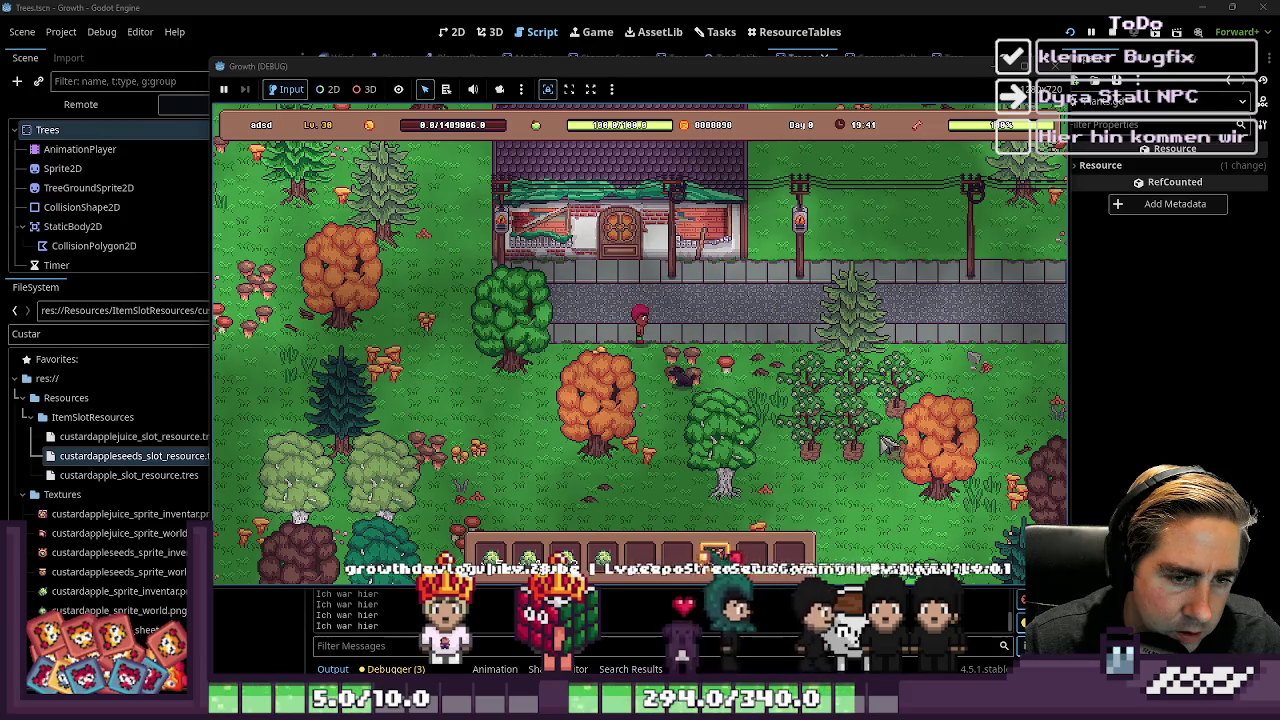
{"action": "left_click", "coordinate": [888, 445]}
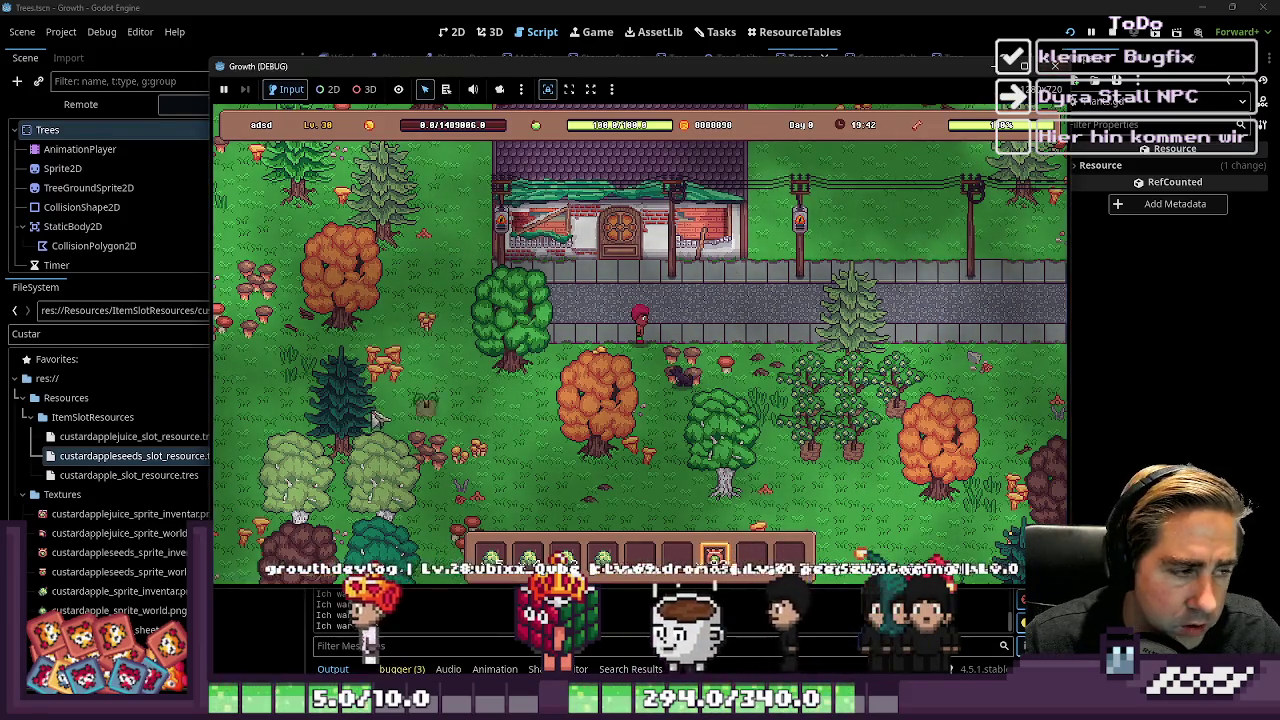
{"action": "left_click", "coordinate": [107, 457]}
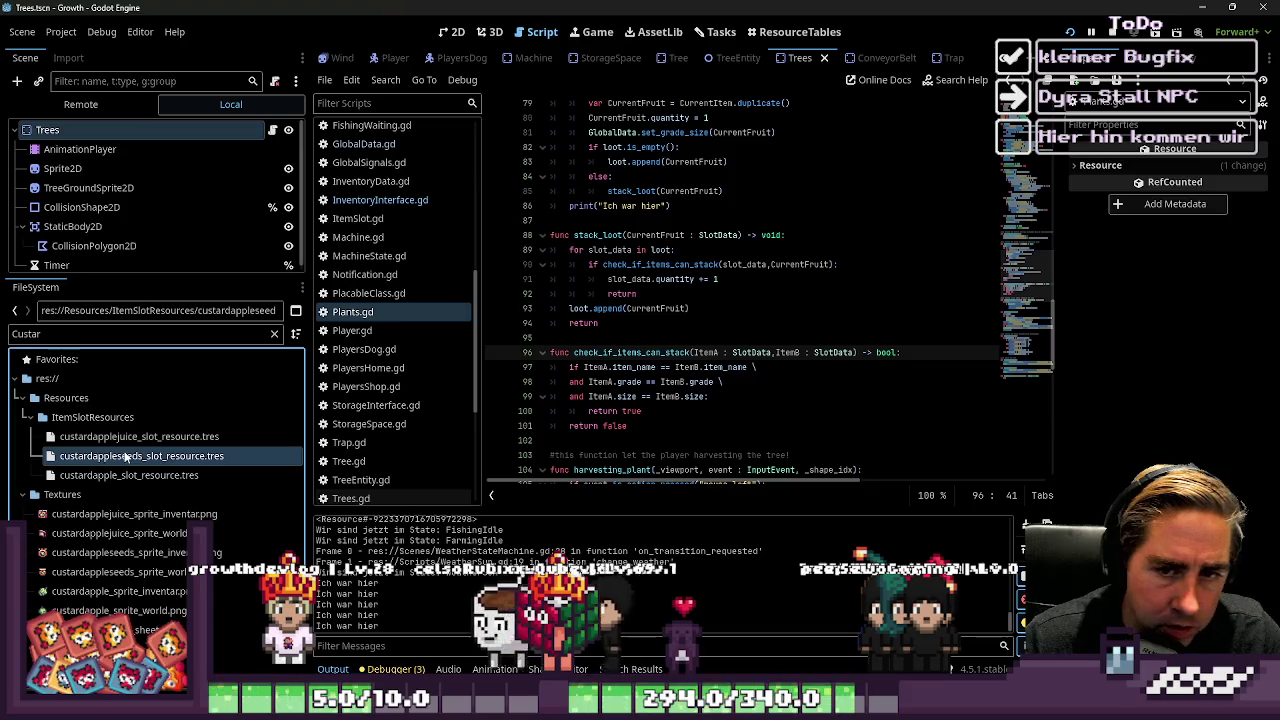
Set the custard apple seeds resource's Object Size to 16 x 16
{"action": "double_click", "coordinate": [107, 457]}
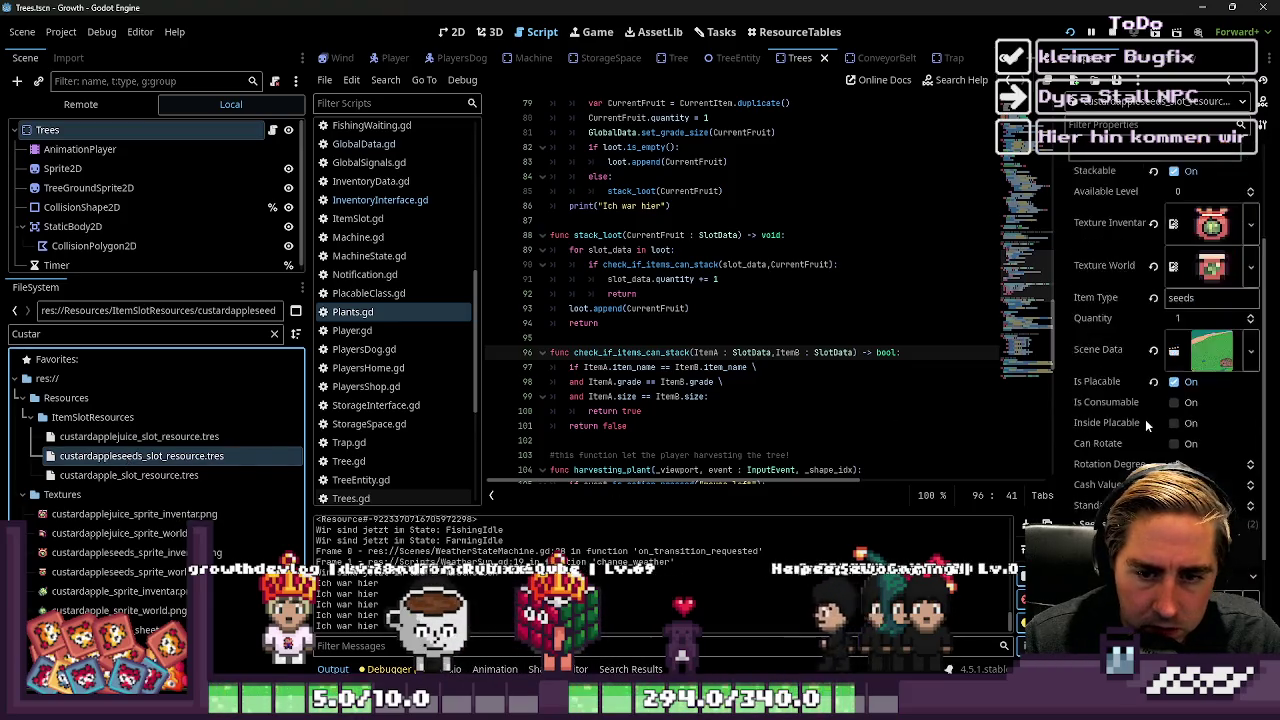
{"action": "scroll", "coordinate": [1156, 417], "scroll_direction": "down", "scroll_amount": 5}
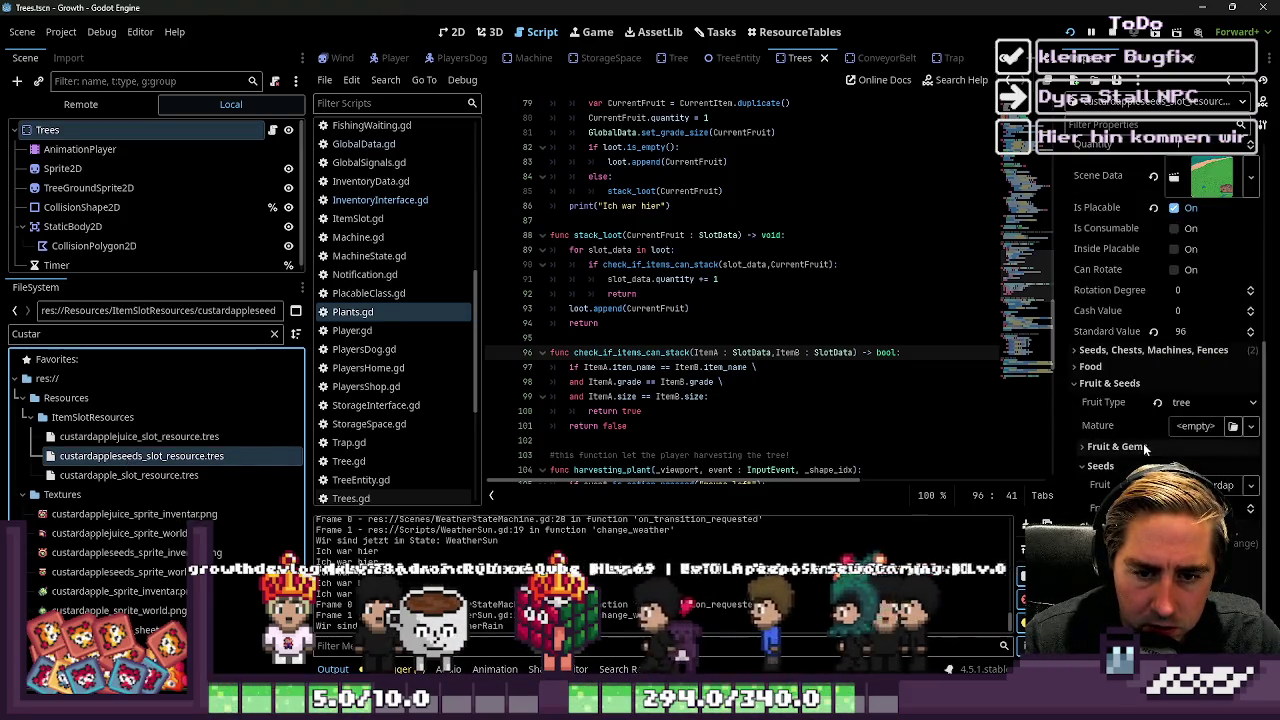
{"action": "left_click", "coordinate": [1117, 357]}
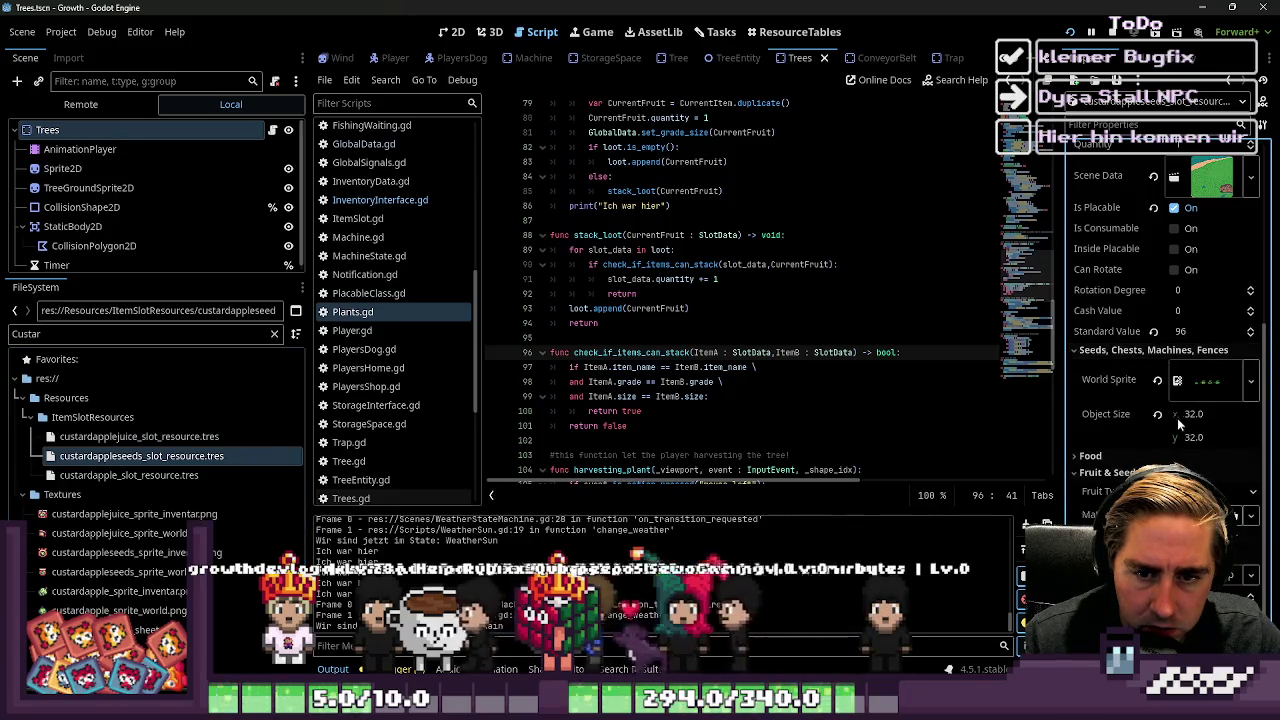
{"action": "left_click", "coordinate": [1190, 414]}
{"action": "type", "text": "16"}
{"action": "key", "text": "Tab"}
{"action": "type", "text": "16"}
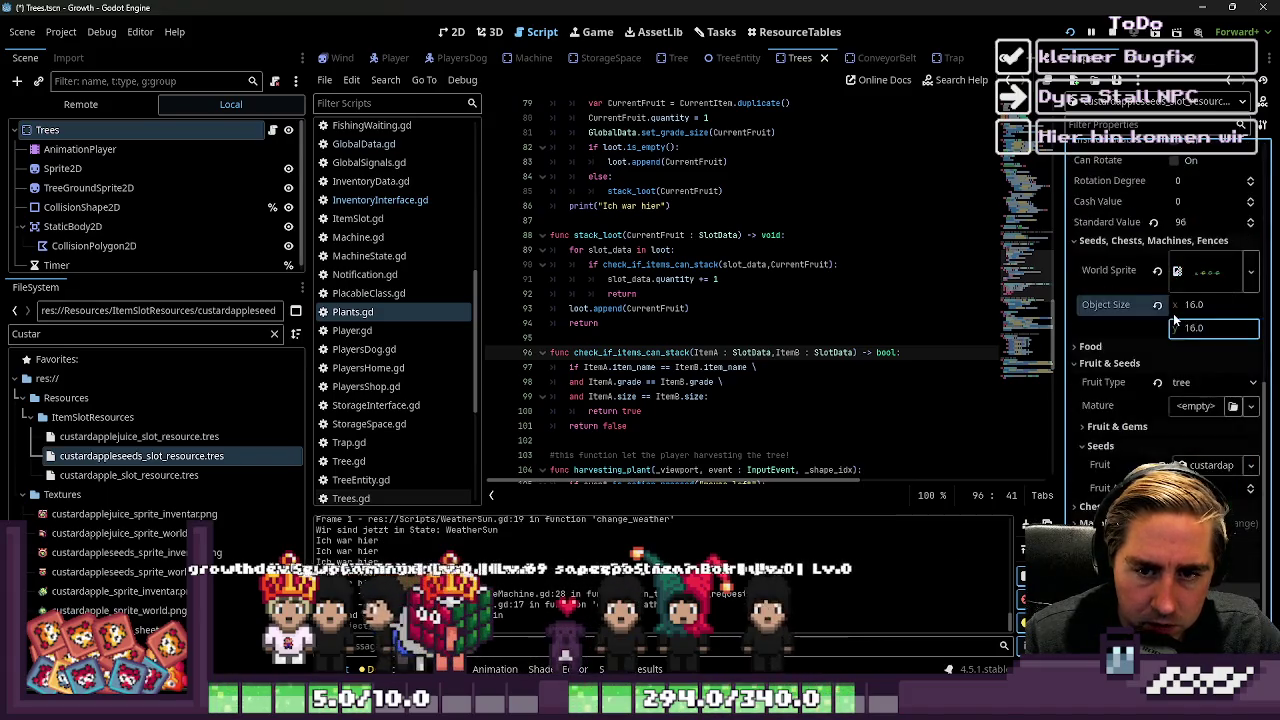
Open custardapple_tree_sheet.png in the external image editor
{"action": "scroll", "coordinate": [1173, 313], "scroll_direction": "up", "scroll_amount": 2}
{"action": "scroll", "coordinate": [1173, 313], "scroll_direction": "up", "scroll_amount": 3}
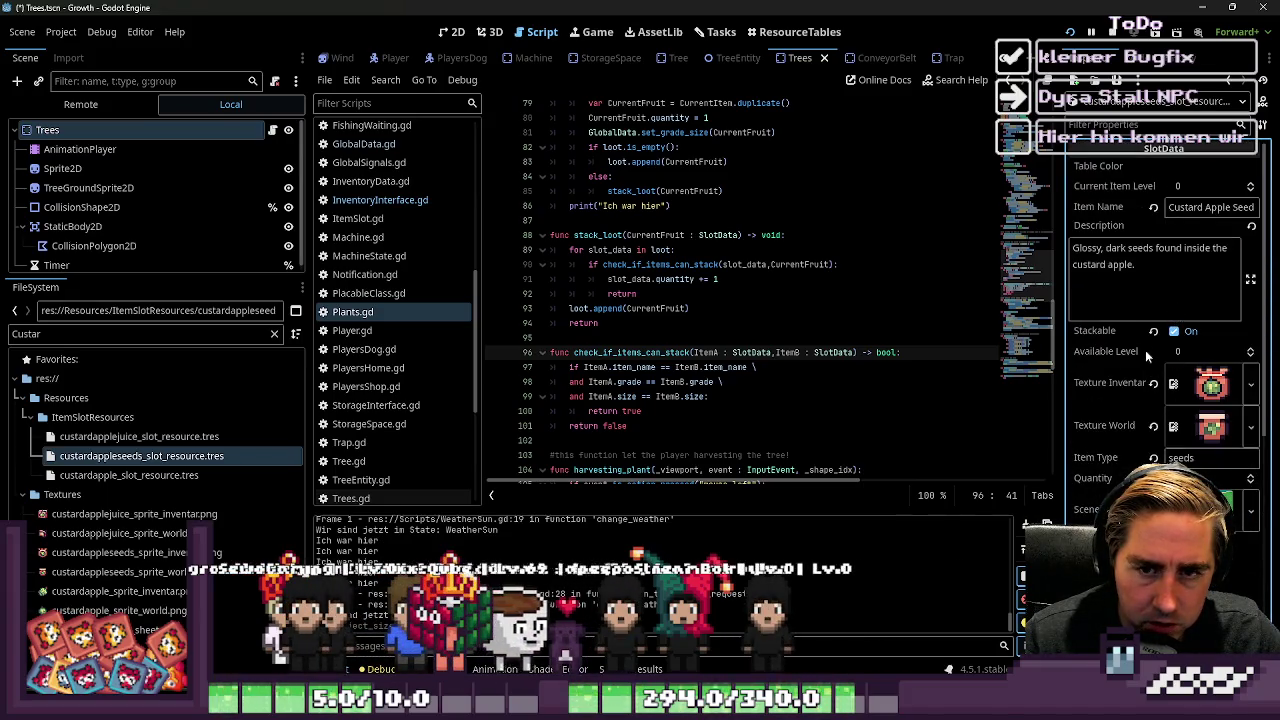
{"action": "left_click", "coordinate": [100, 514]}
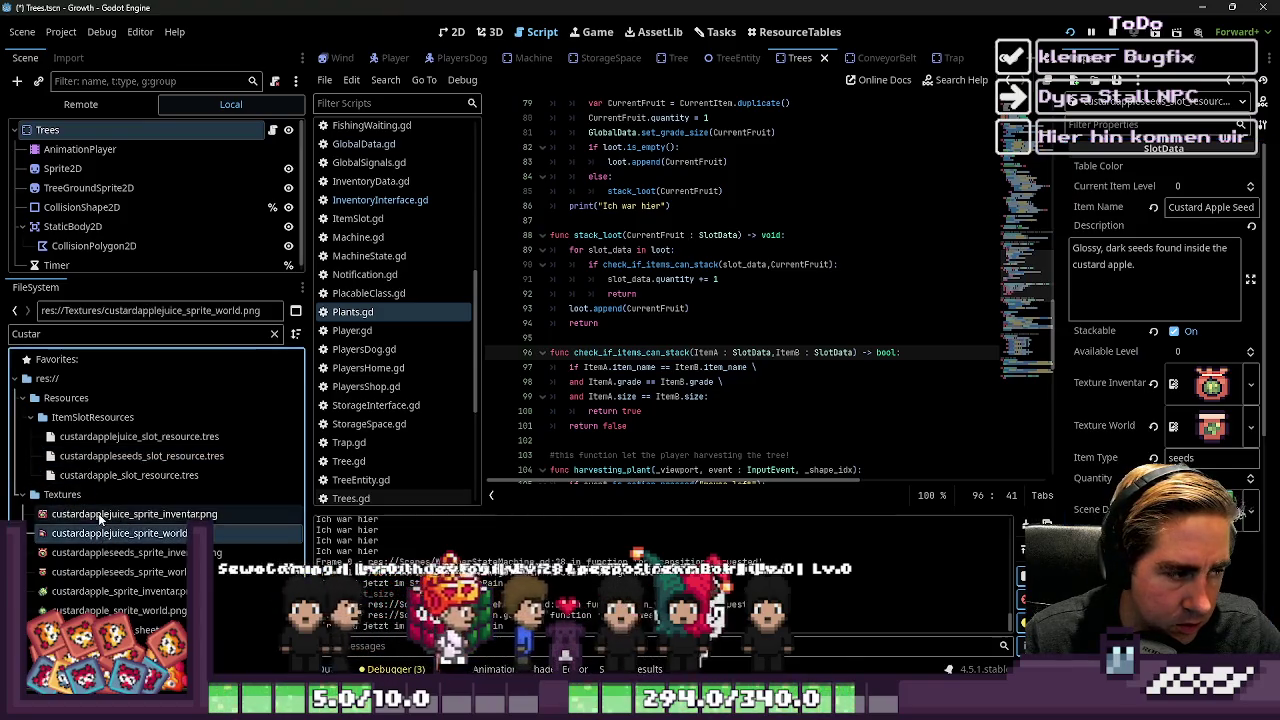
{"action": "left_click", "coordinate": [100, 630]}
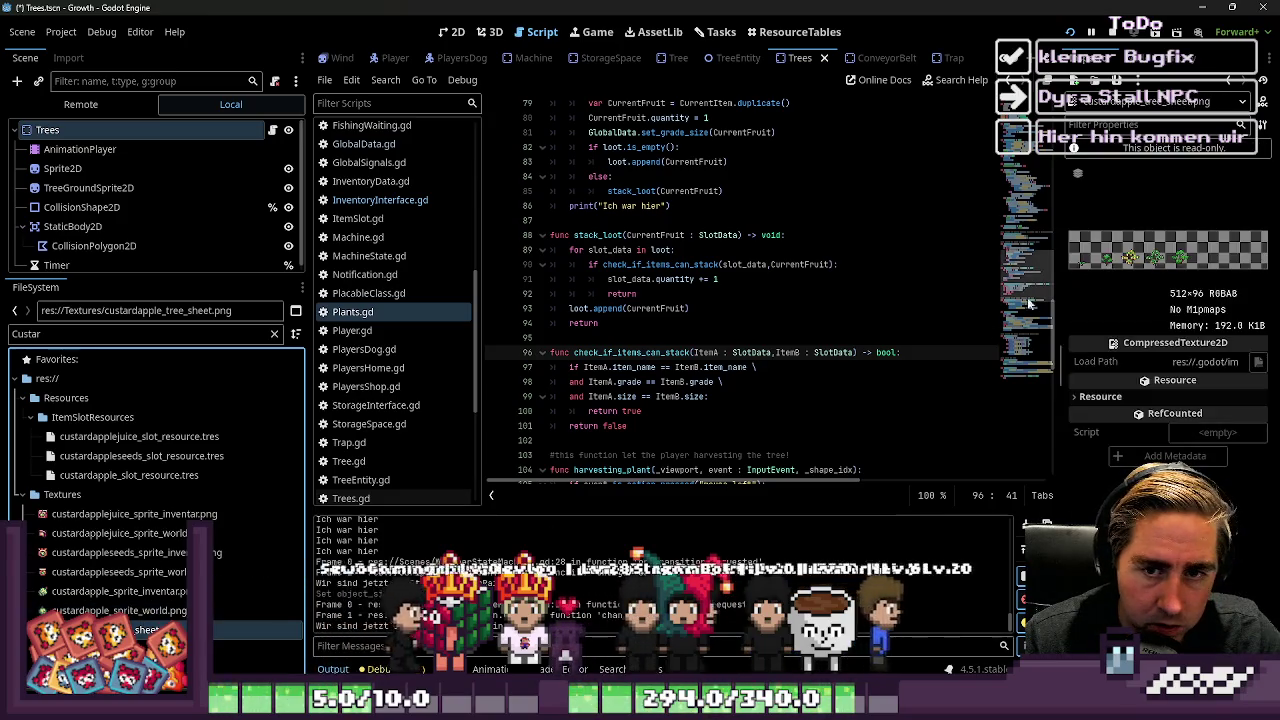
{"action": "right_click", "coordinate": [140, 630]}
{"action": "left_click", "coordinate": [230, 640]}
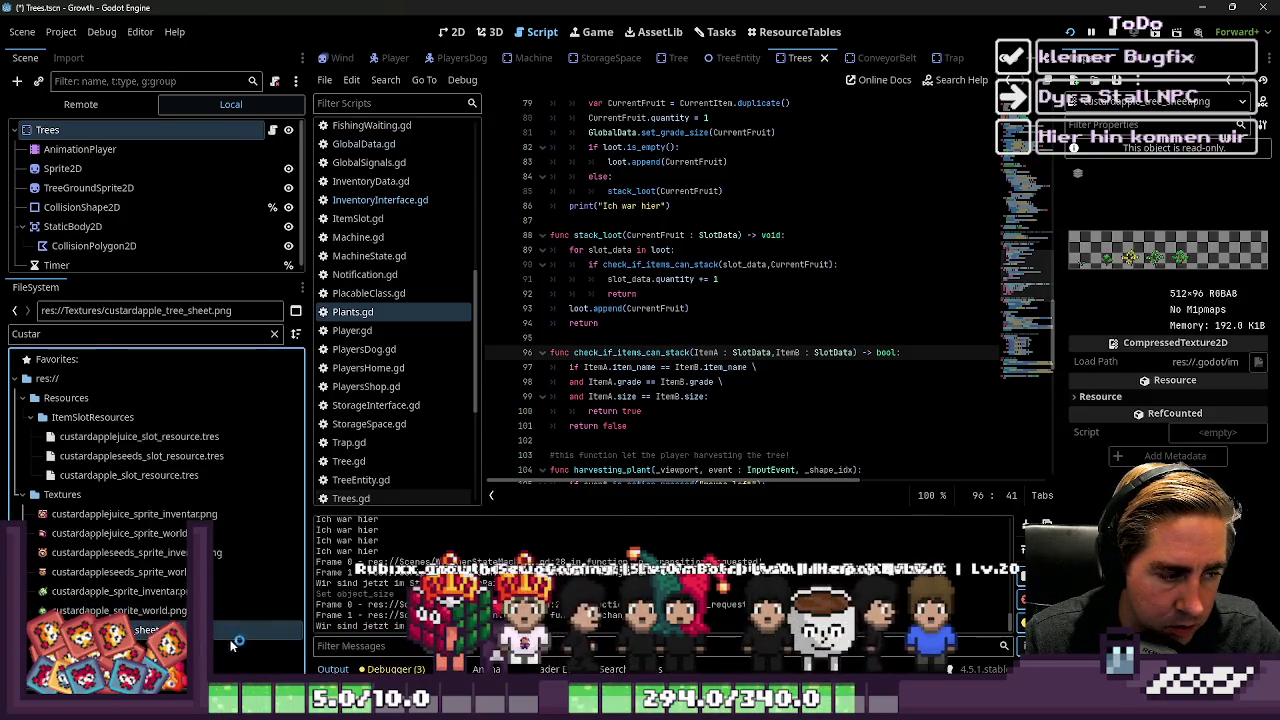
{"action": "scroll", "coordinate": [840, 302], "scroll_direction": "up", "scroll_amount": 4}
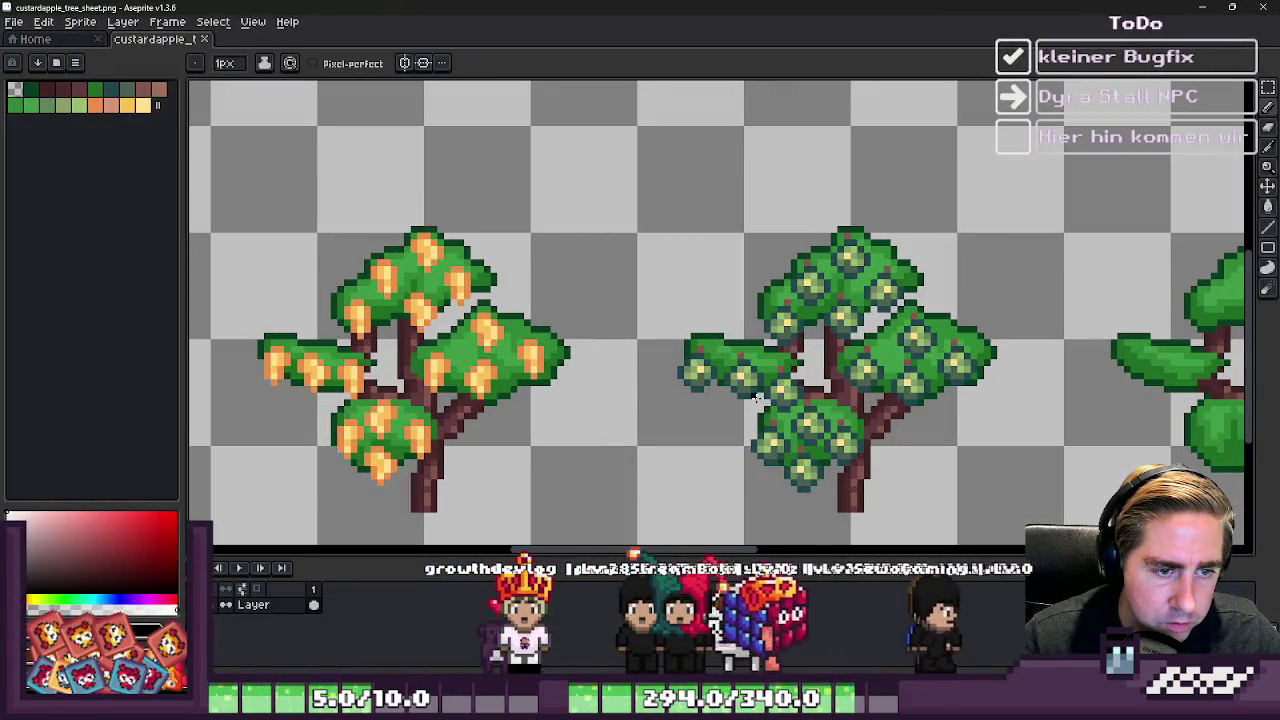
{"action": "key", "text": "alt+Tab"}
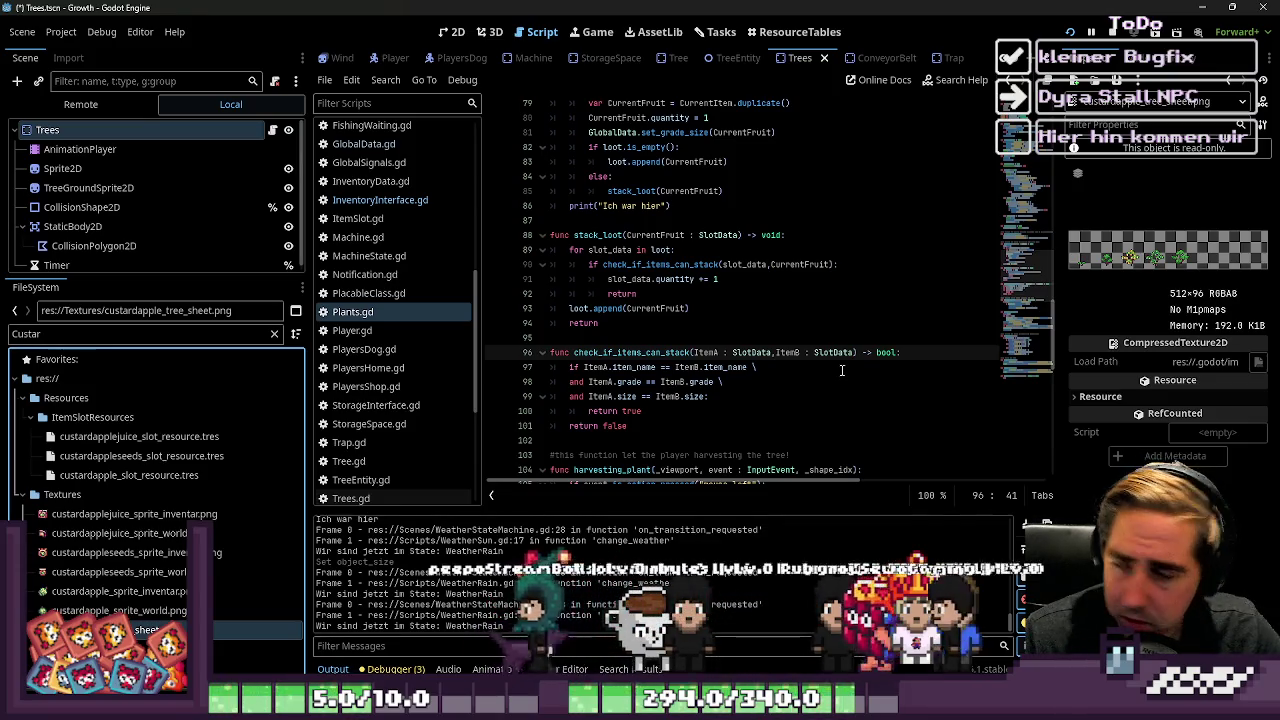
Inspect the custard apple seeds and juice .tres resources, then switch to the Tasks board
{"action": "left_click", "coordinate": [95, 457]}
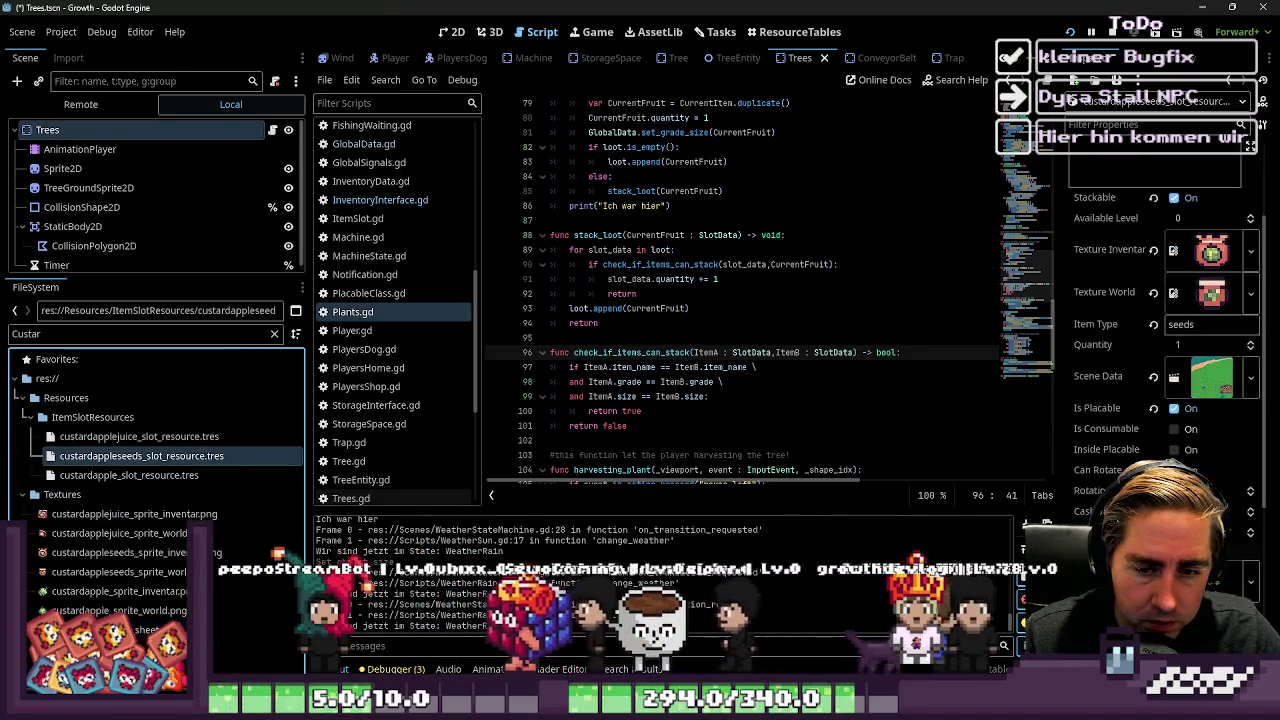
{"action": "left_click", "coordinate": [166, 440]}
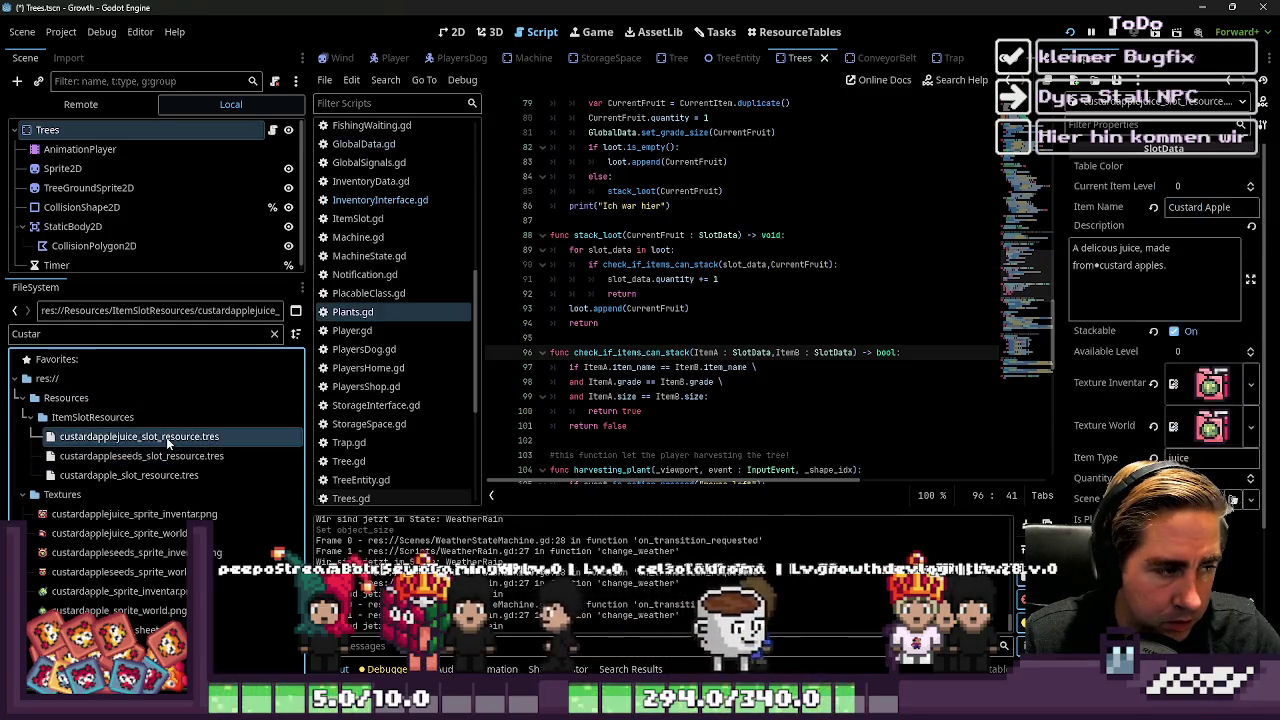
{"action": "left_click", "coordinate": [209, 460]}
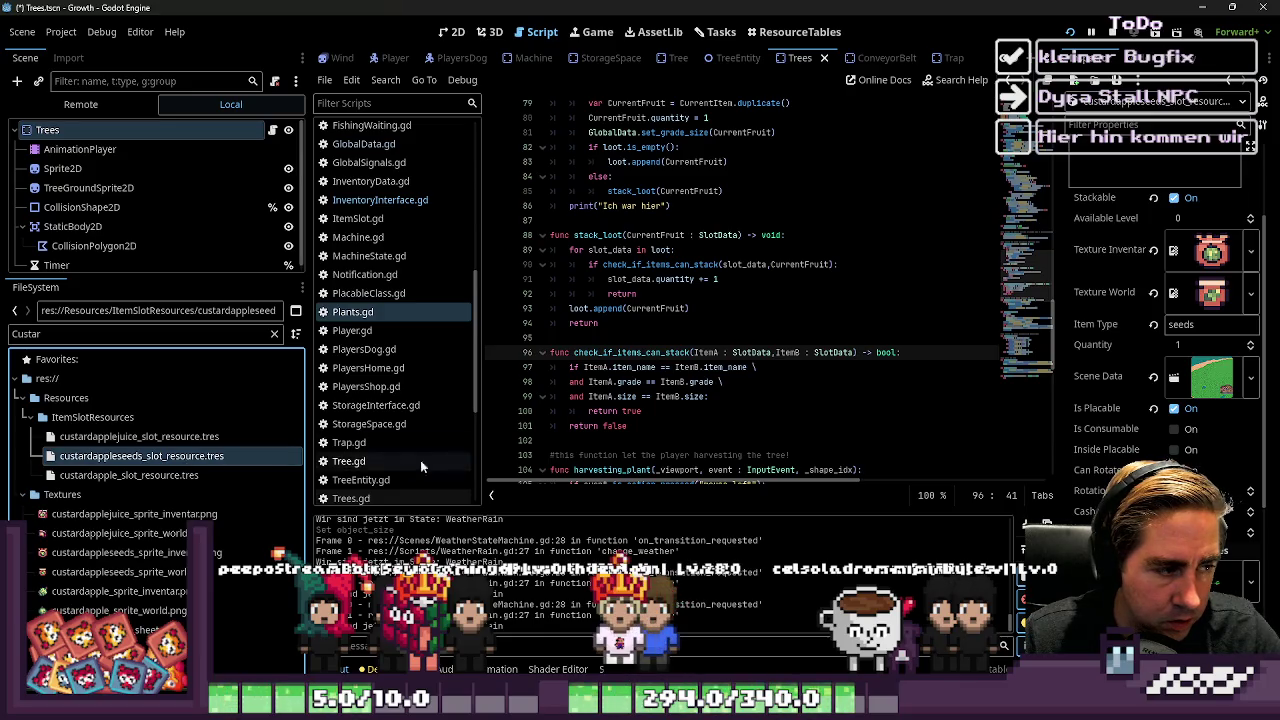
{"action": "scroll", "coordinate": [1245, 534], "scroll_direction": "down", "scroll_amount": 5}
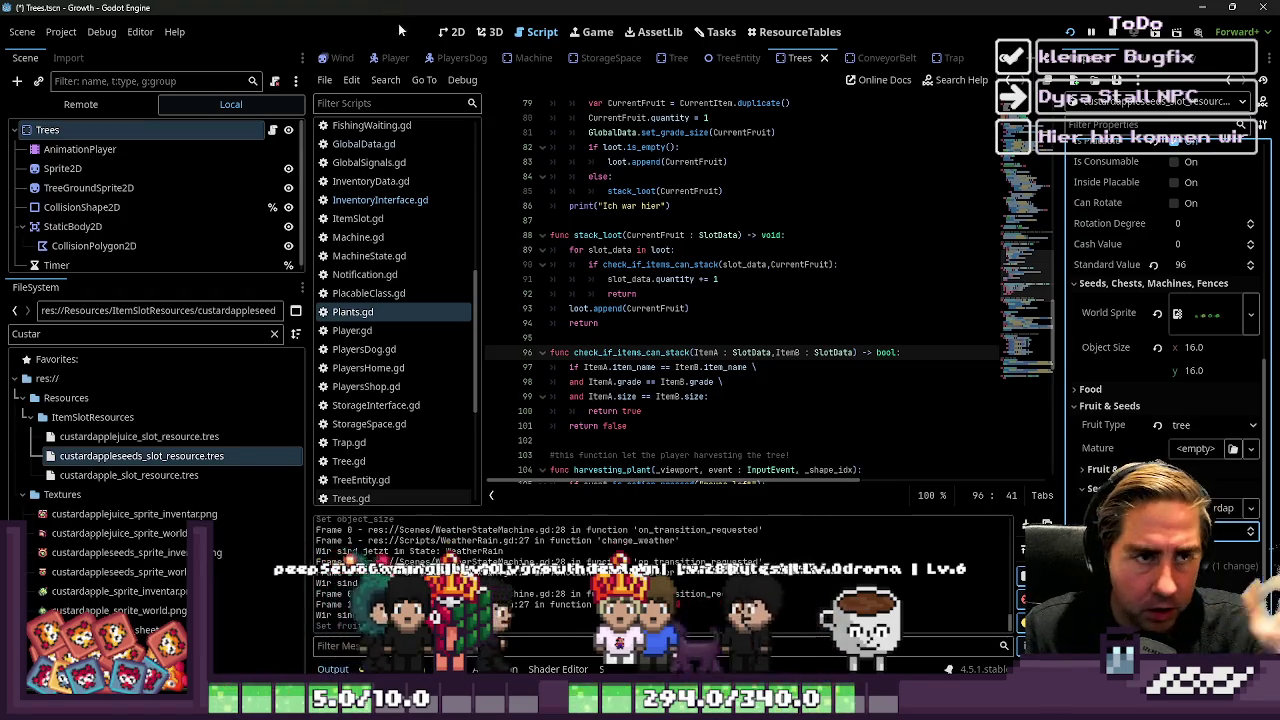
{"action": "left_click", "coordinate": [714, 31]}
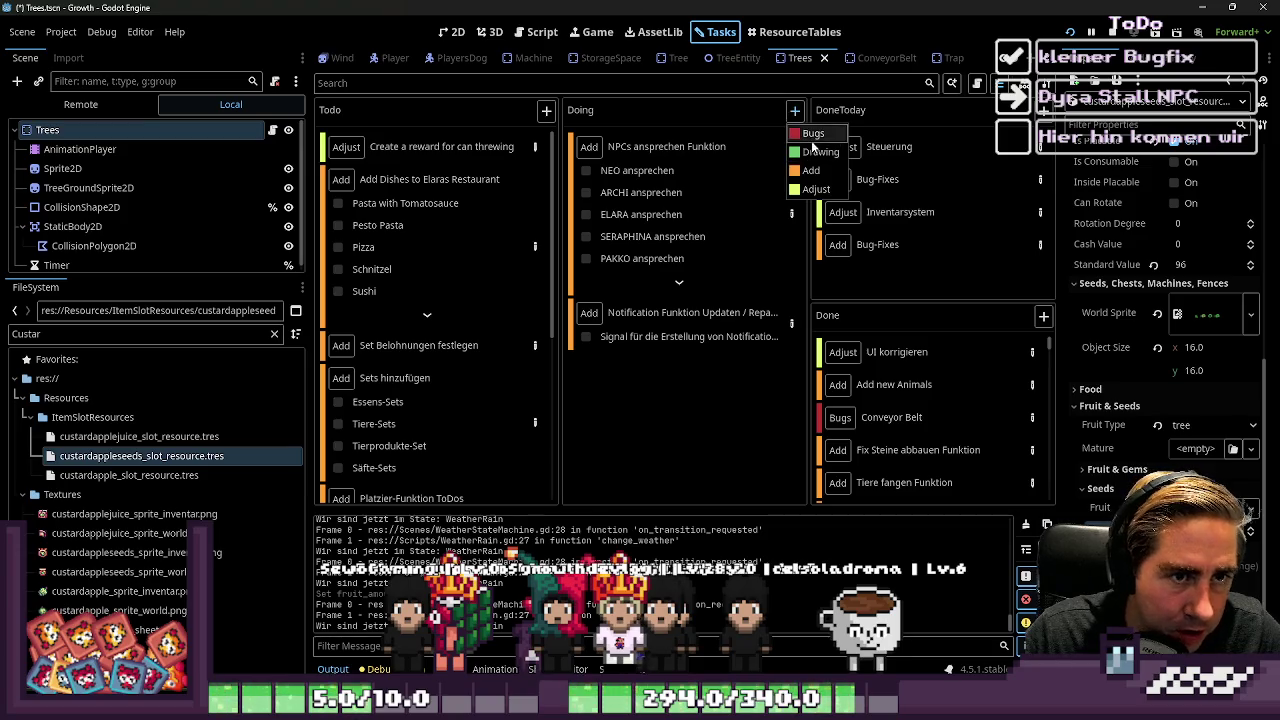
Create a Bugs task titled 'Fruits' in Doing and start adding a step in its details
{"action": "left_click", "coordinate": [814, 134]}
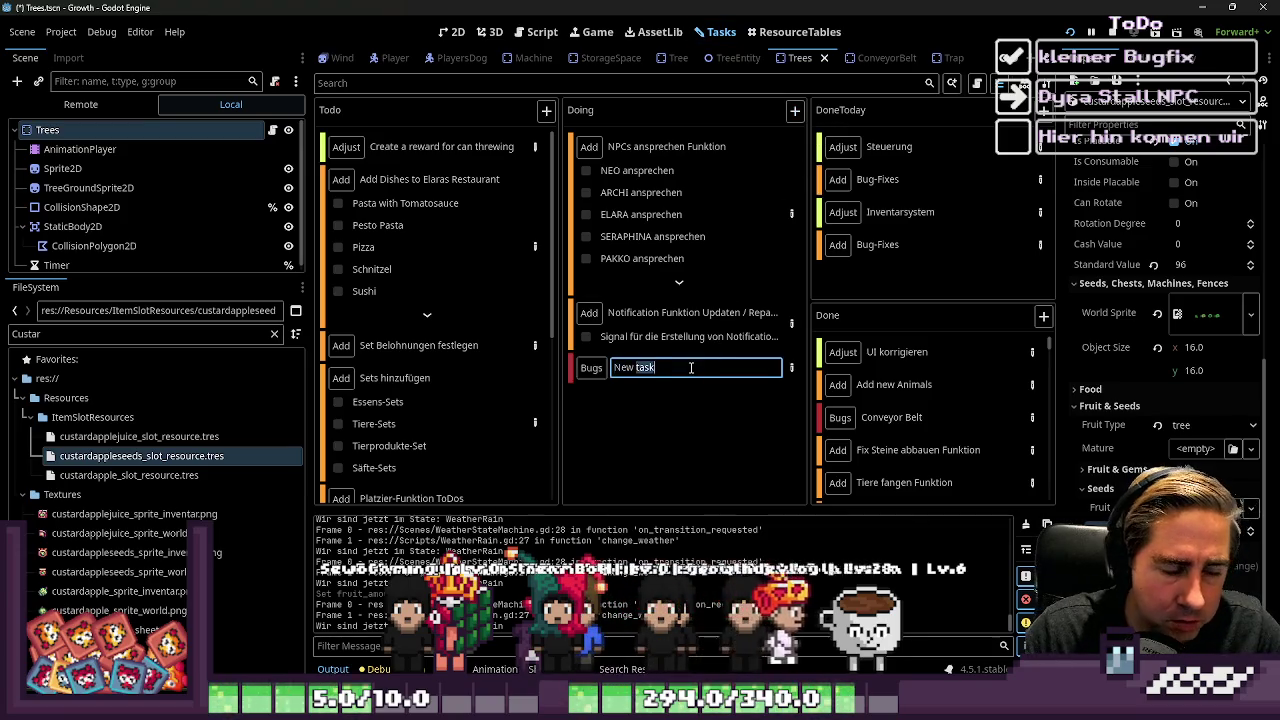
{"action": "key", "text": "ctrl+a"}
{"action": "type", "text": "F"}
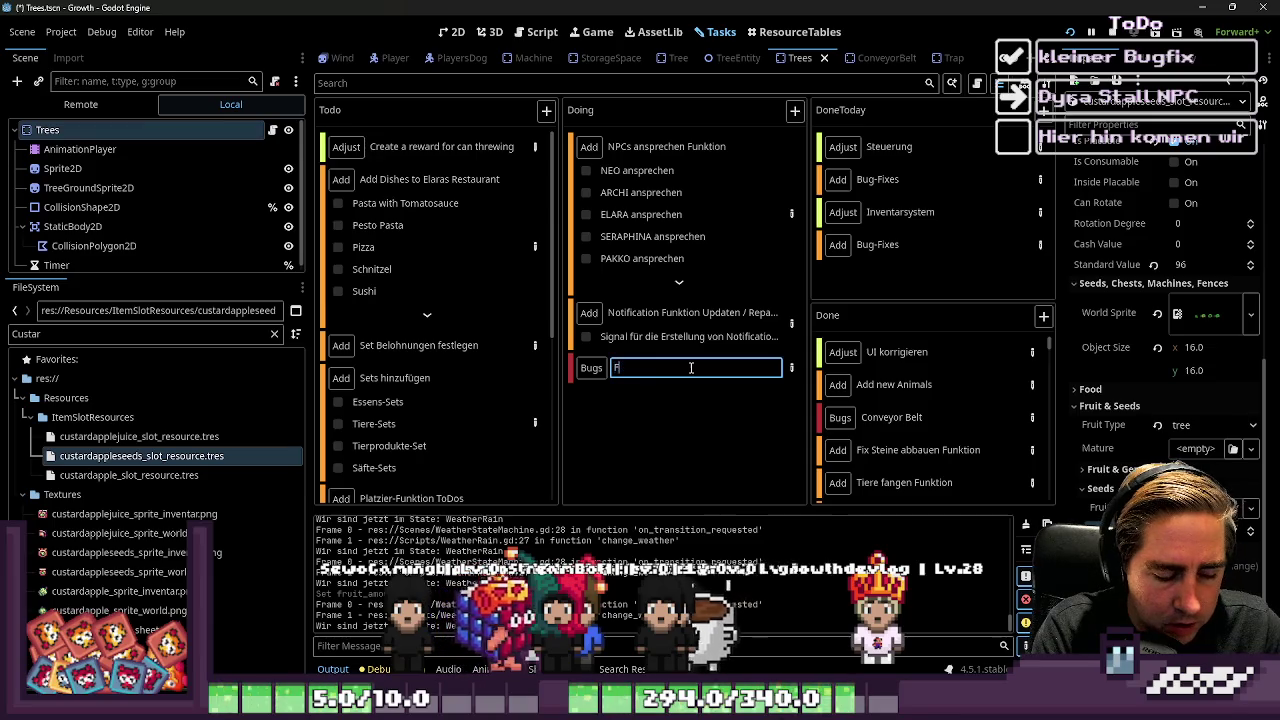
{"action": "type", "text": "ruits"}
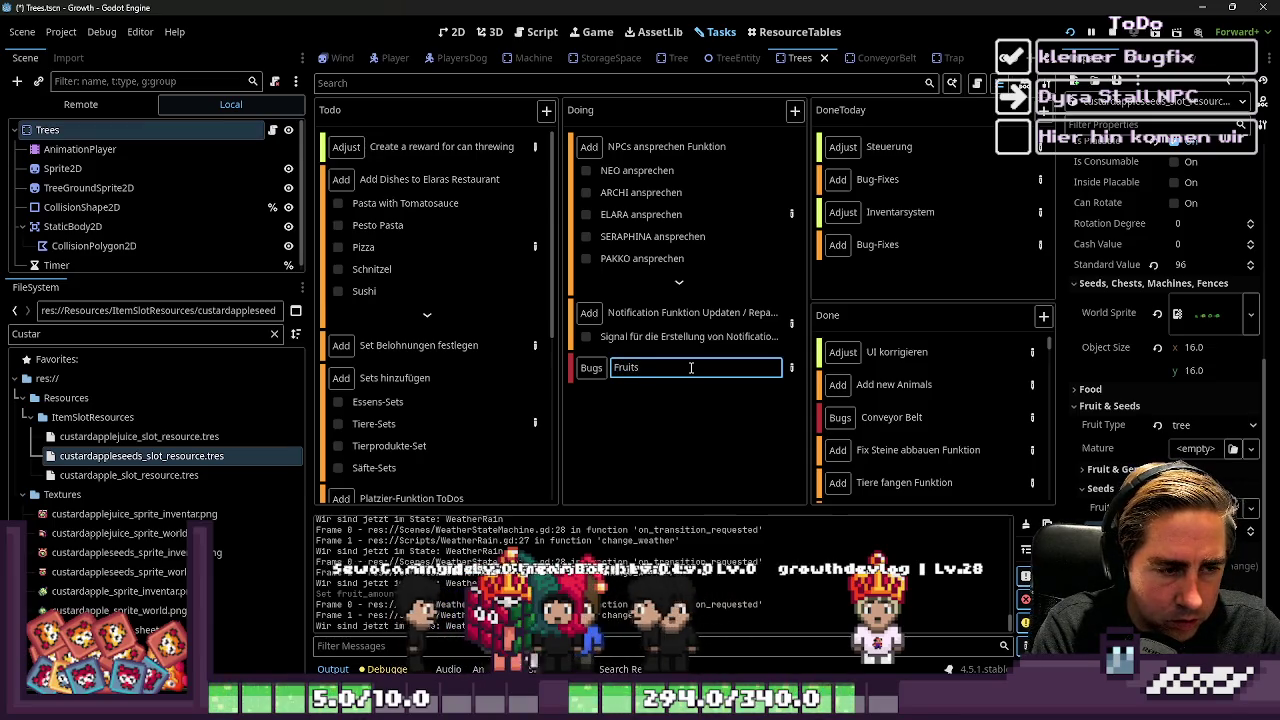
{"action": "key", "text": "Return"}
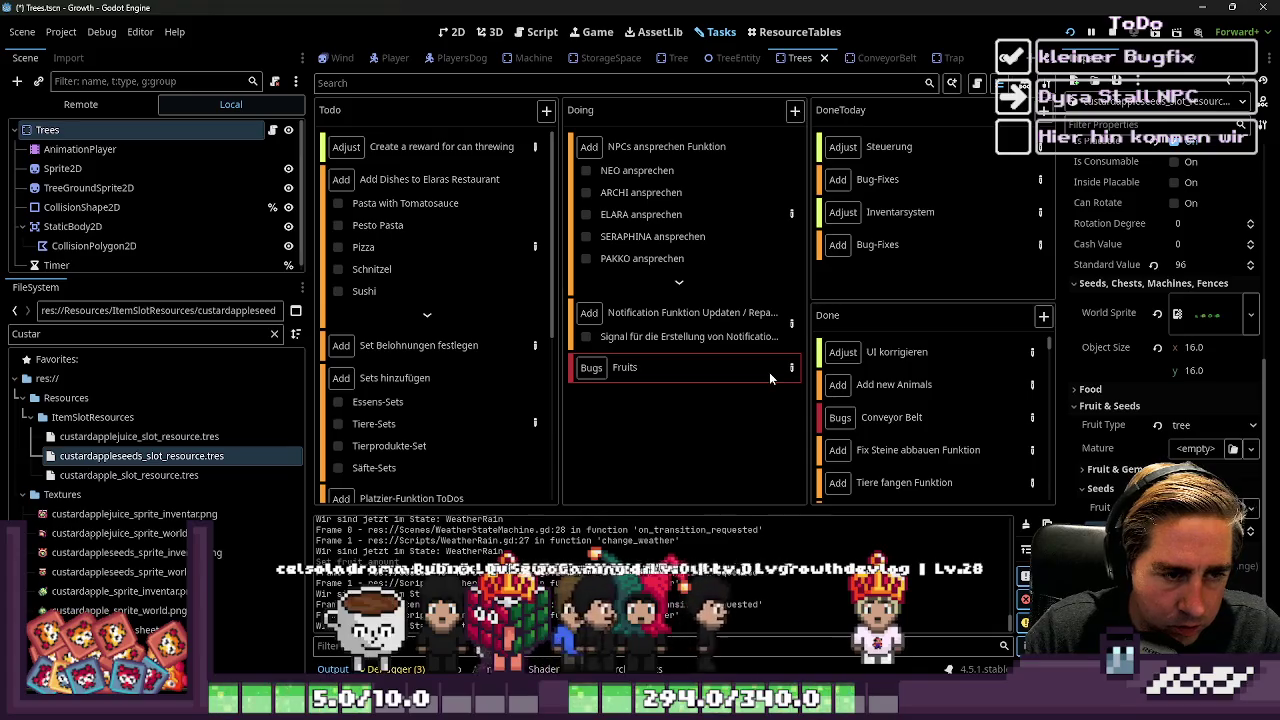
{"action": "left_click", "coordinate": [794, 368]}
{"action": "left_click", "coordinate": [660, 222]}
{"action": "type", "text": "Fruit Amount"}
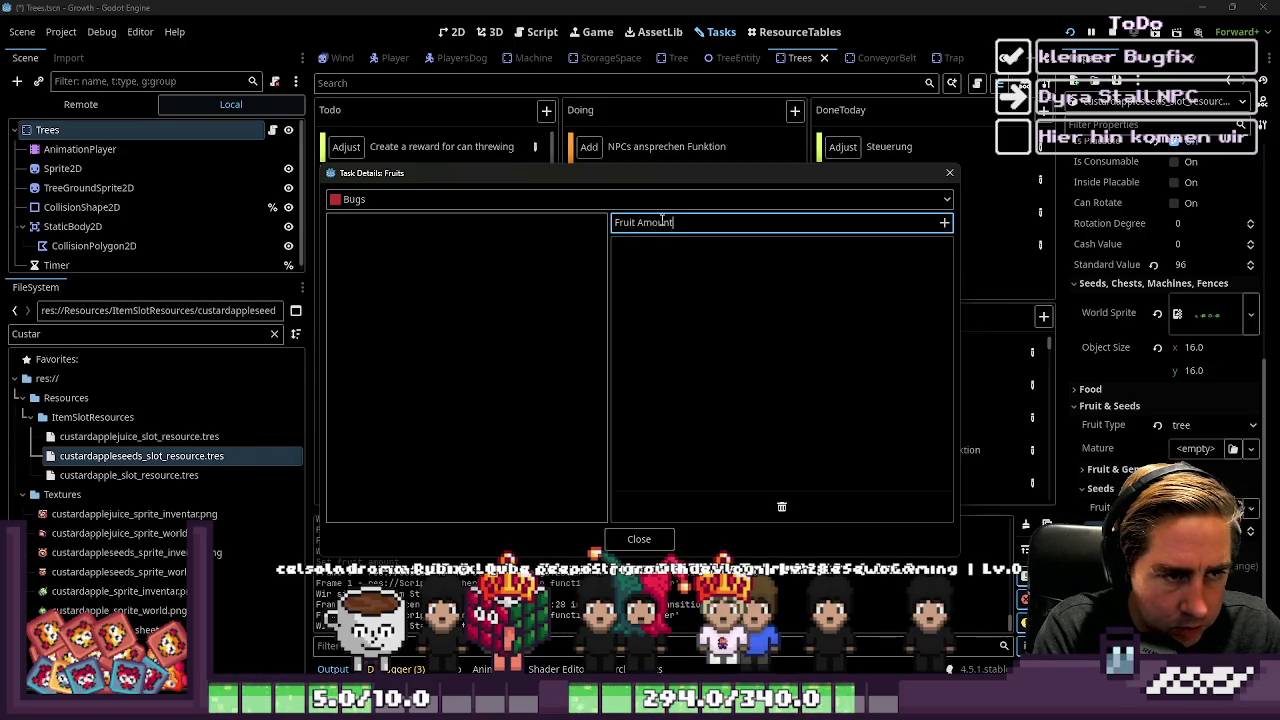
Add steps 'Fruit Amounts zu allen Fruit-Seeds hinzufügen' and 'Hund Looting muss UsedCells updaten', then close
{"action": "type", "text": "s zu allen Fruit-S"}
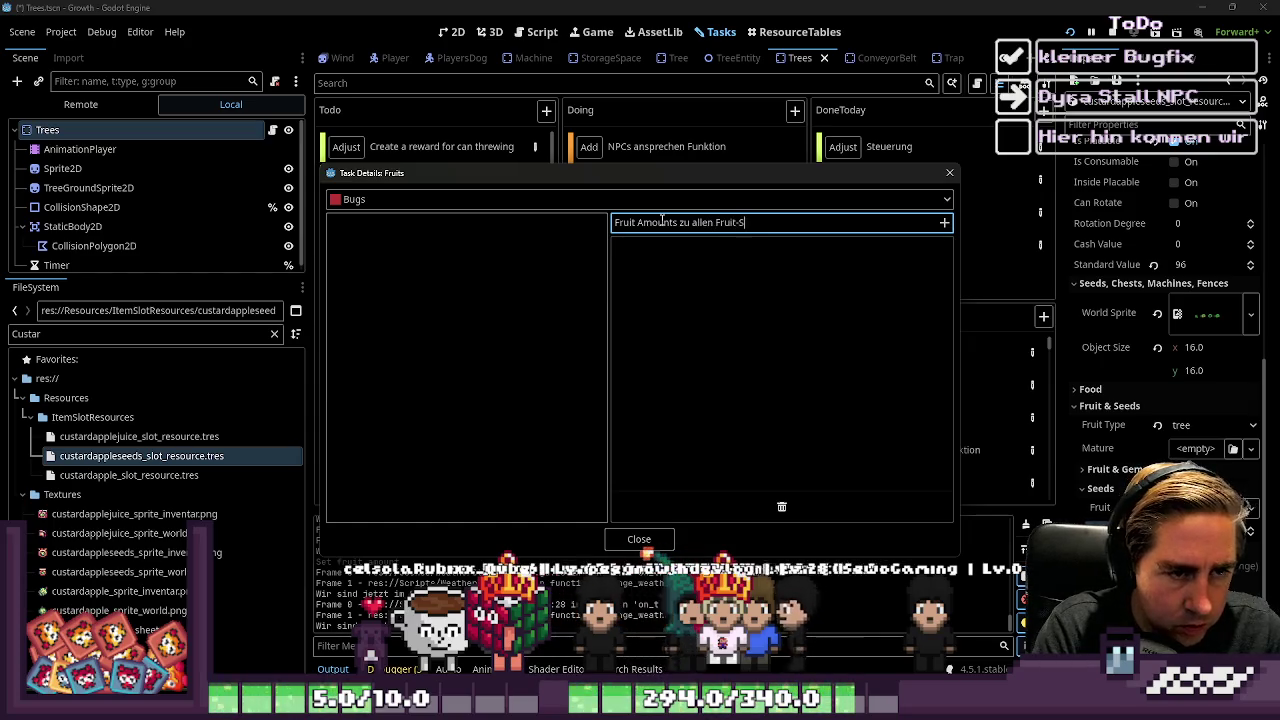
{"action": "type", "text": "eeds hi"}
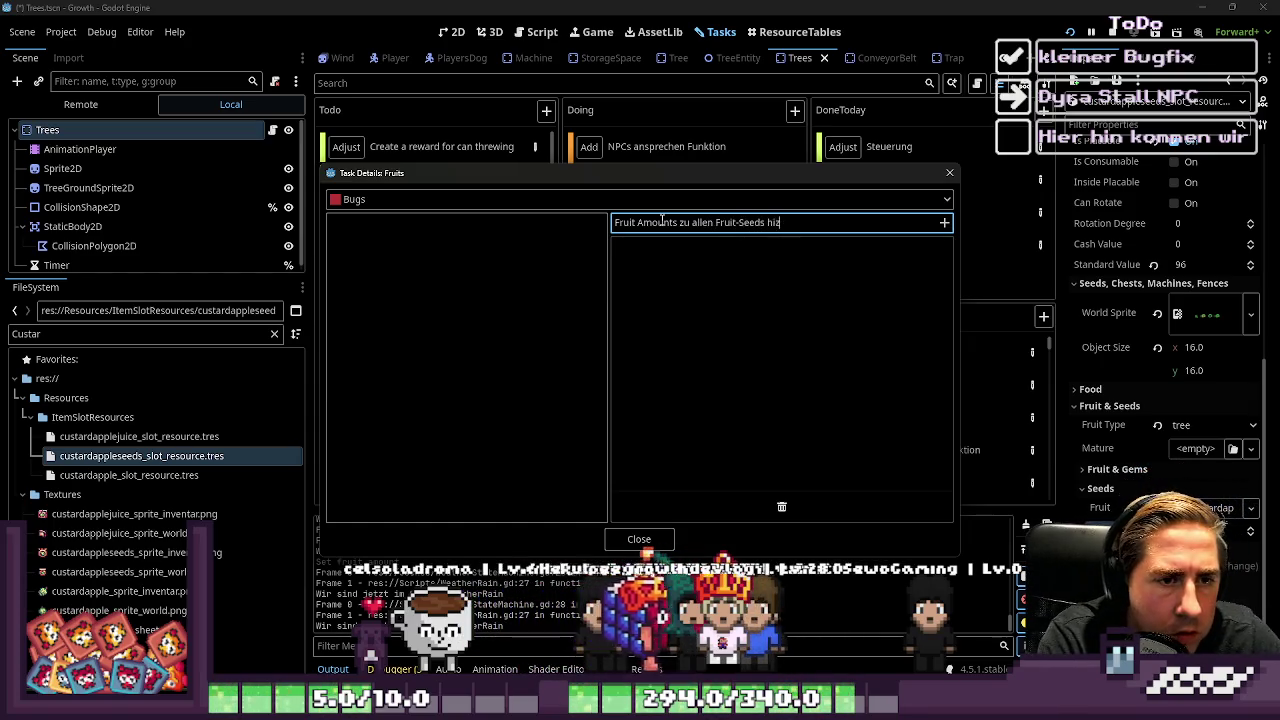
{"action": "type", "text": "nzufügen"}
{"action": "key", "text": "Return"}
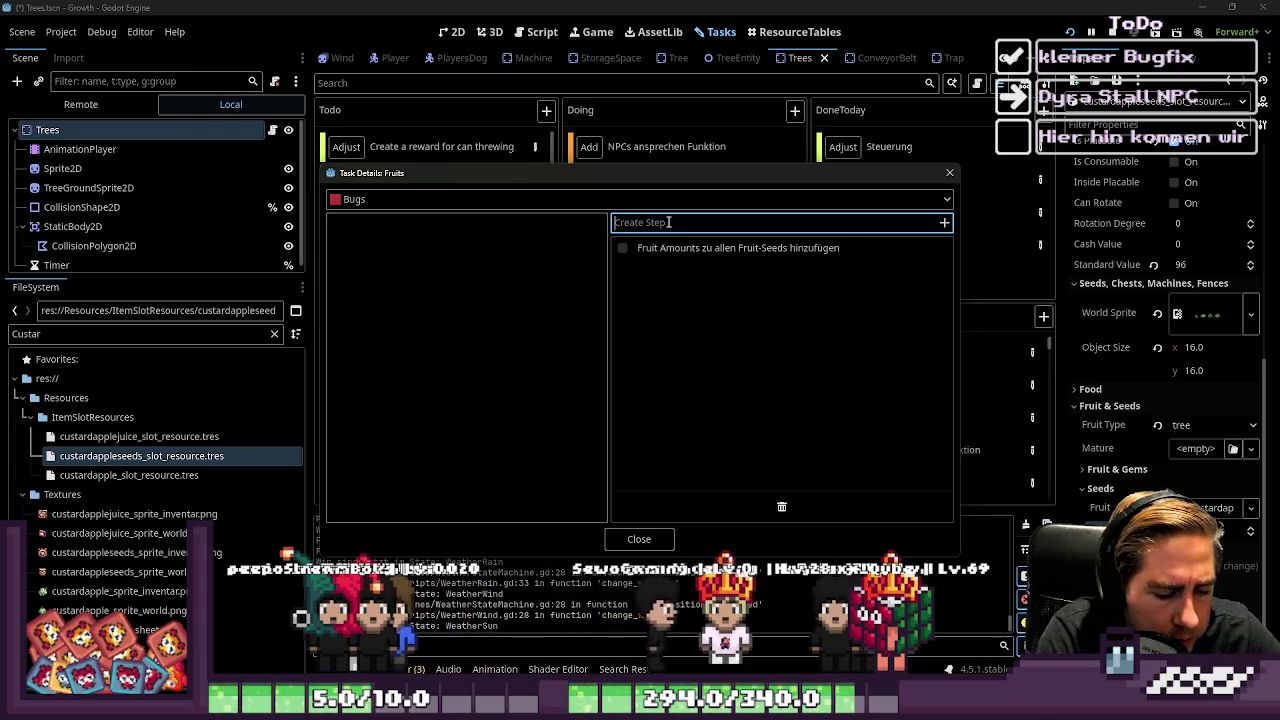
{"action": "type", "text": "ct"}
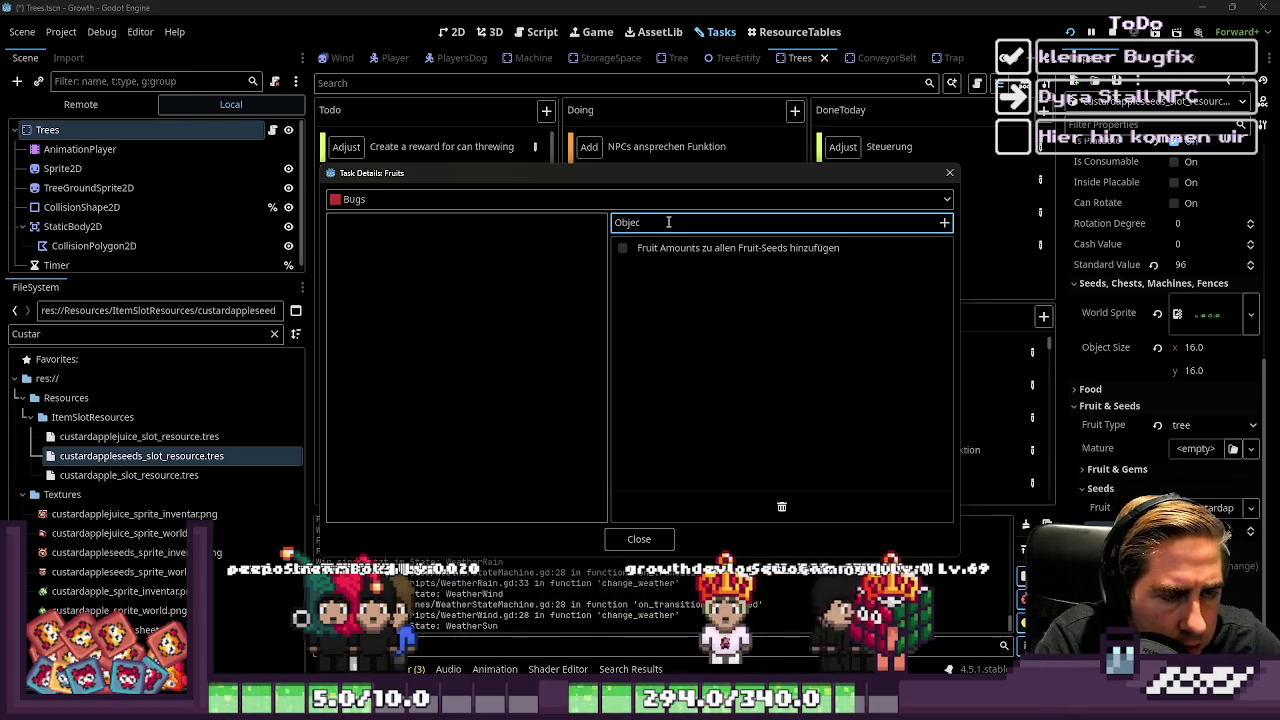
{"action": "key", "text": "BackSpace"}
{"action": "key", "text": "BackSpace"}
{"action": "key", "text": "BackSpace"}
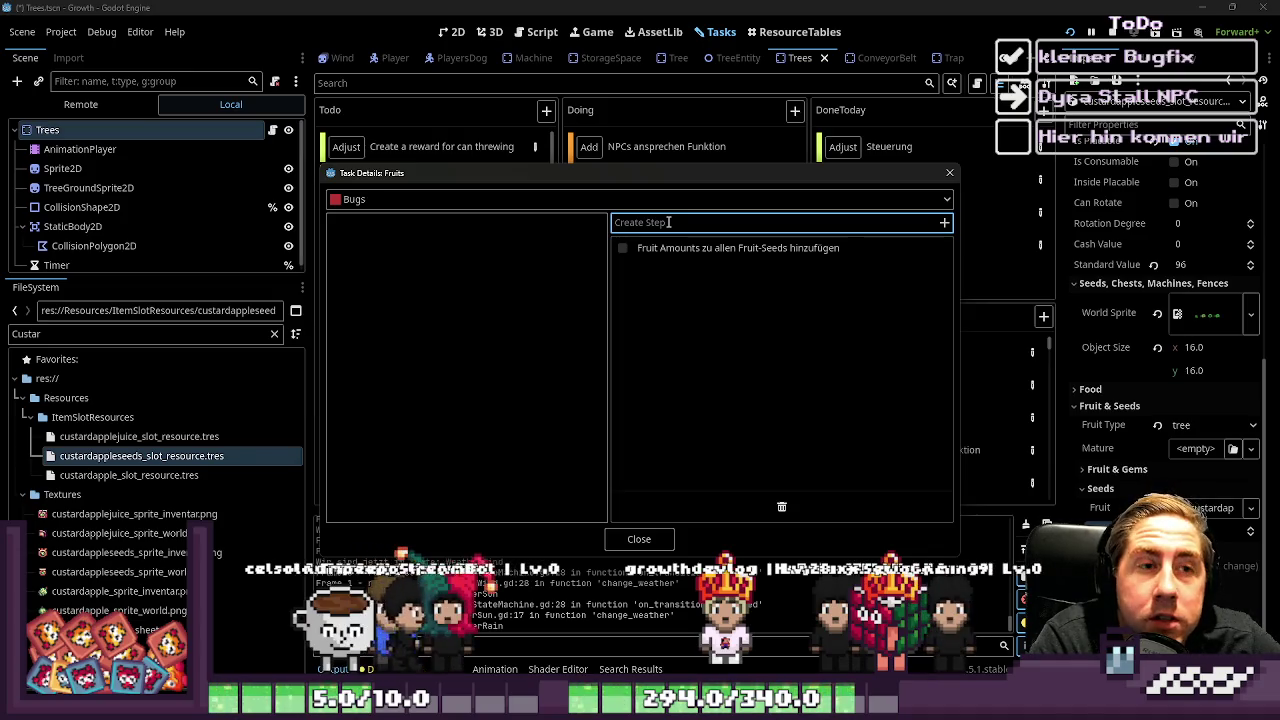
{"action": "type", "text": "Hund "}
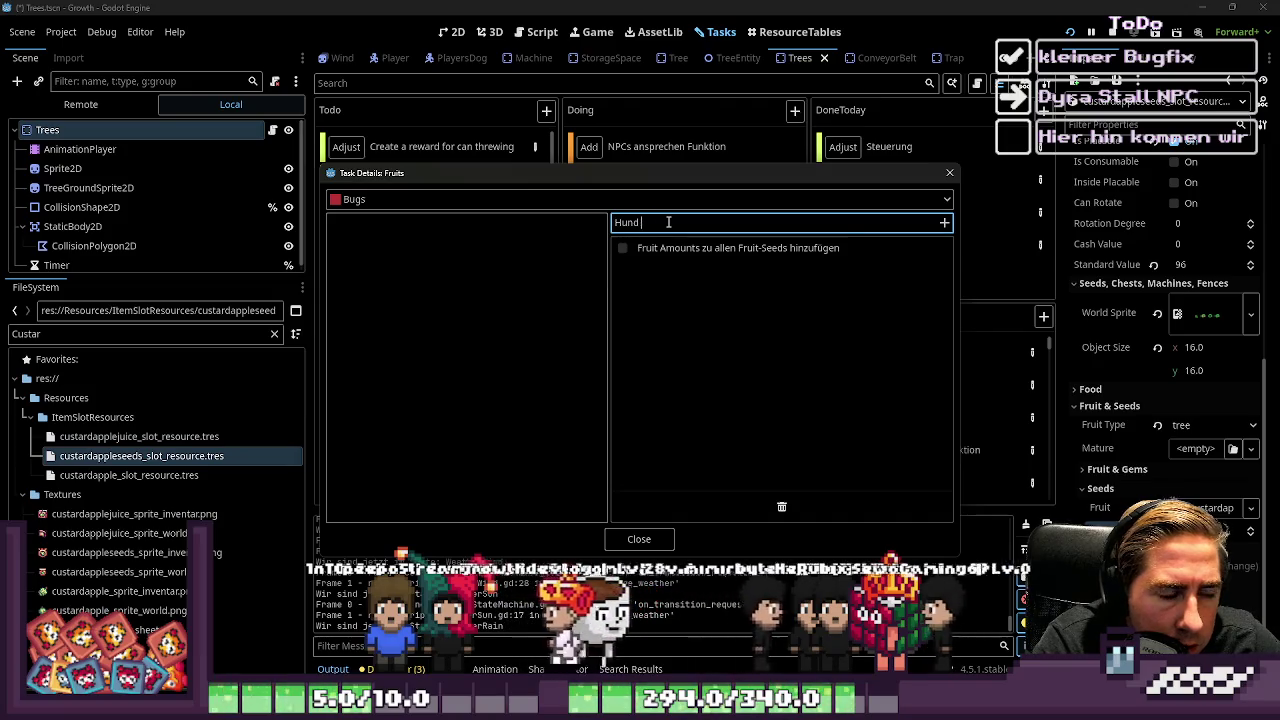
{"action": "type", "text": "Looting "}
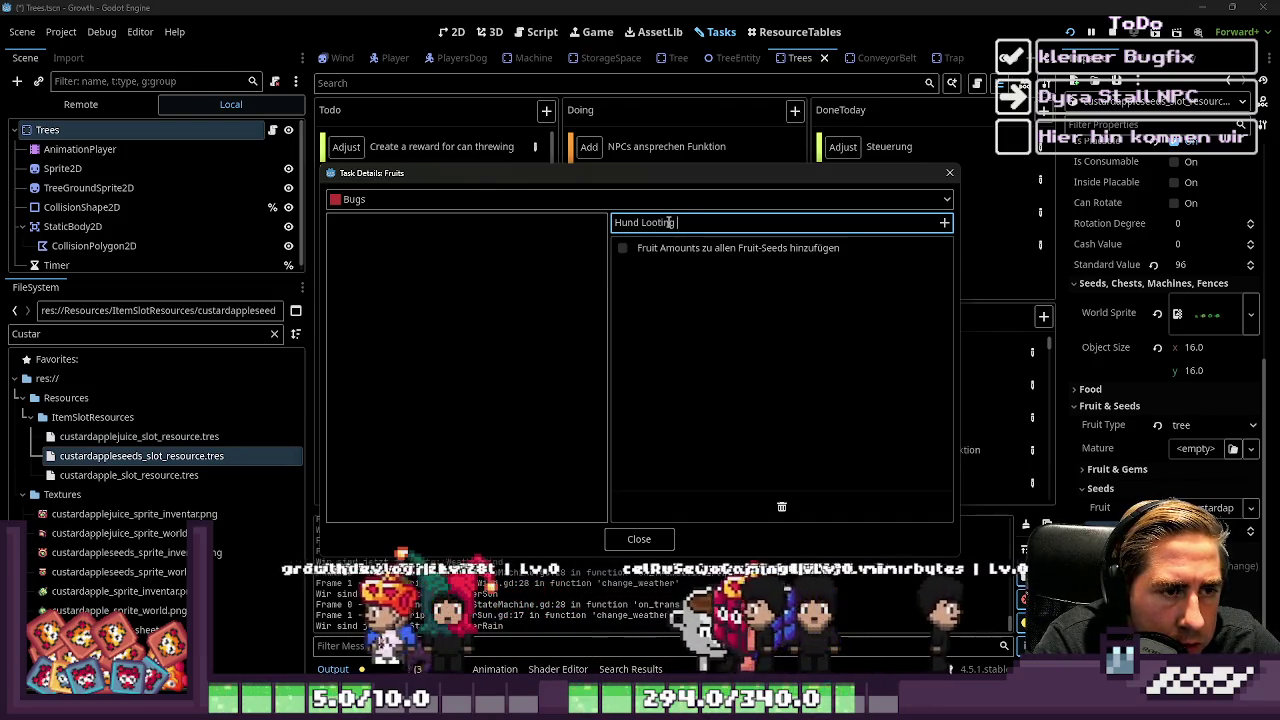
{"action": "type", "text": "-uss "}
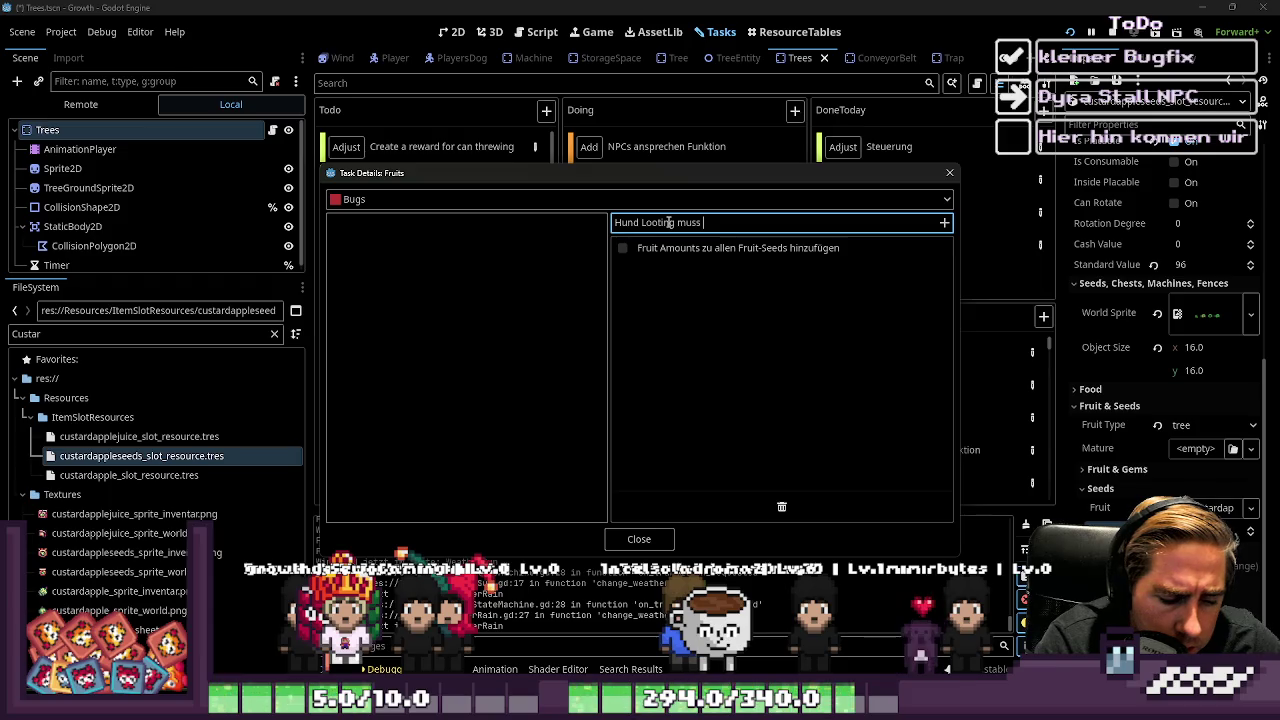
{"action": "type", "text": "UsedCe"}
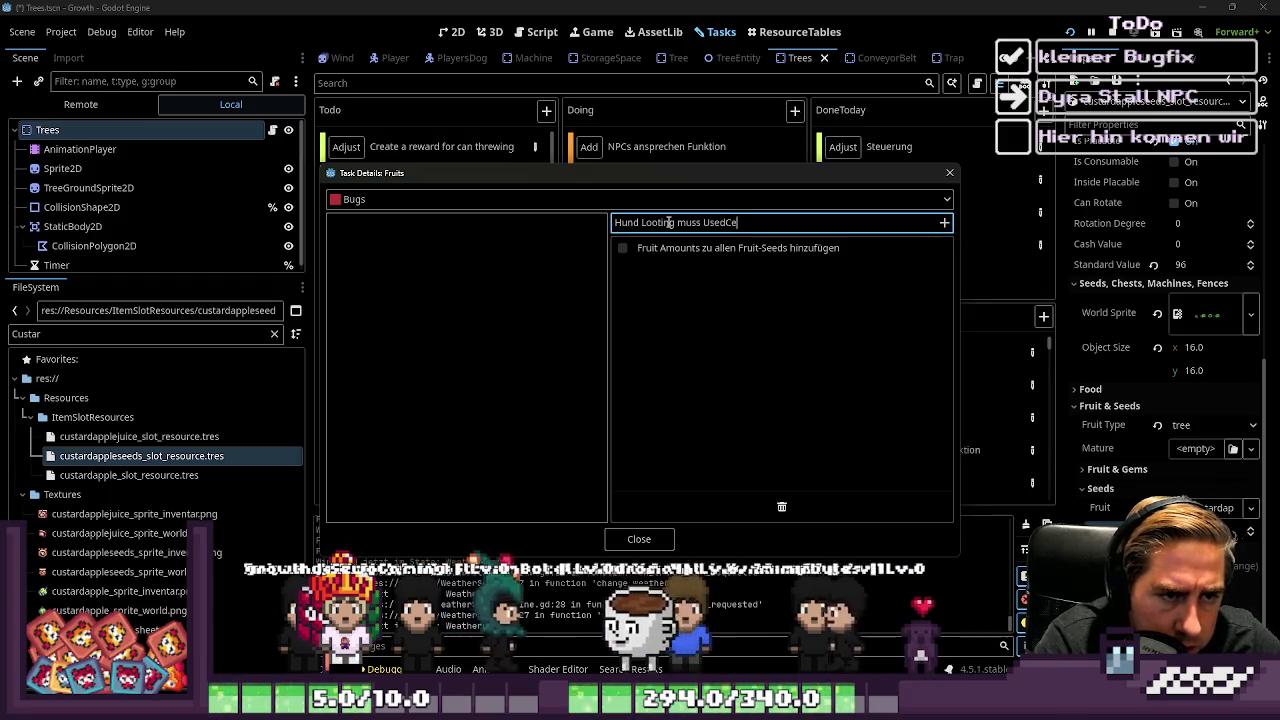
{"action": "type", "text": "lls updaten"}
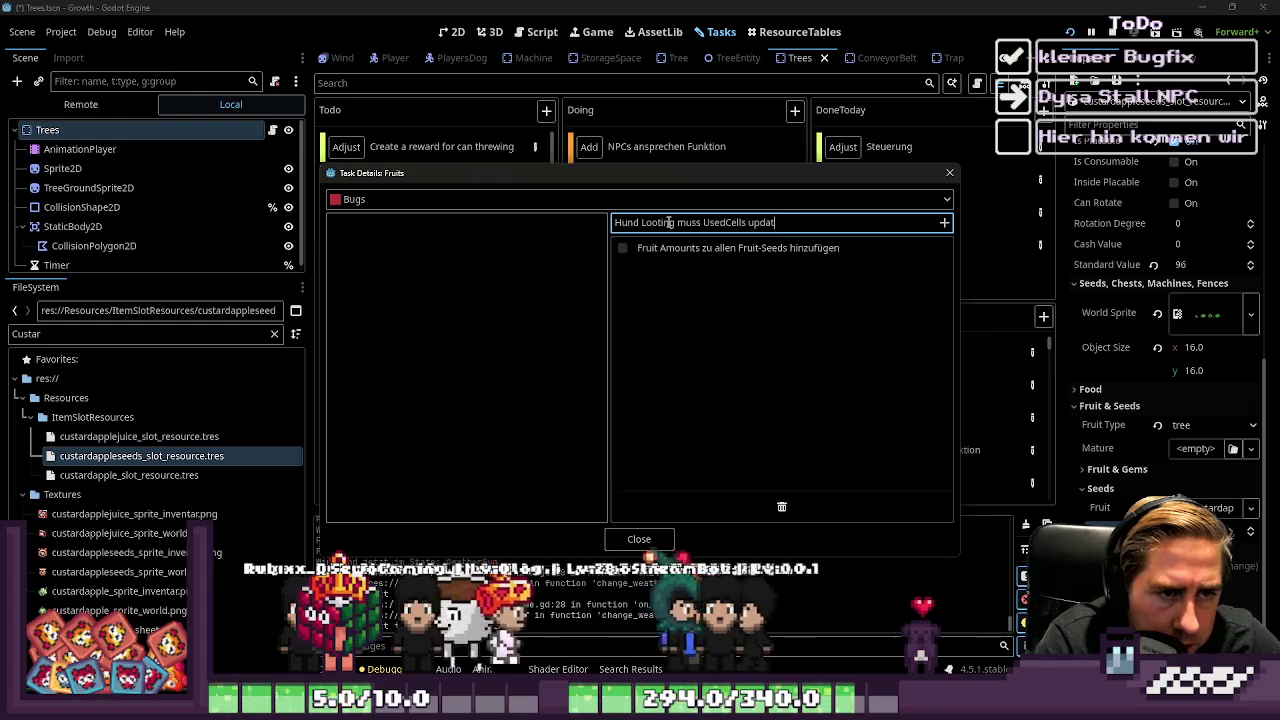
{"action": "key", "text": "Return"}
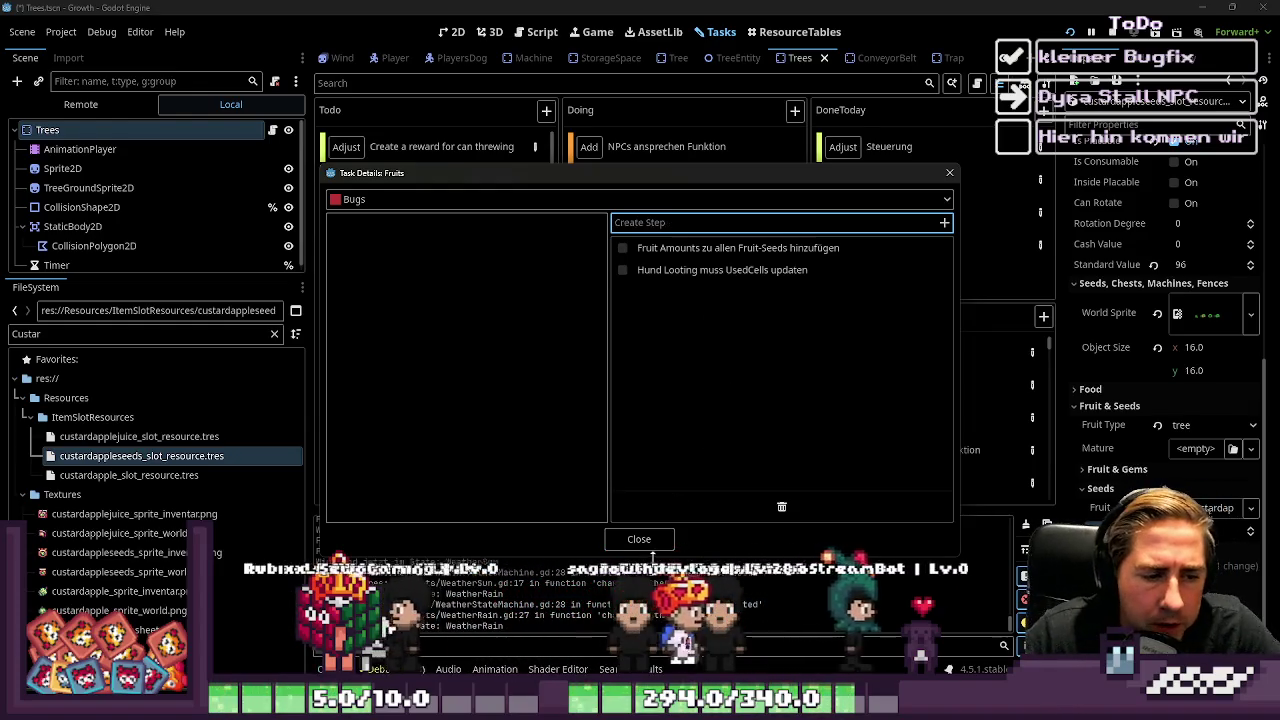
{"action": "key", "text": "Escape"}
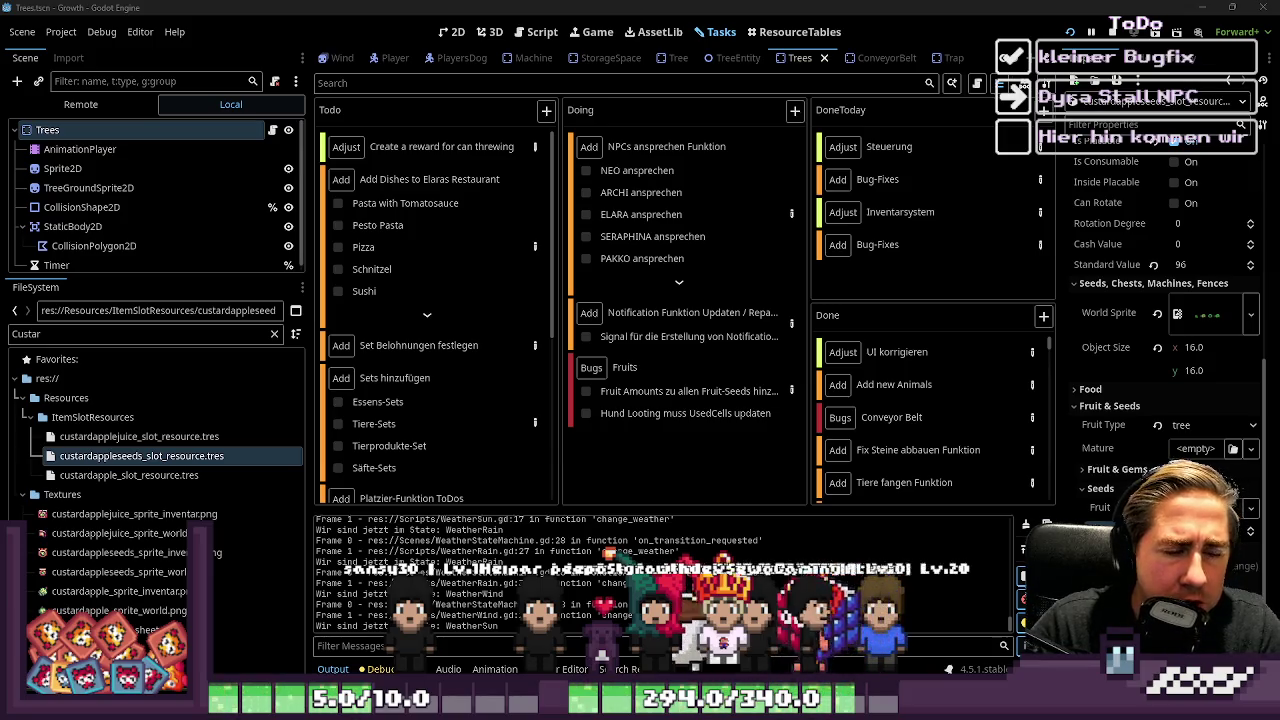
{"action": "left_click", "coordinate": [791, 213]}
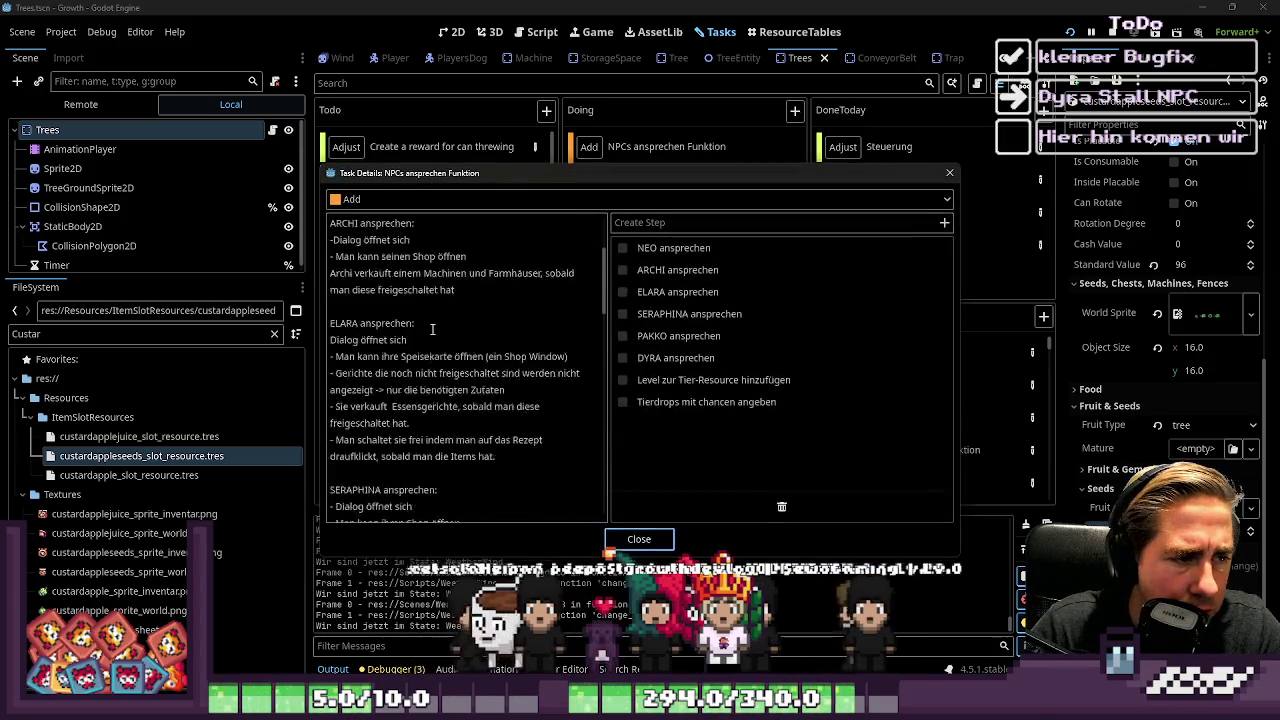
{"action": "scroll", "coordinate": [432, 329], "scroll_direction": "down", "scroll_amount": 10}
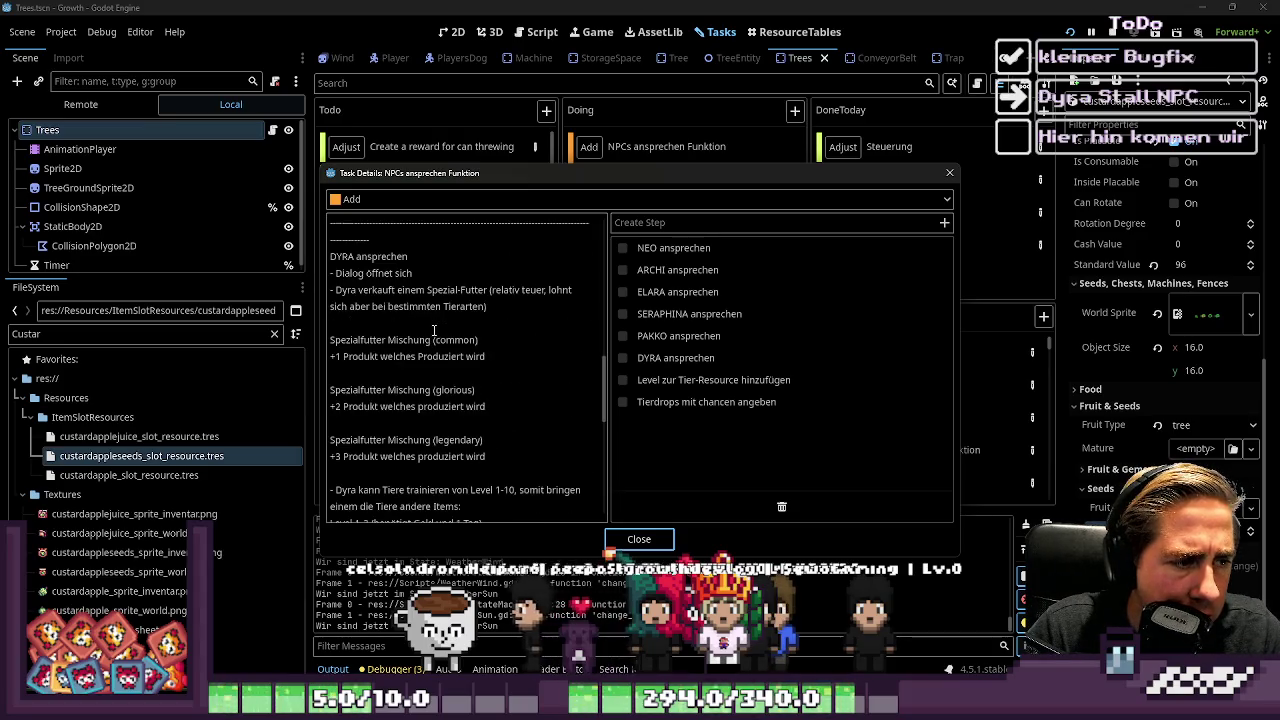
{"action": "left_click", "coordinate": [372, 290]}
{"action": "scroll", "coordinate": [418, 369], "scroll_direction": "down", "scroll_amount": 8}
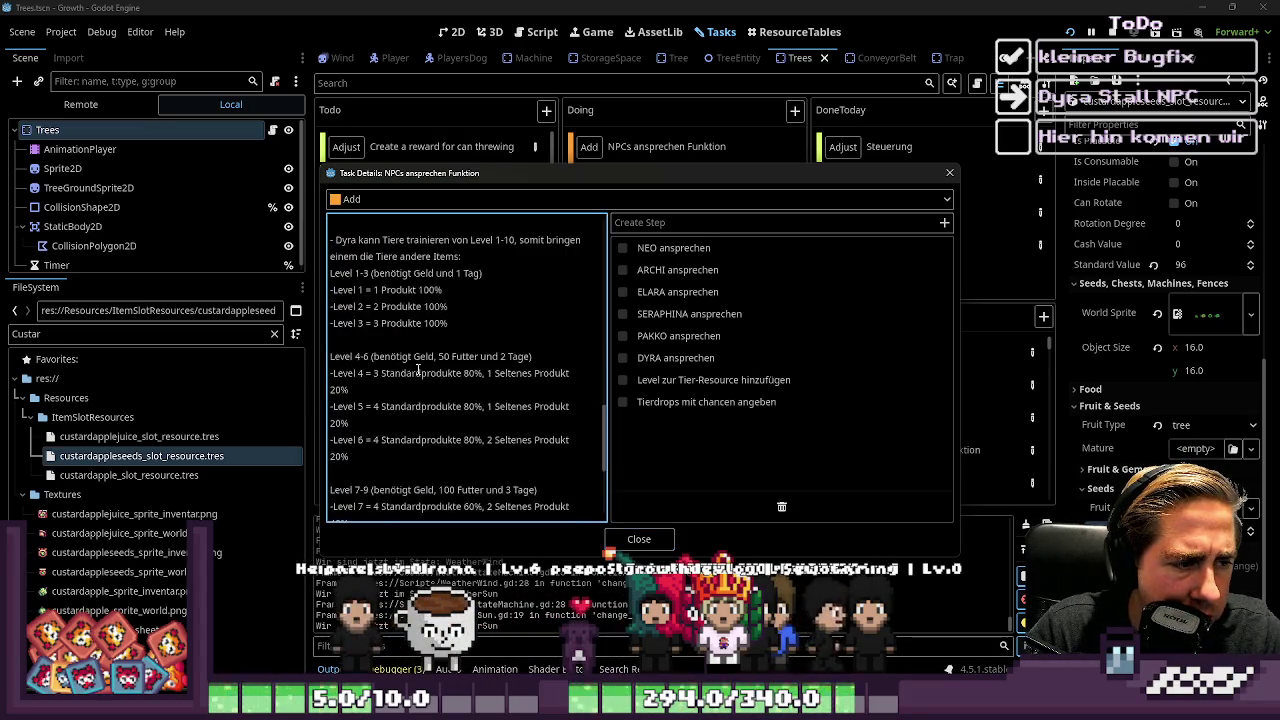
{"action": "scroll", "coordinate": [420, 368], "scroll_direction": "up", "scroll_amount": 15}
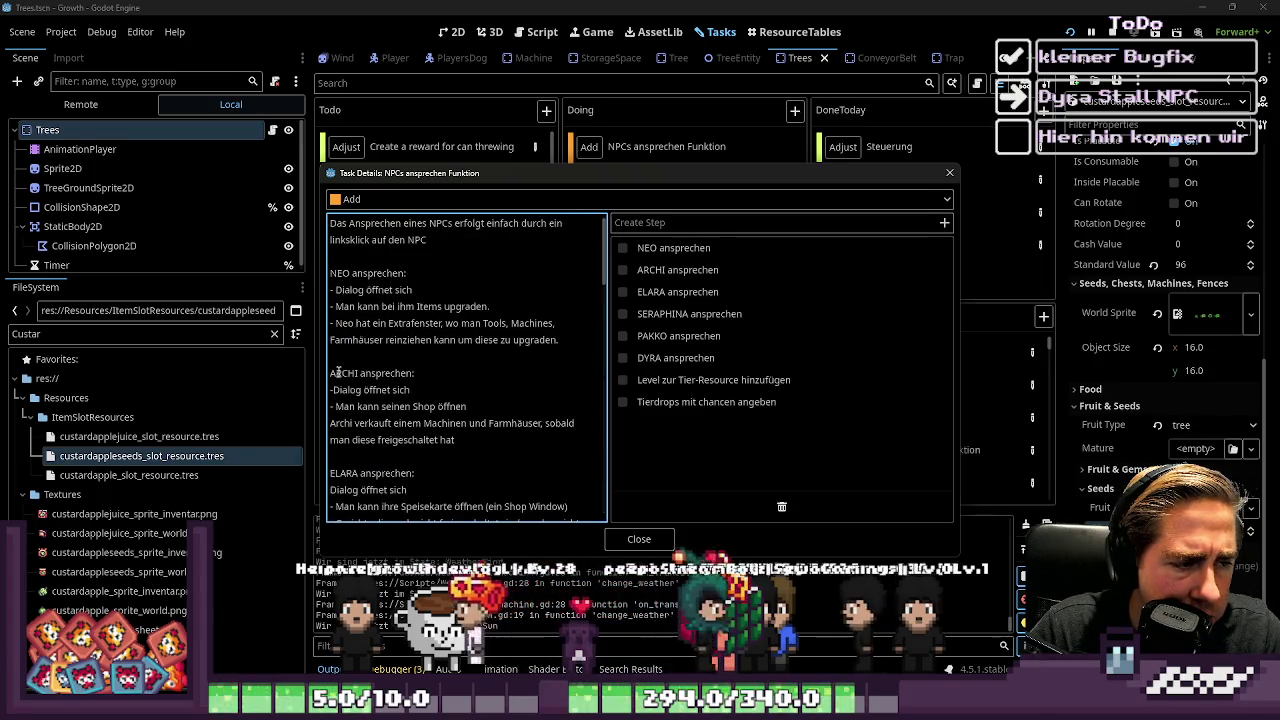
{"action": "scroll", "coordinate": [370, 400], "scroll_direction": "down", "scroll_amount": 3}
{"action": "scroll", "coordinate": [367, 406], "scroll_direction": "down", "scroll_amount": 7}
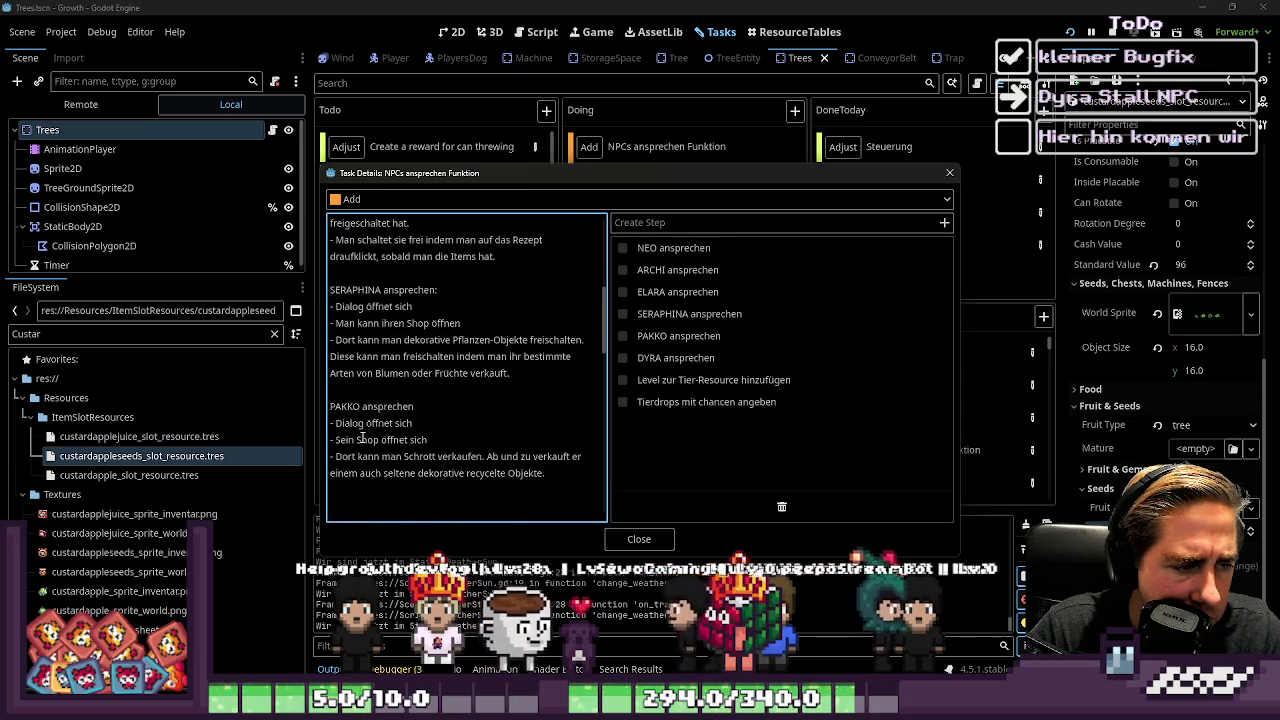
{"action": "left_click", "coordinate": [376, 386]}
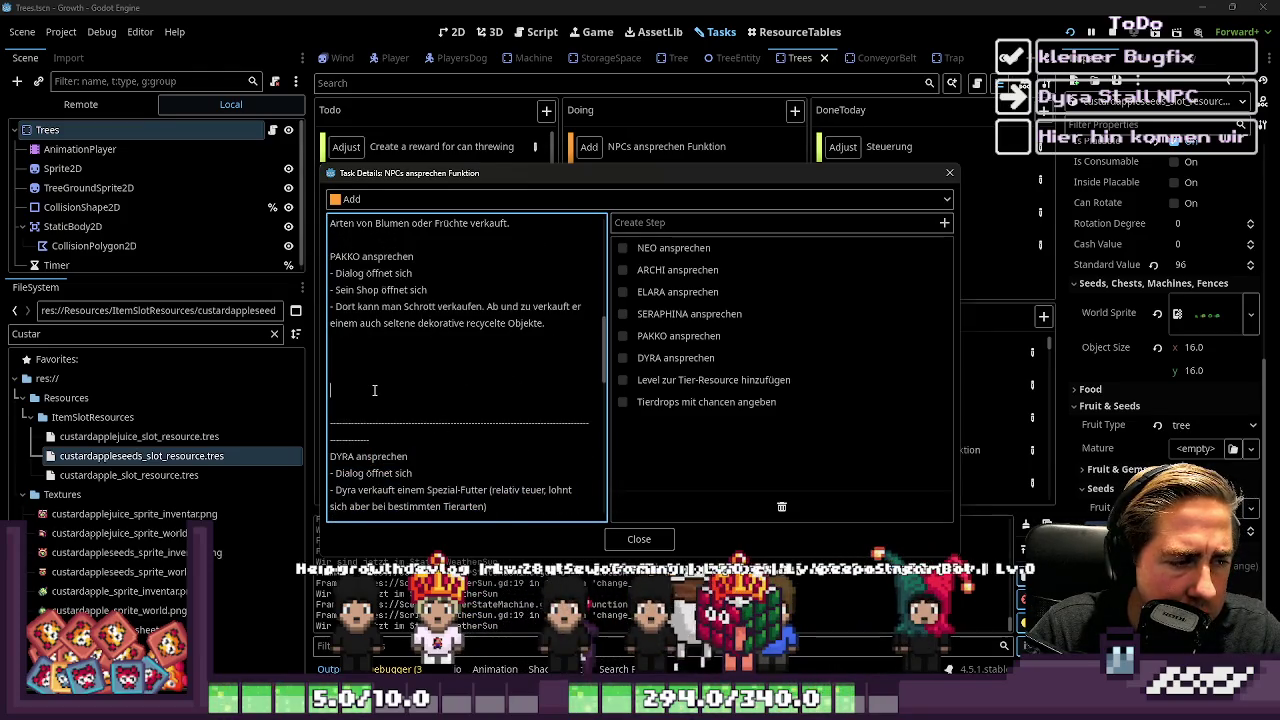
{"action": "left_click", "coordinate": [645, 539]}
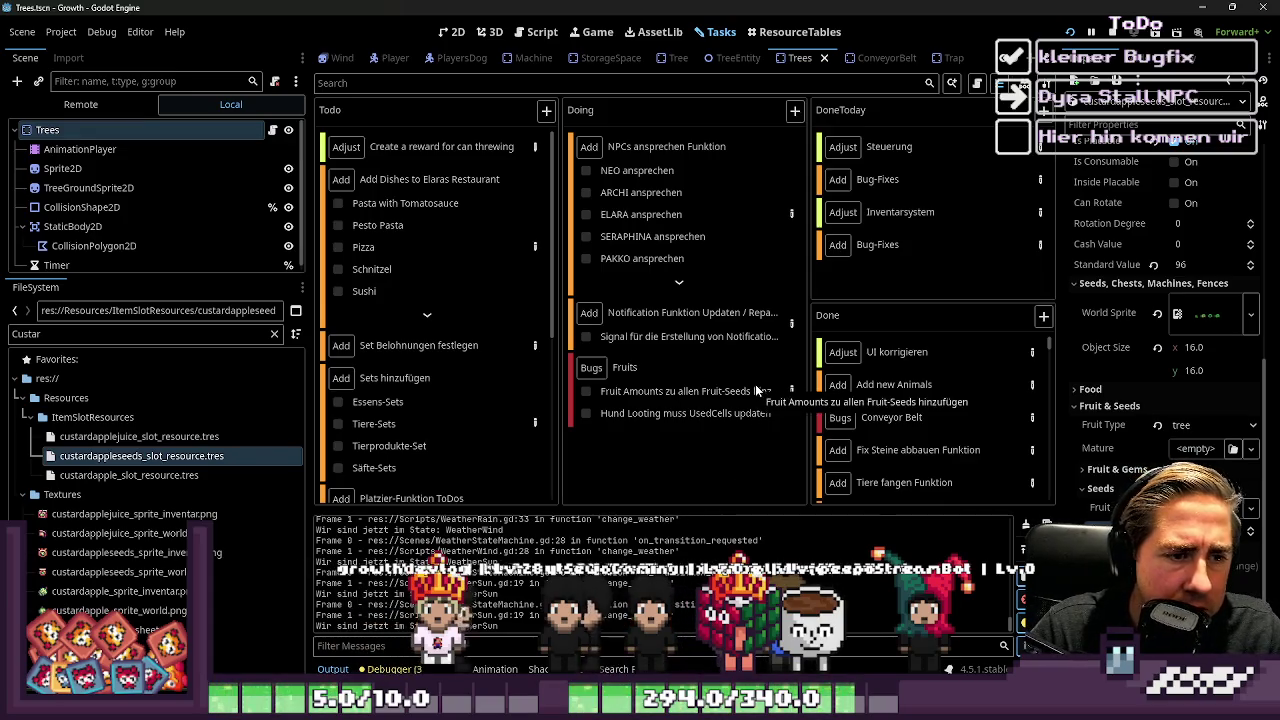
{"action": "scroll", "coordinate": [380, 268], "scroll_direction": "down", "scroll_amount": 7}
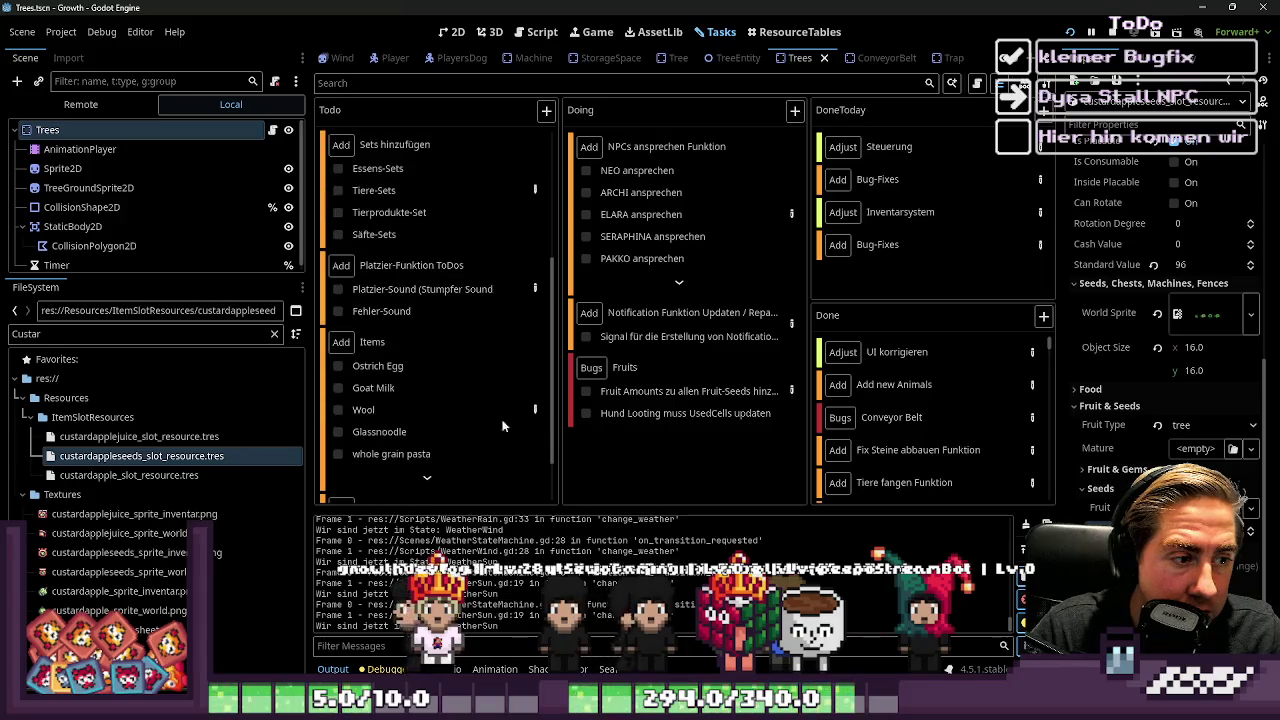
{"action": "scroll", "coordinate": [383, 300], "scroll_direction": "down", "scroll_amount": 1}
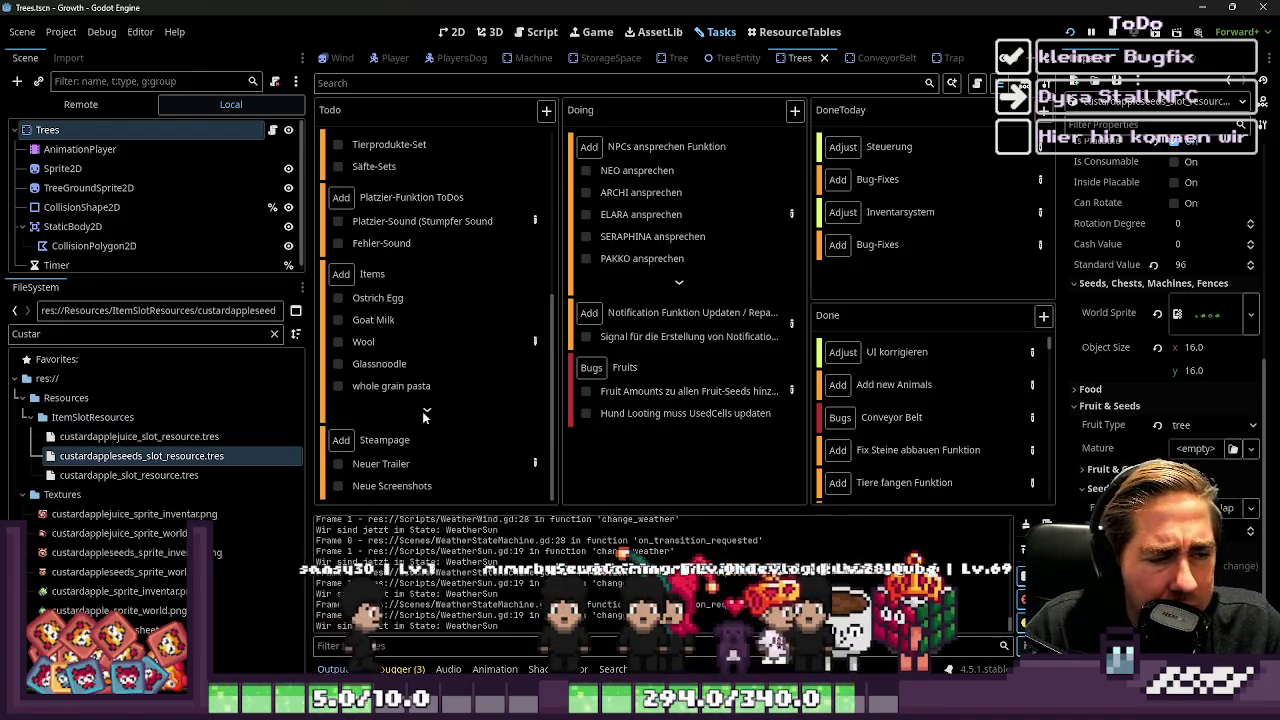
{"action": "scroll", "coordinate": [401, 370], "scroll_direction": "up", "scroll_amount": 4}
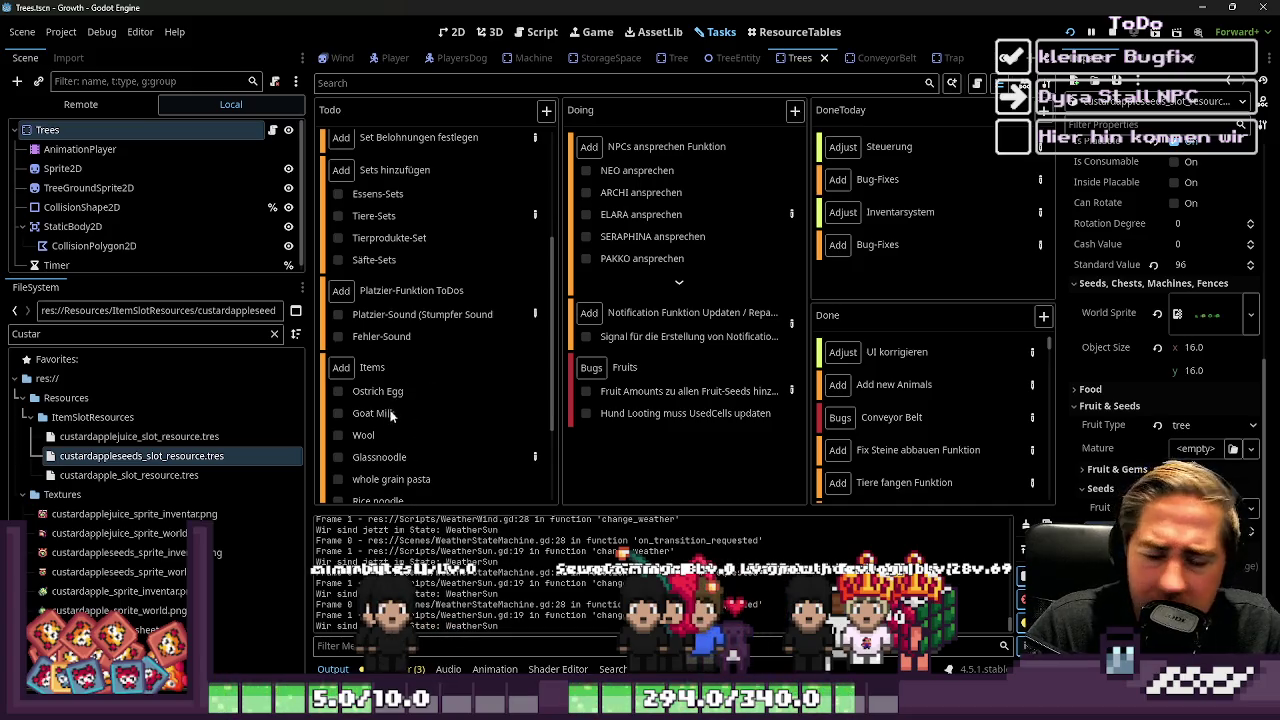
{"action": "scroll", "coordinate": [391, 450], "scroll_direction": "down", "scroll_amount": 3}
{"action": "scroll", "coordinate": [405, 360], "scroll_direction": "up", "scroll_amount": 3}
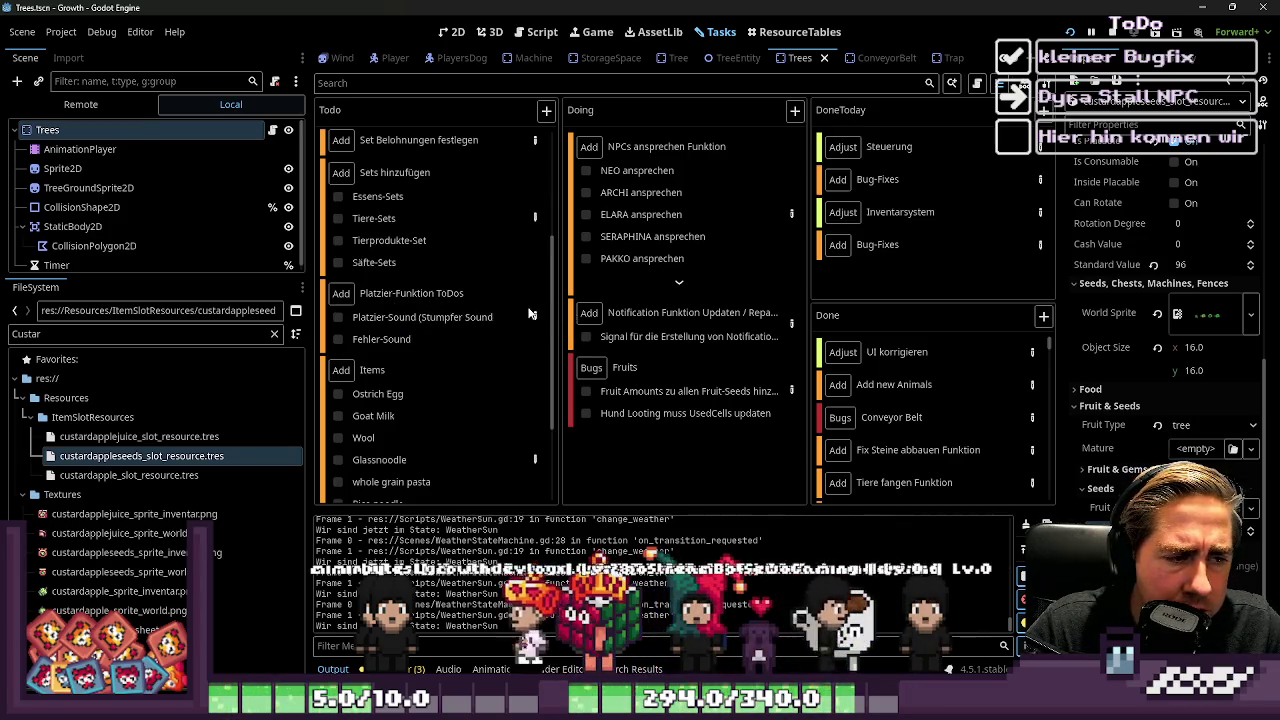
{"action": "double_click", "coordinate": [445, 293]}
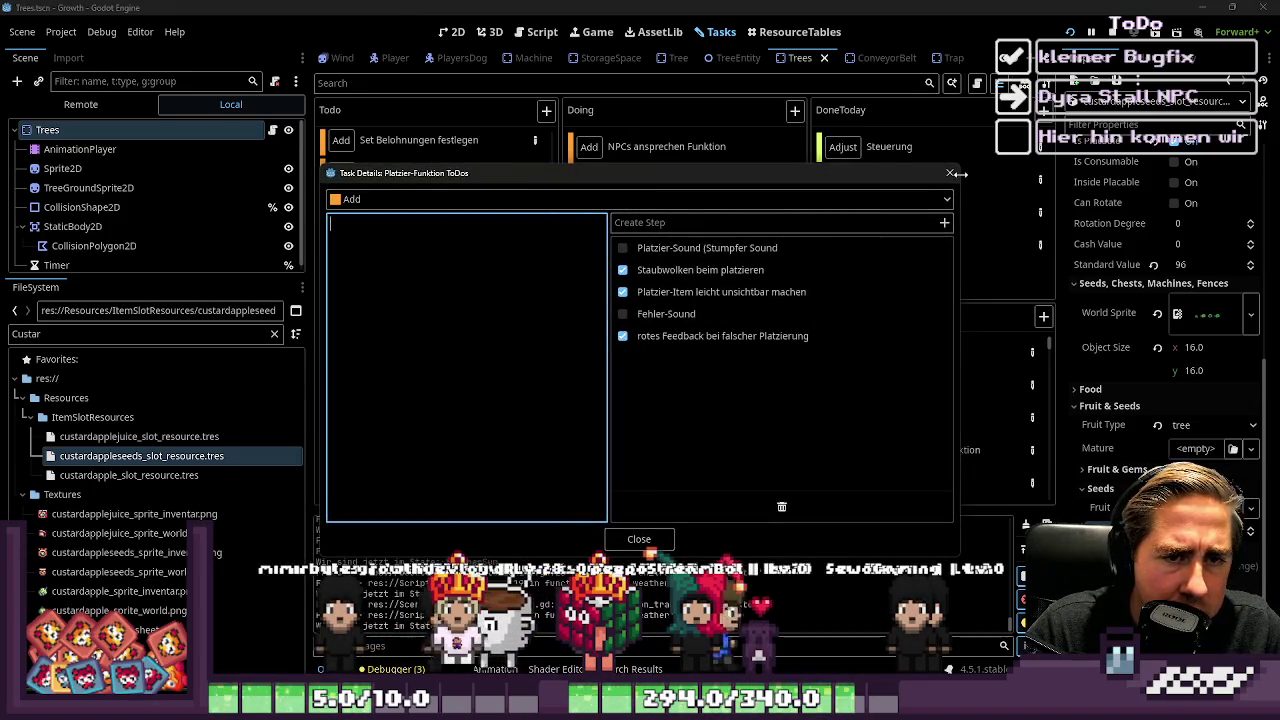
{"action": "key", "text": "Escape"}
{"action": "scroll", "coordinate": [422, 256], "scroll_direction": "up", "scroll_amount": 5}
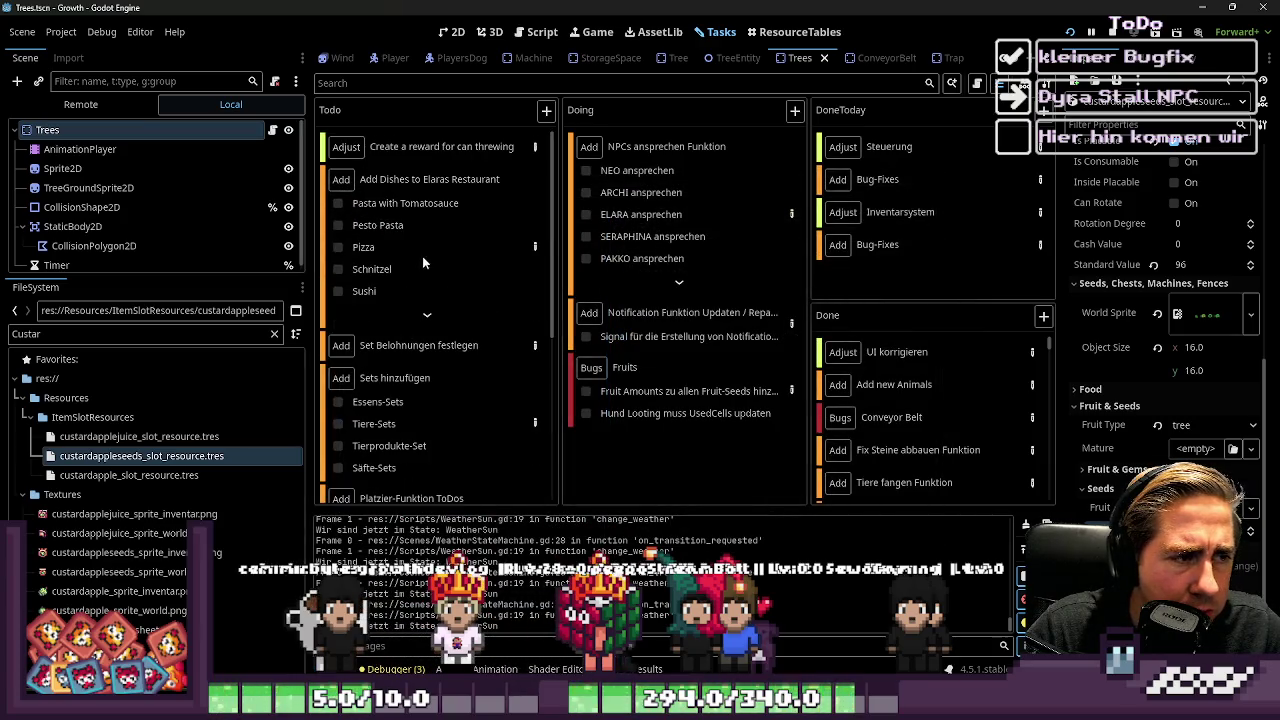
{"action": "left_click", "coordinate": [535, 354]}
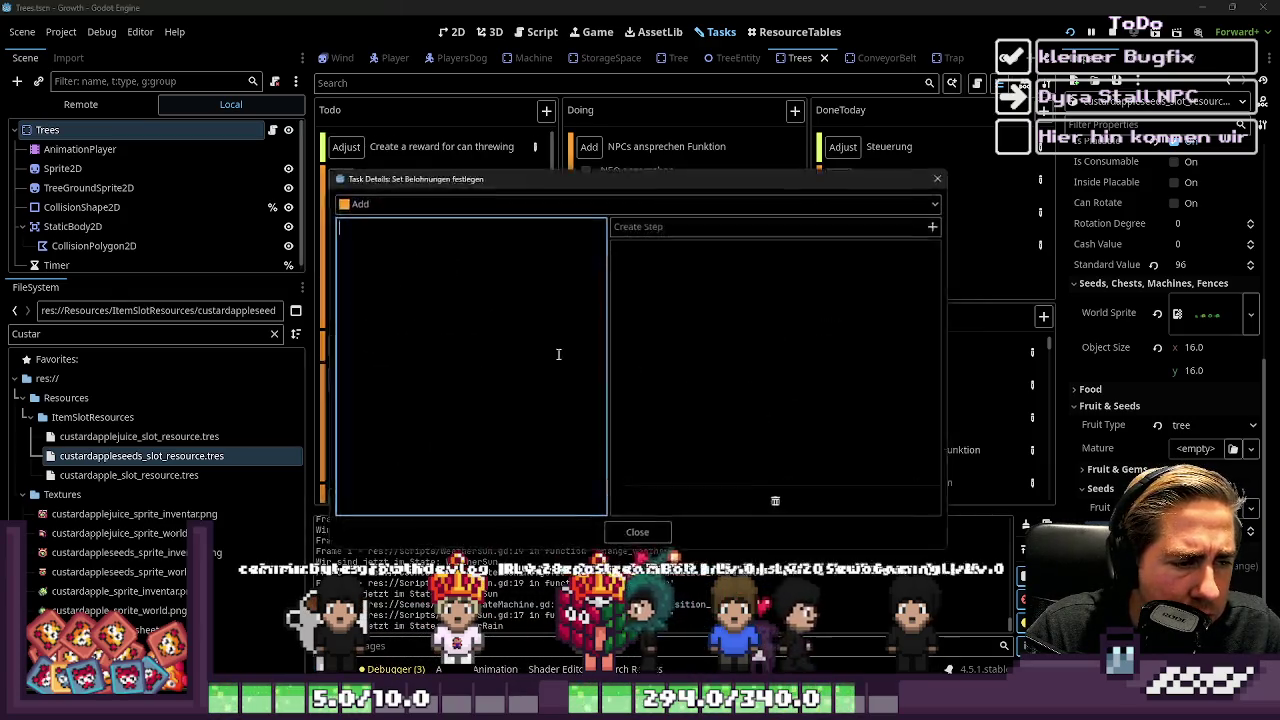
{"action": "left_click", "coordinate": [949, 171]}
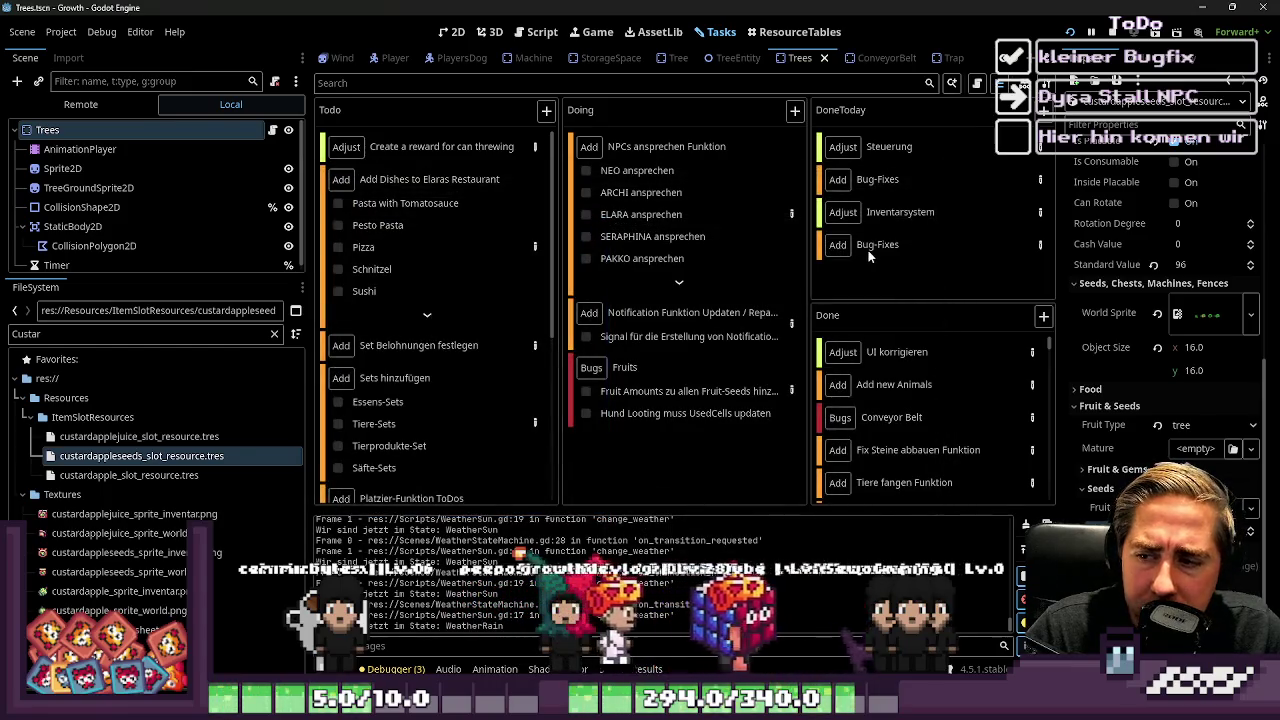
{"action": "mouse_move", "coordinate": [866, 258]}
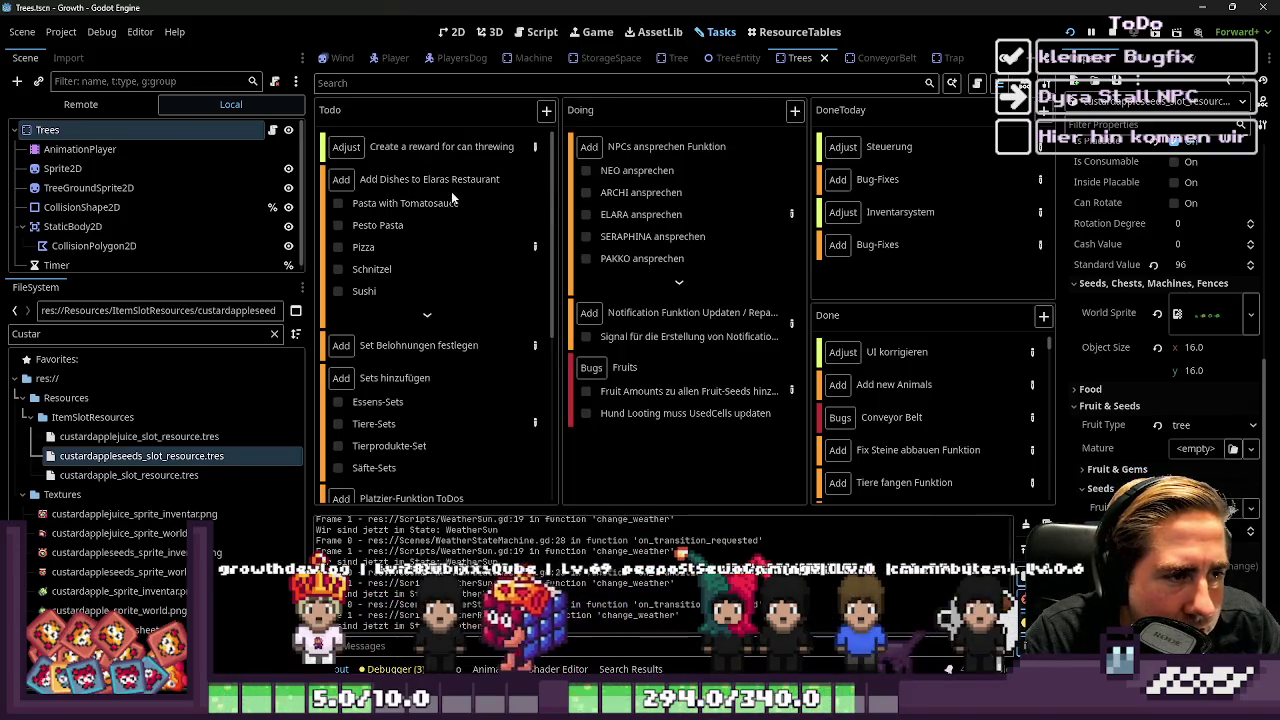
{"action": "left_click", "coordinate": [427, 318]}
{"action": "scroll", "coordinate": [410, 290], "scroll_direction": "down", "scroll_amount": 5}
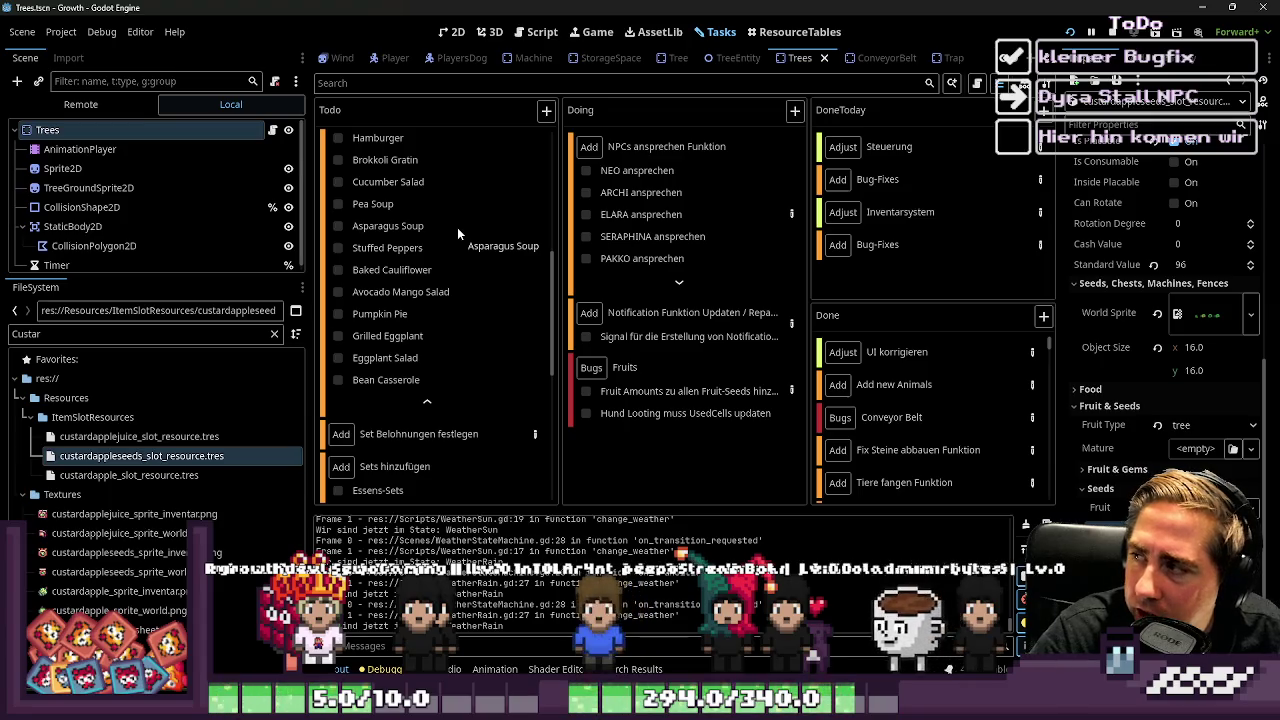
{"action": "scroll", "coordinate": [451, 218], "scroll_direction": "up", "scroll_amount": 5}
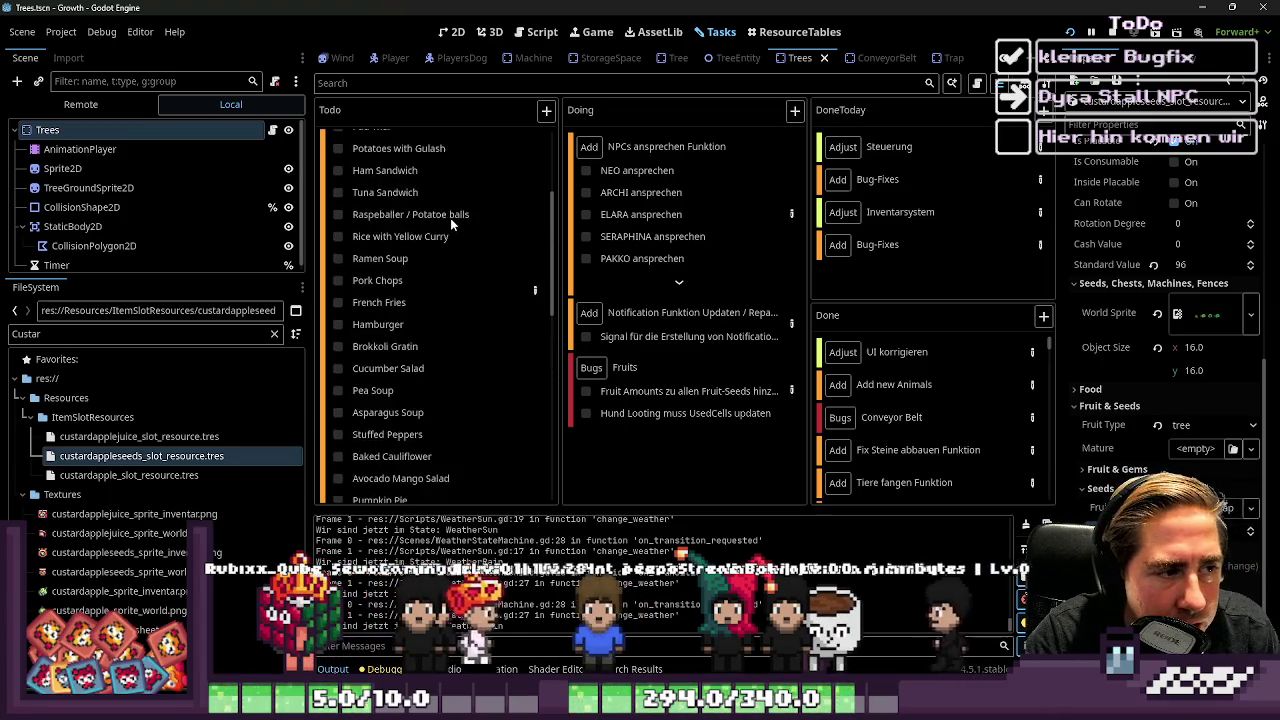
{"action": "left_click", "coordinate": [536, 290]}
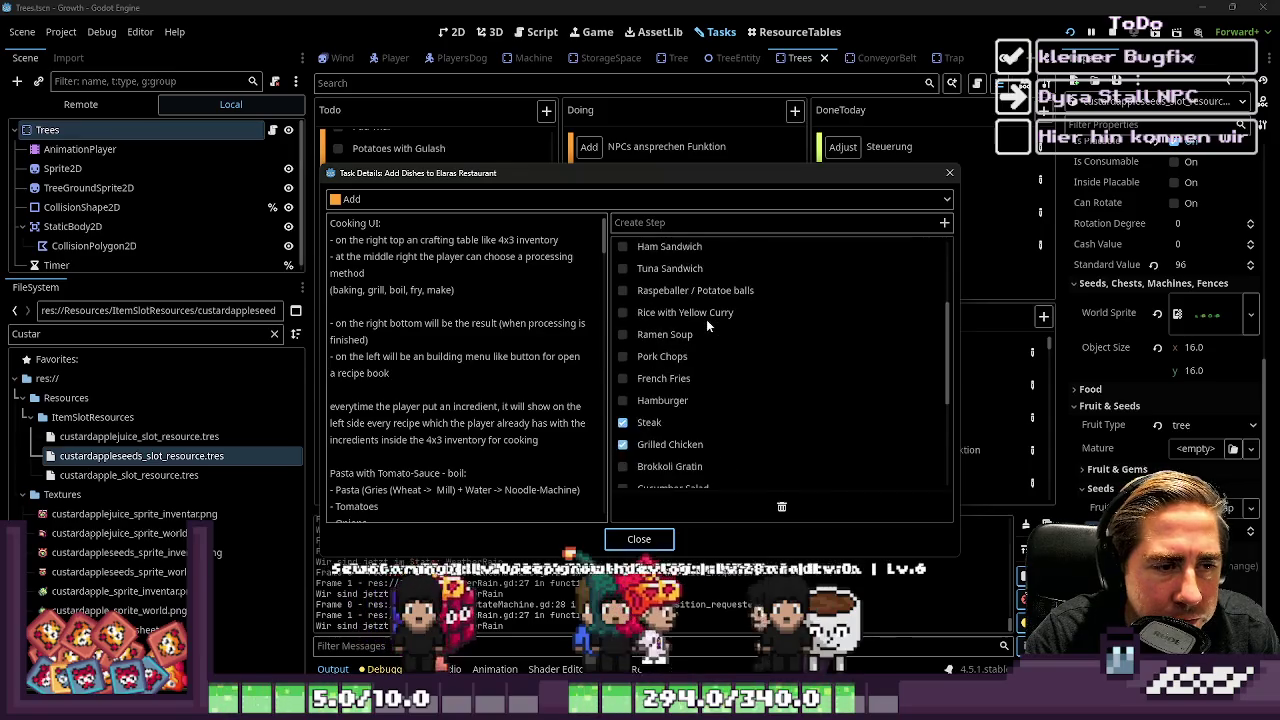
{"action": "scroll", "coordinate": [706, 319], "scroll_direction": "up", "scroll_amount": 3}
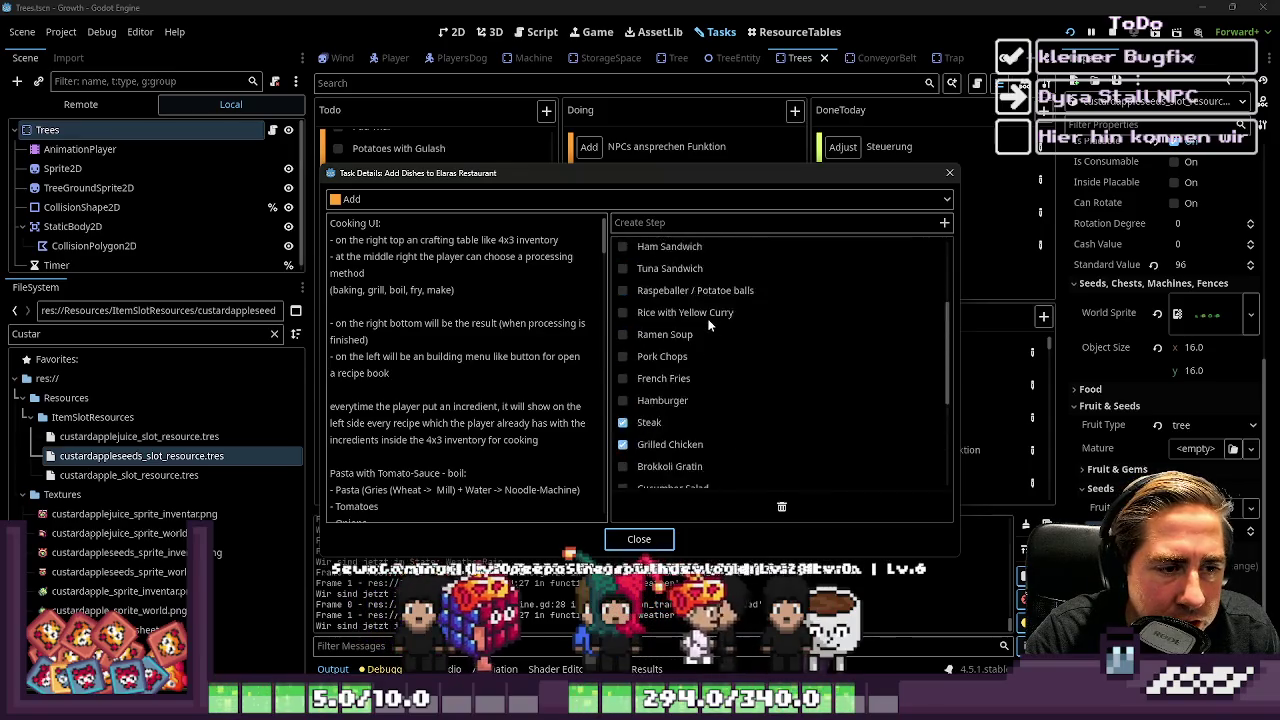
{"action": "left_click", "coordinate": [950, 176]}
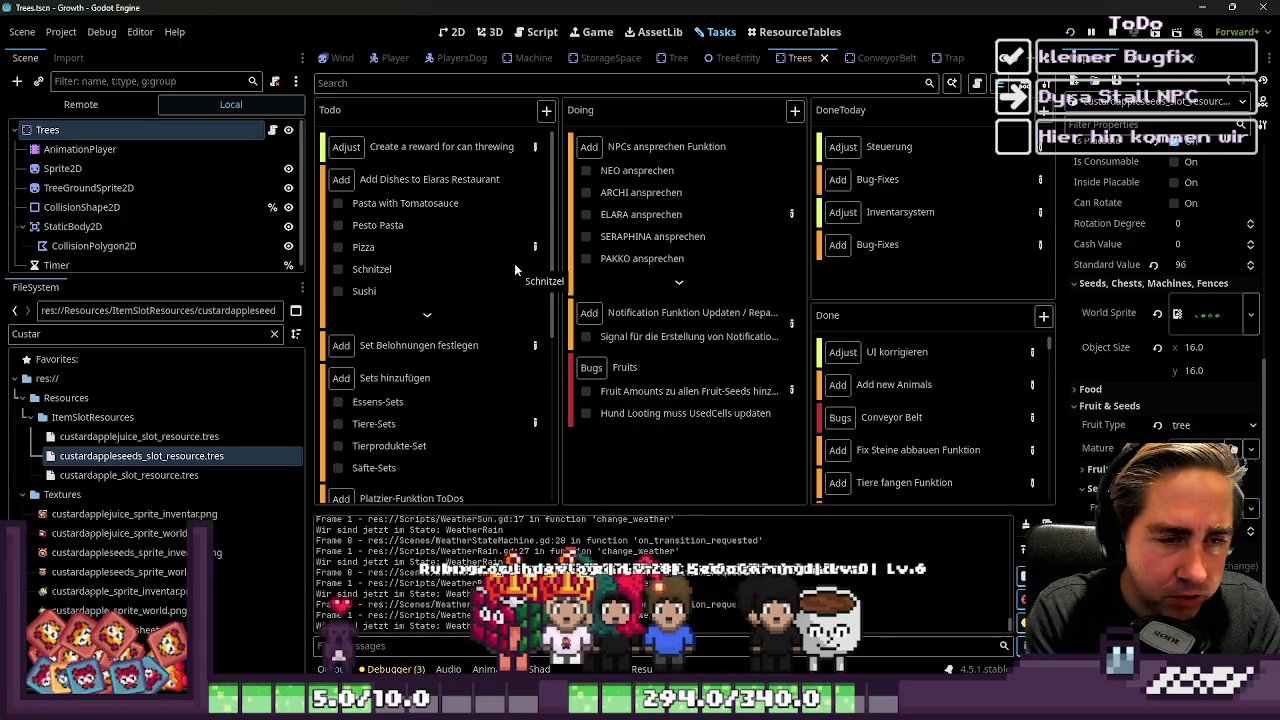
{"action": "scroll", "coordinate": [414, 300], "scroll_direction": "down", "scroll_amount": 3}
{"action": "scroll", "coordinate": [413, 296], "scroll_direction": "down", "scroll_amount": 4}
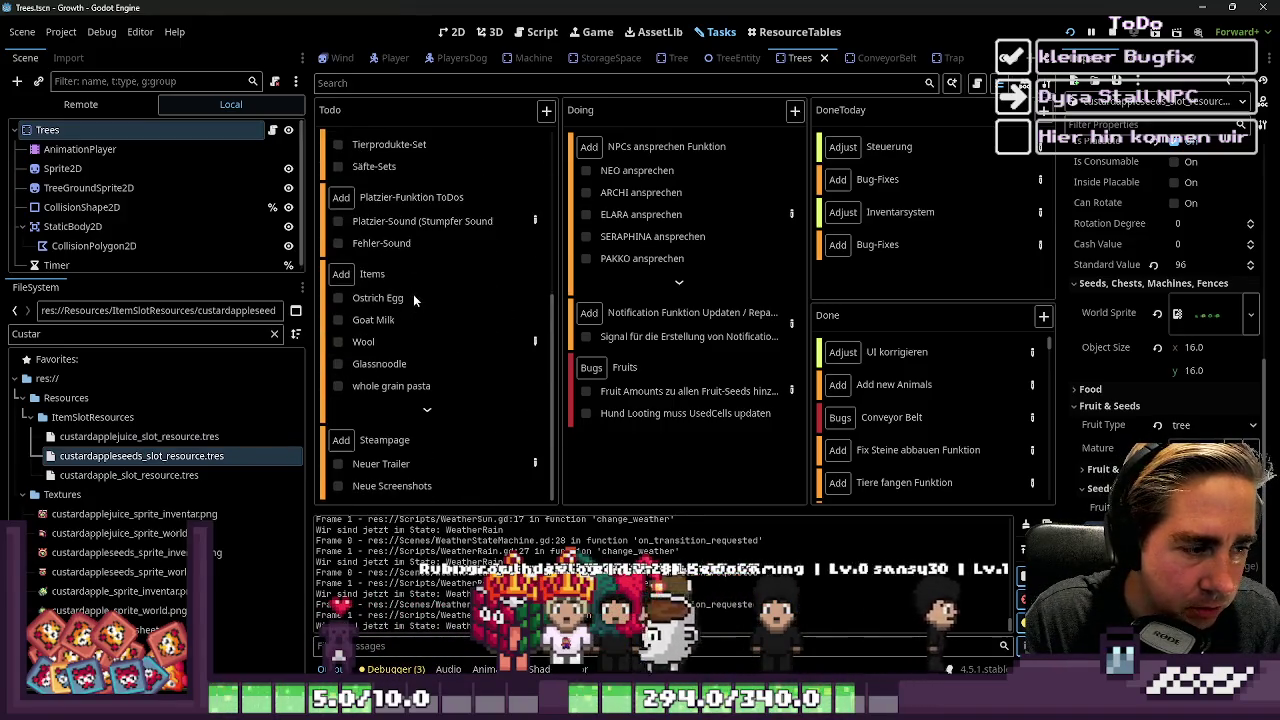
{"action": "scroll", "coordinate": [431, 346], "scroll_direction": "up", "scroll_amount": 7}
{"action": "left_click", "coordinate": [545, 112]}
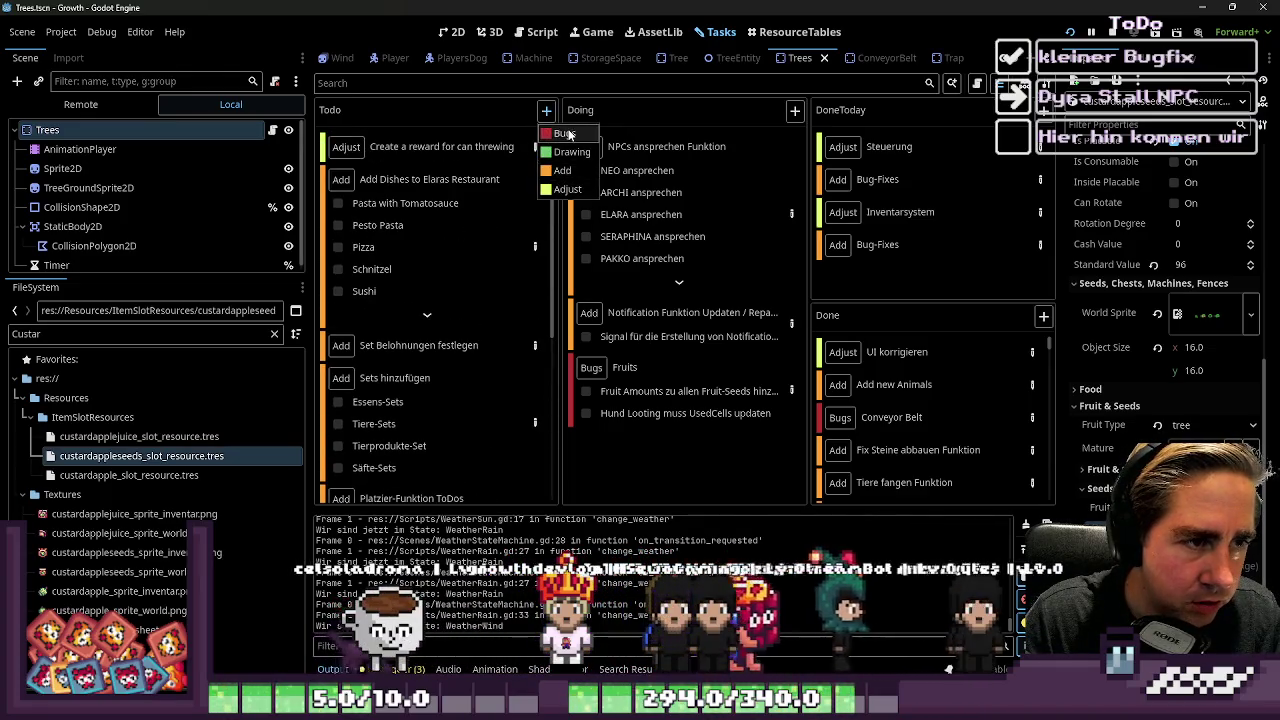
Add a Bugs task 'FunFair Minispiele reparieren' to the Todo column
{"action": "left_click", "coordinate": [562, 133]}
{"action": "double_click", "coordinate": [372, 486]}
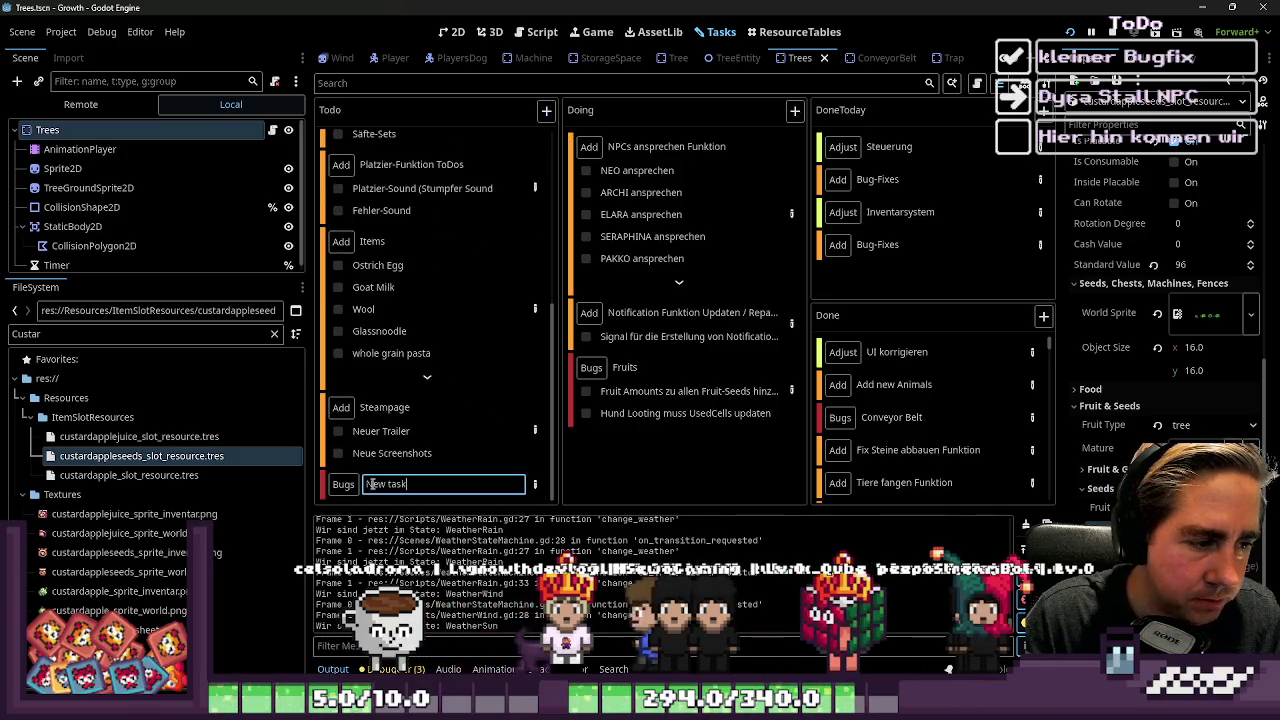
{"action": "type", "text": "Fi"}
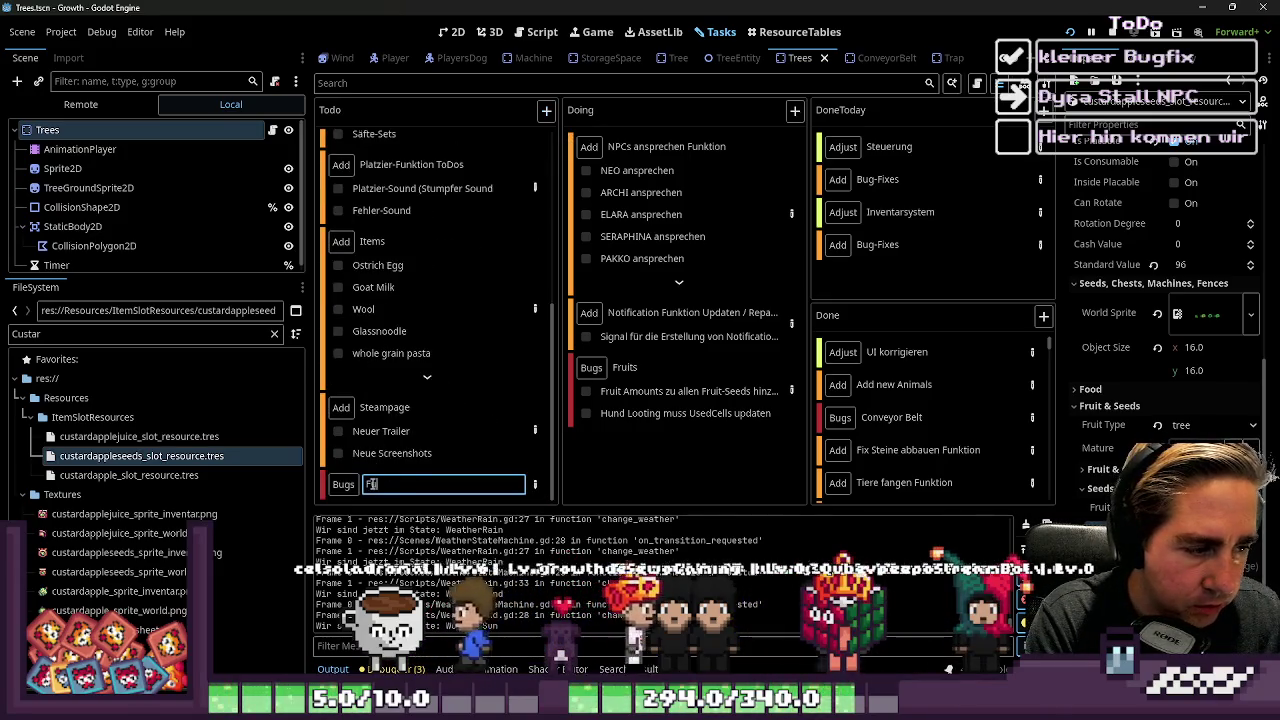
{"action": "type", "text": "nFair Minispiele "}
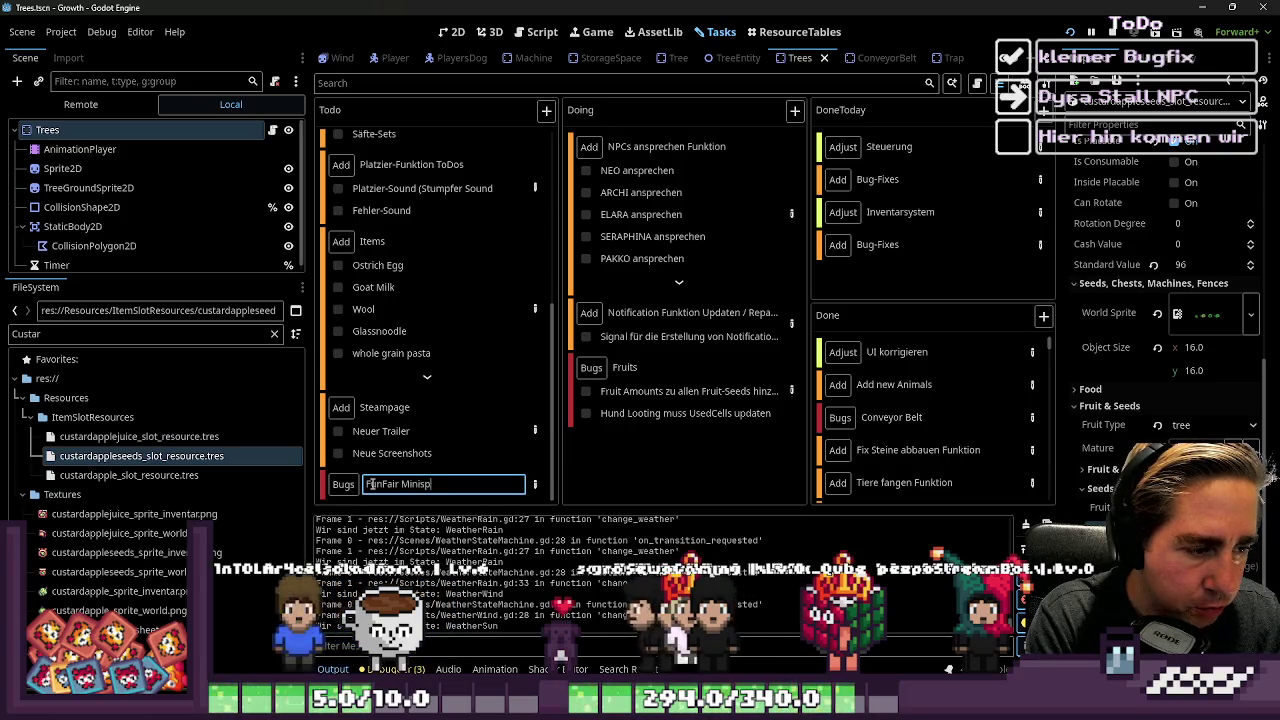
{"action": "type", "text": "reparieren"}
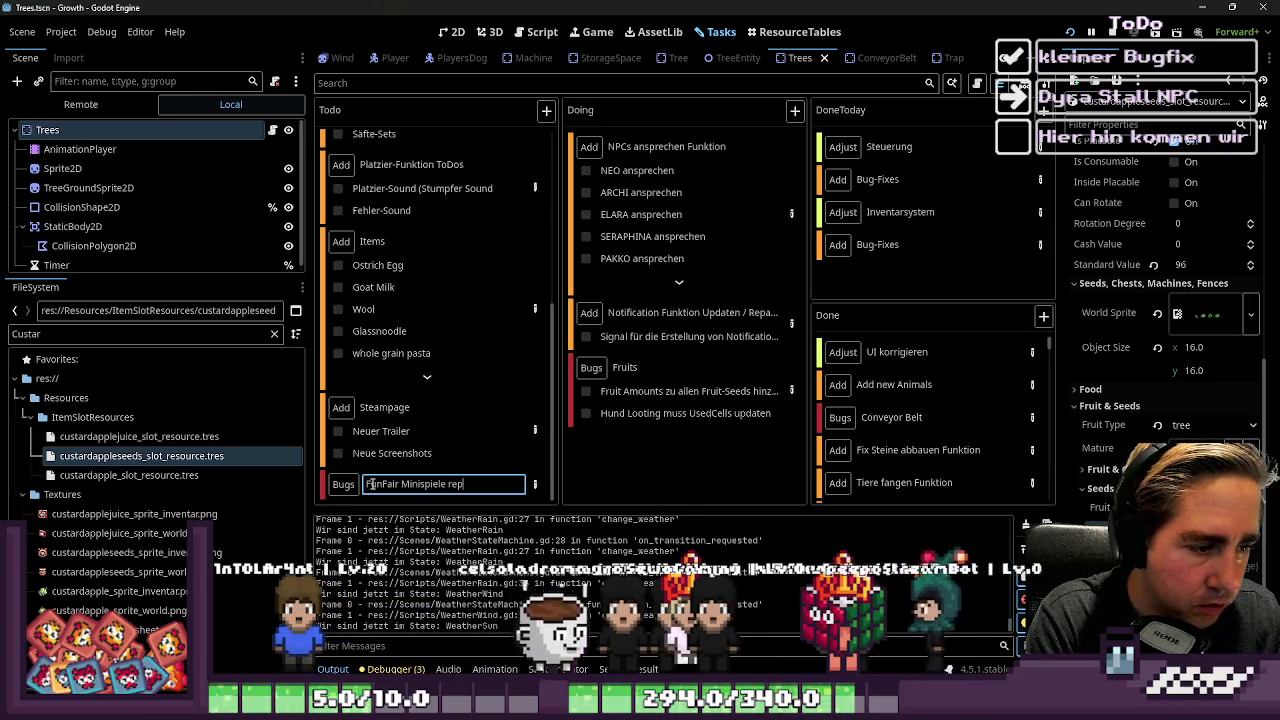
{"action": "key", "text": "Return"}
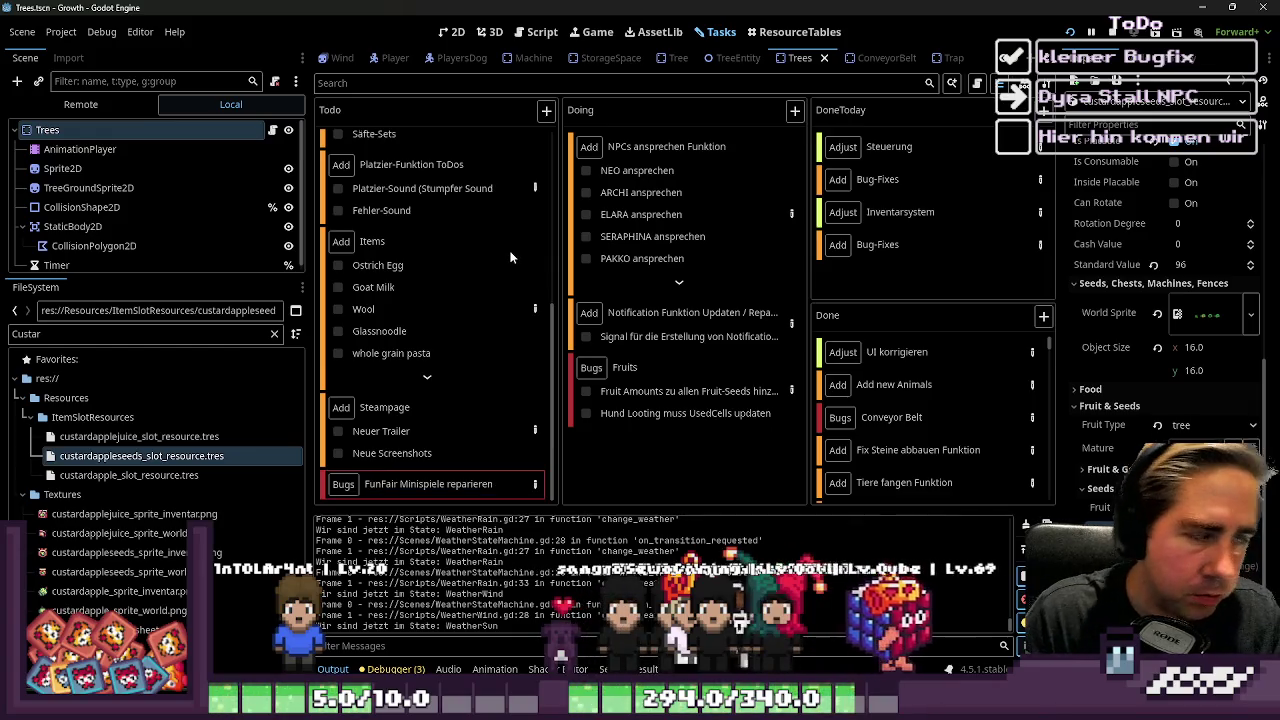
{"action": "mouse_move", "coordinate": [510, 255]}
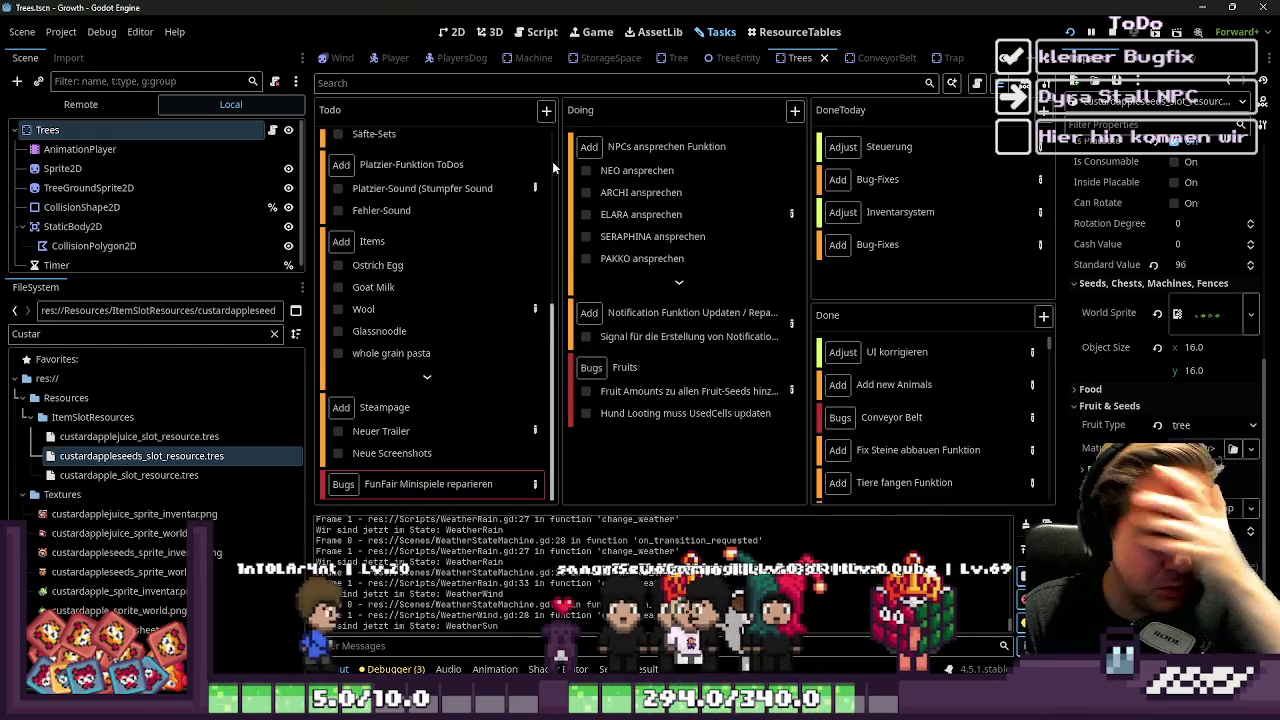
{"action": "left_click", "coordinate": [546, 111]}
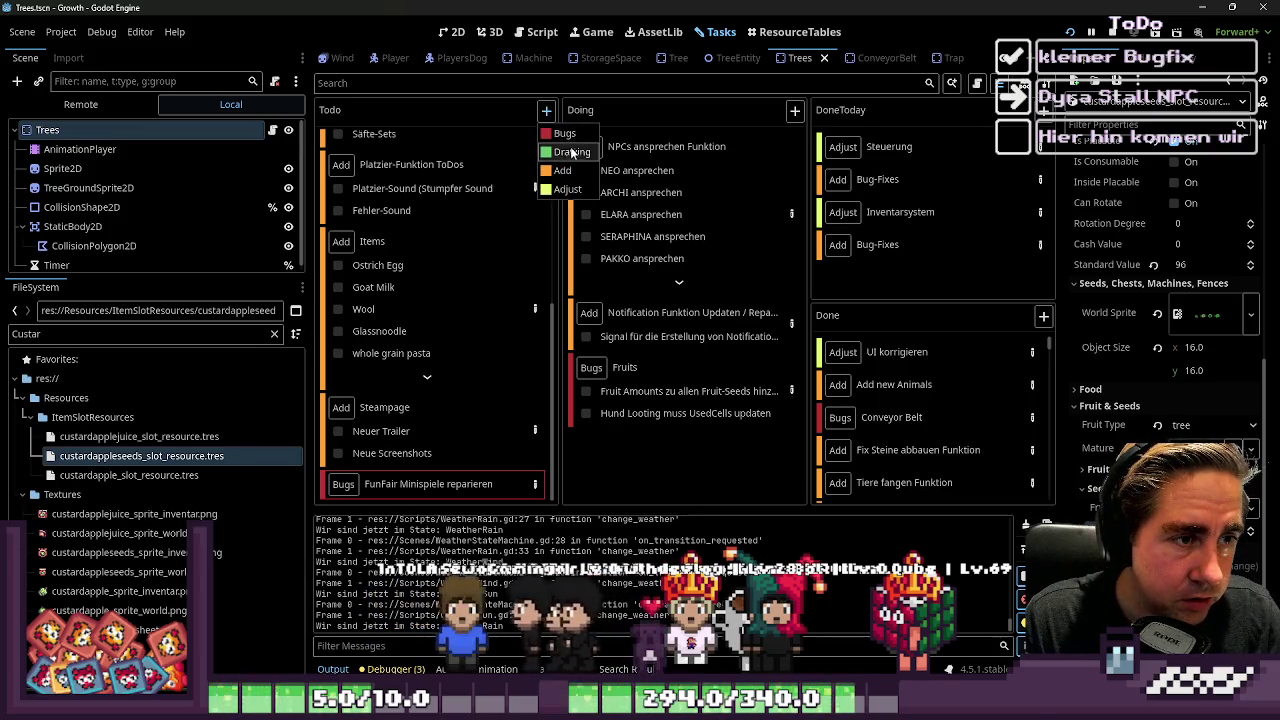
Name the new Add task in Todo 'Itemübersicht' and open its details
{"action": "scroll", "coordinate": [495, 378], "scroll_direction": "up", "scroll_amount": 4}
{"action": "scroll", "coordinate": [423, 470], "scroll_direction": "down", "scroll_amount": 4}
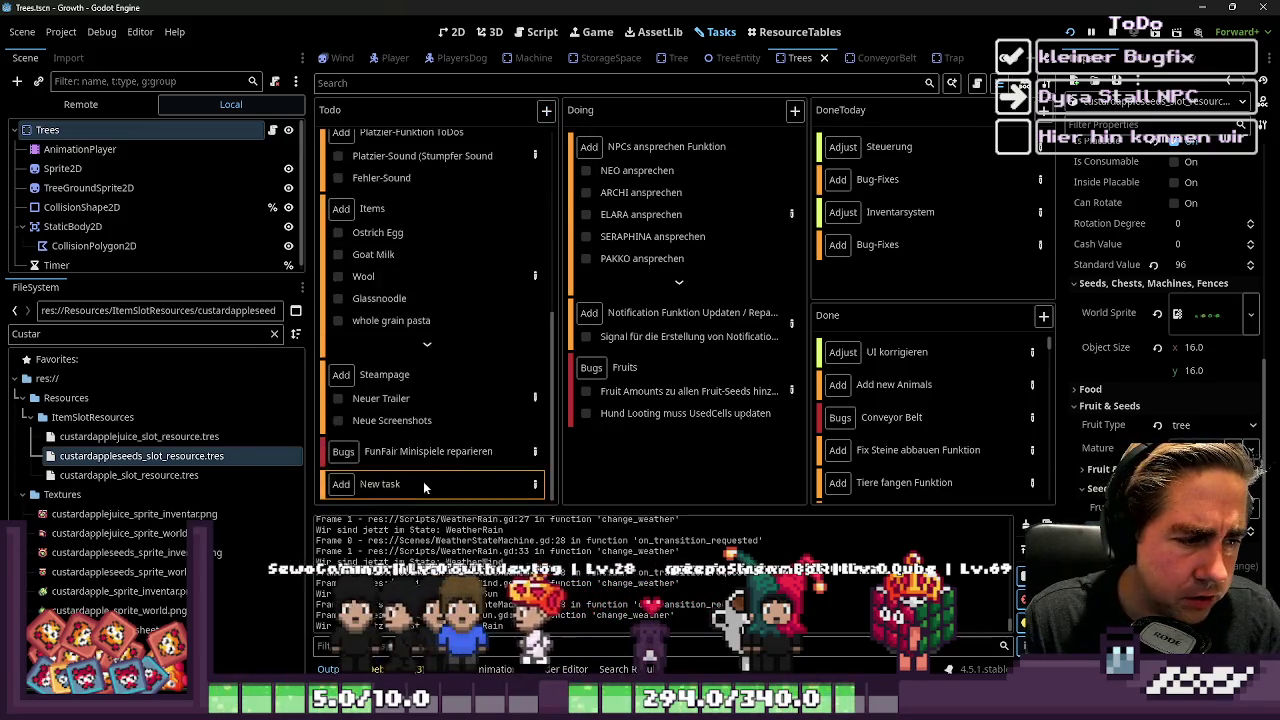
{"action": "double_click", "coordinate": [405, 487]}
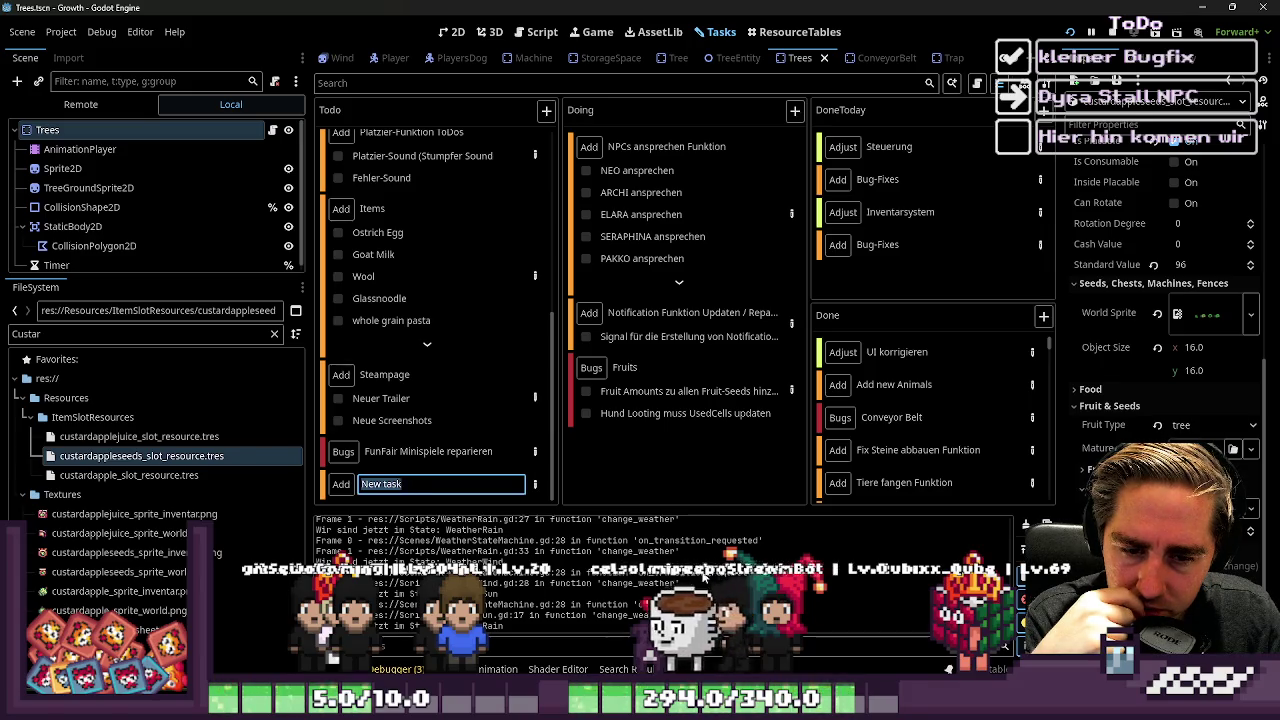
{"action": "type", "text": "ItemÜbe"}
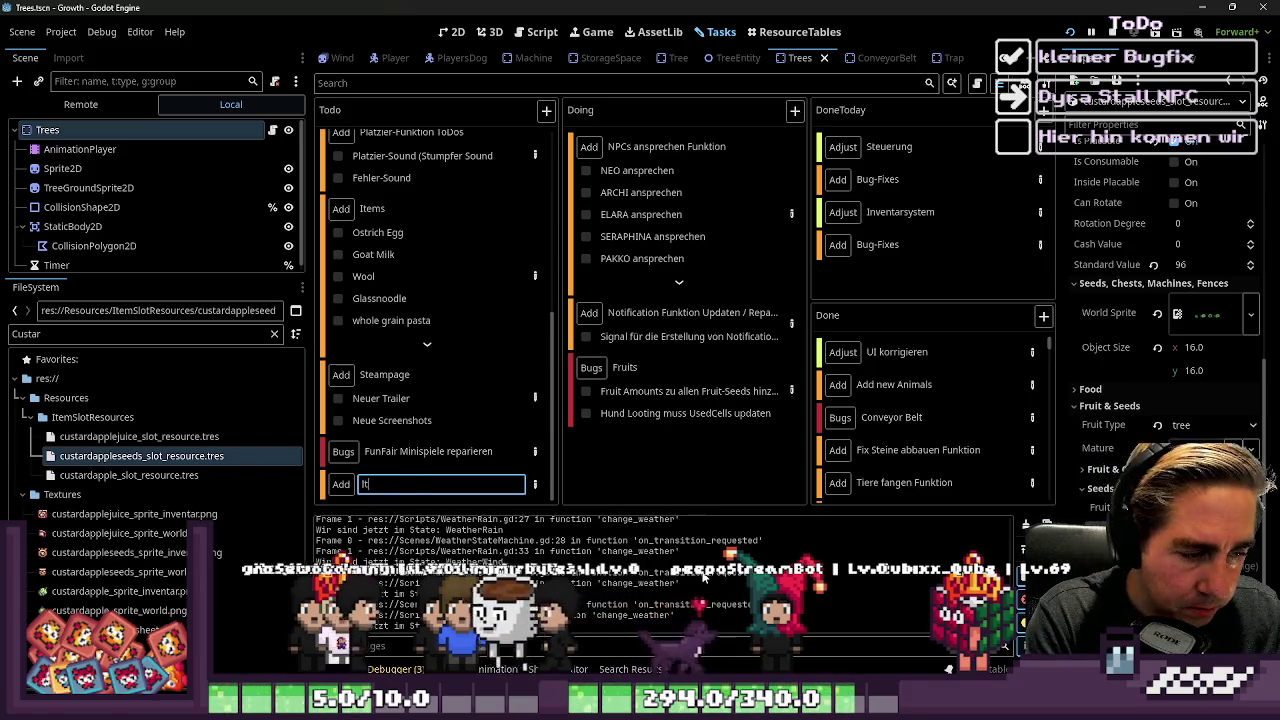
{"action": "key", "text": "BackSpace"}
{"action": "key", "text": "BackSpace"}
{"action": "key", "text": "BackSpace"}
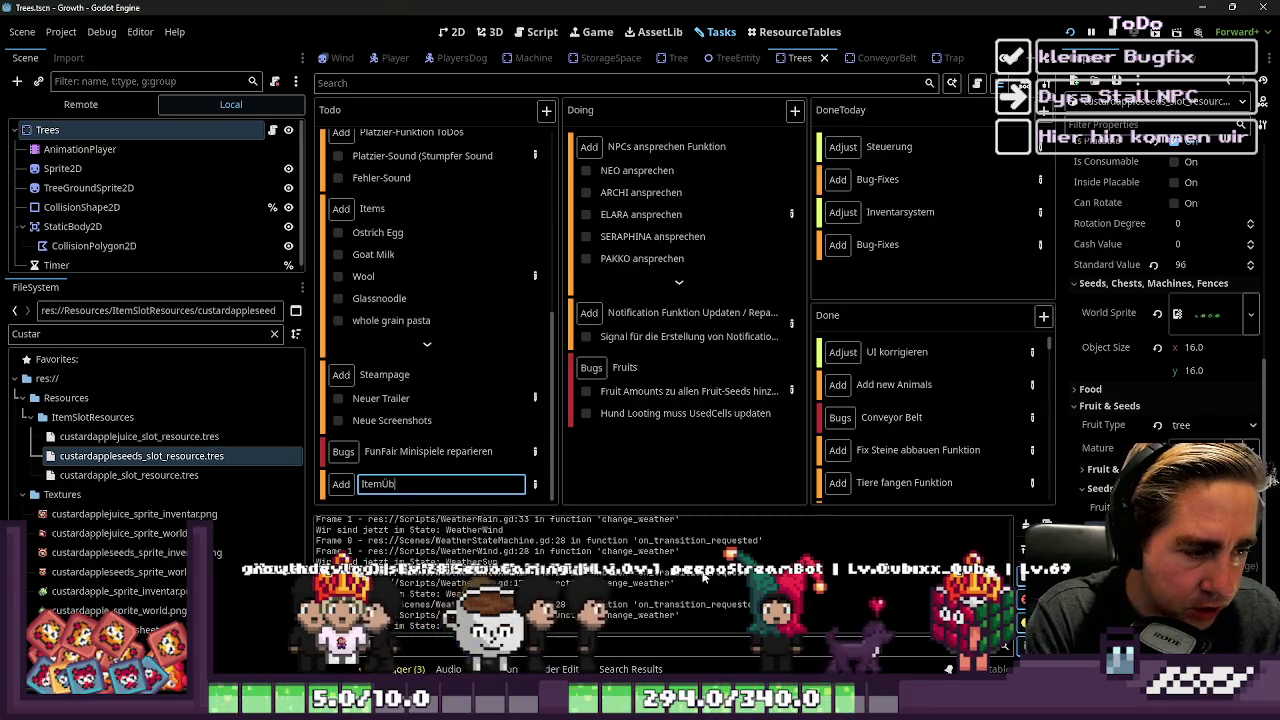
{"action": "type", "text": "übersich"}
{"action": "type", "text": "t"}
{"action": "key", "text": "Return"}
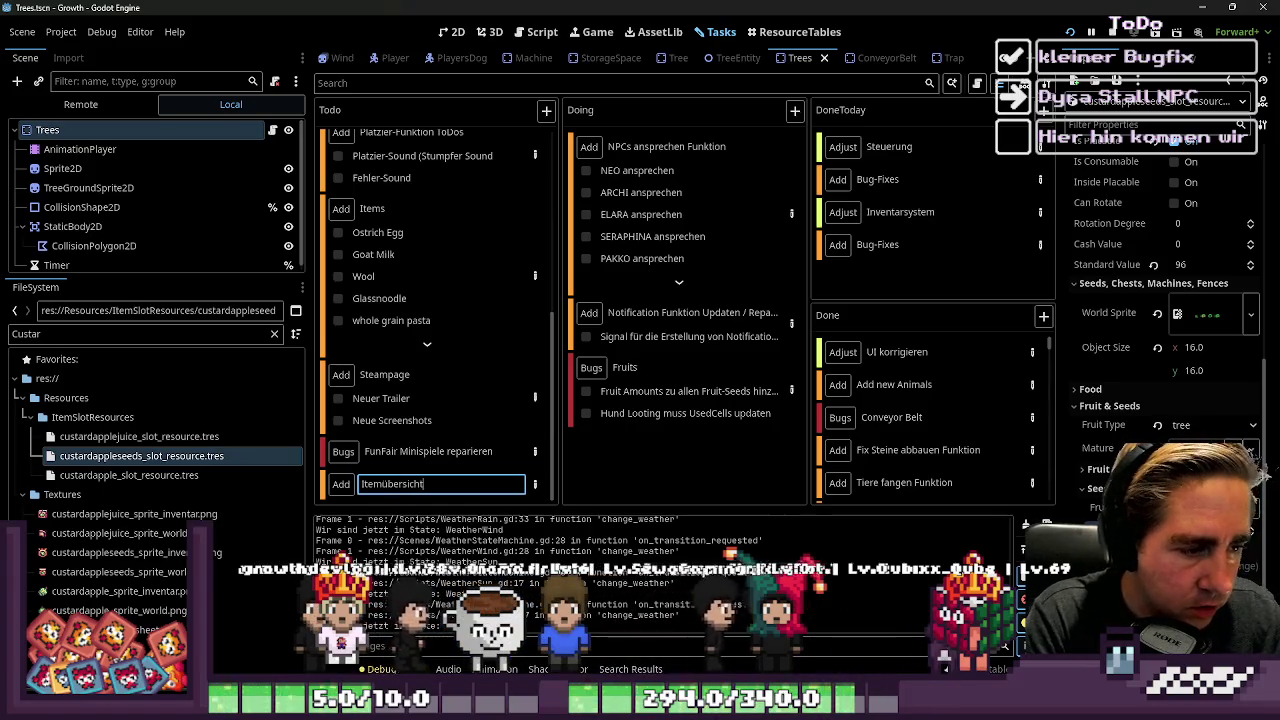
{"action": "left_click", "coordinate": [527, 490]}
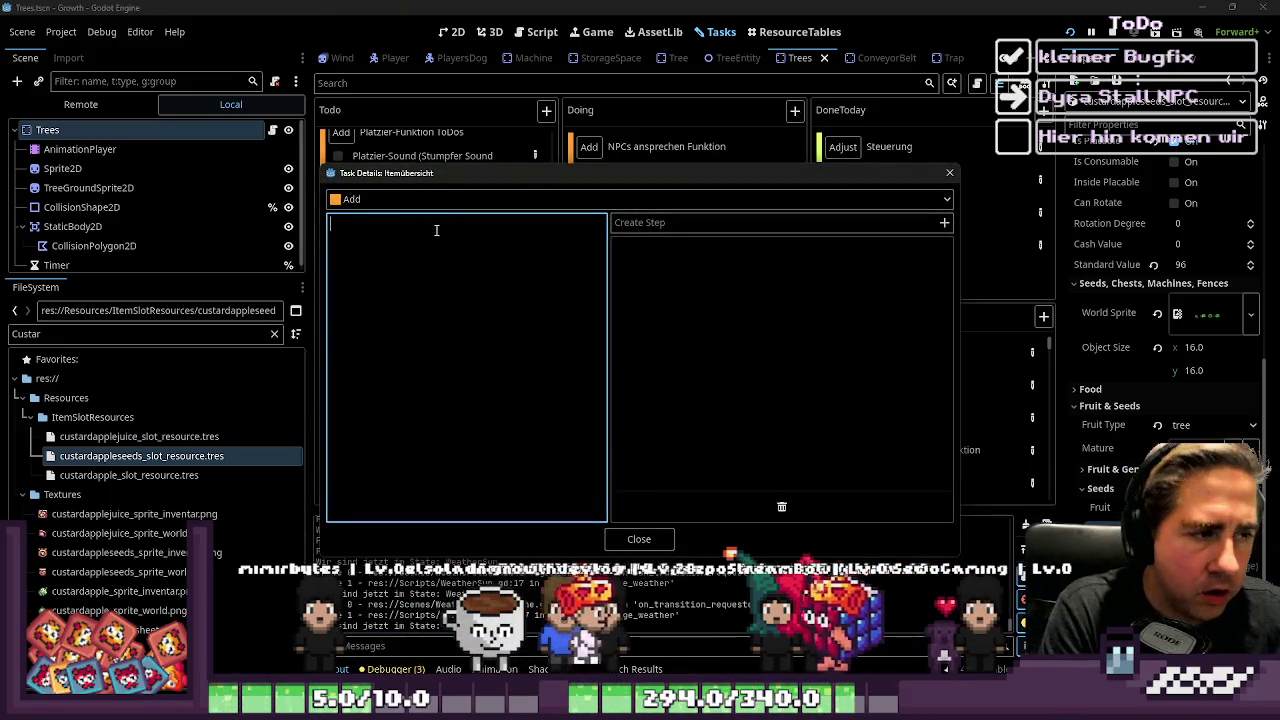
Give Itemübersicht the note 'Schauen, ob alle Items auf einem "legalen" Weg bekommen werden können. Evtl. eine Mindmap erstellen.'
{"action": "type", "text": "Schauen, ob alle"}
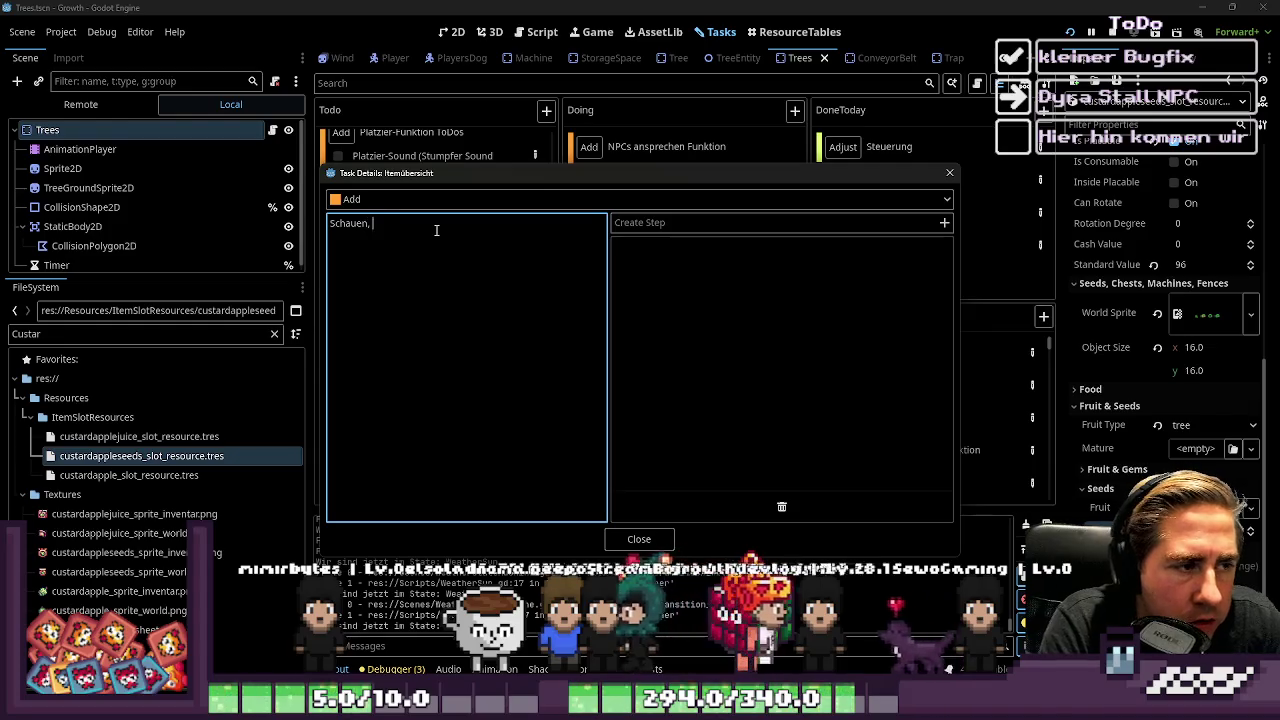
{"action": "type", "text": " Ite"}
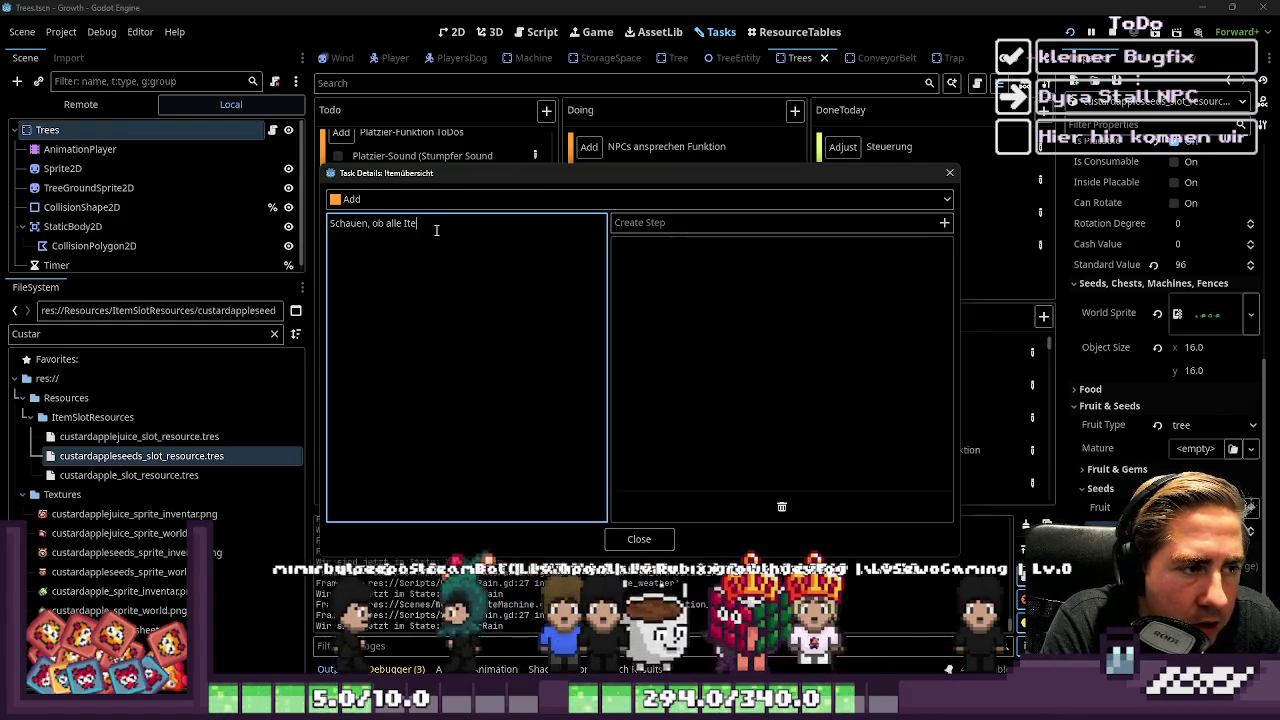
{"action": "type", "text": "ms auf eine"}
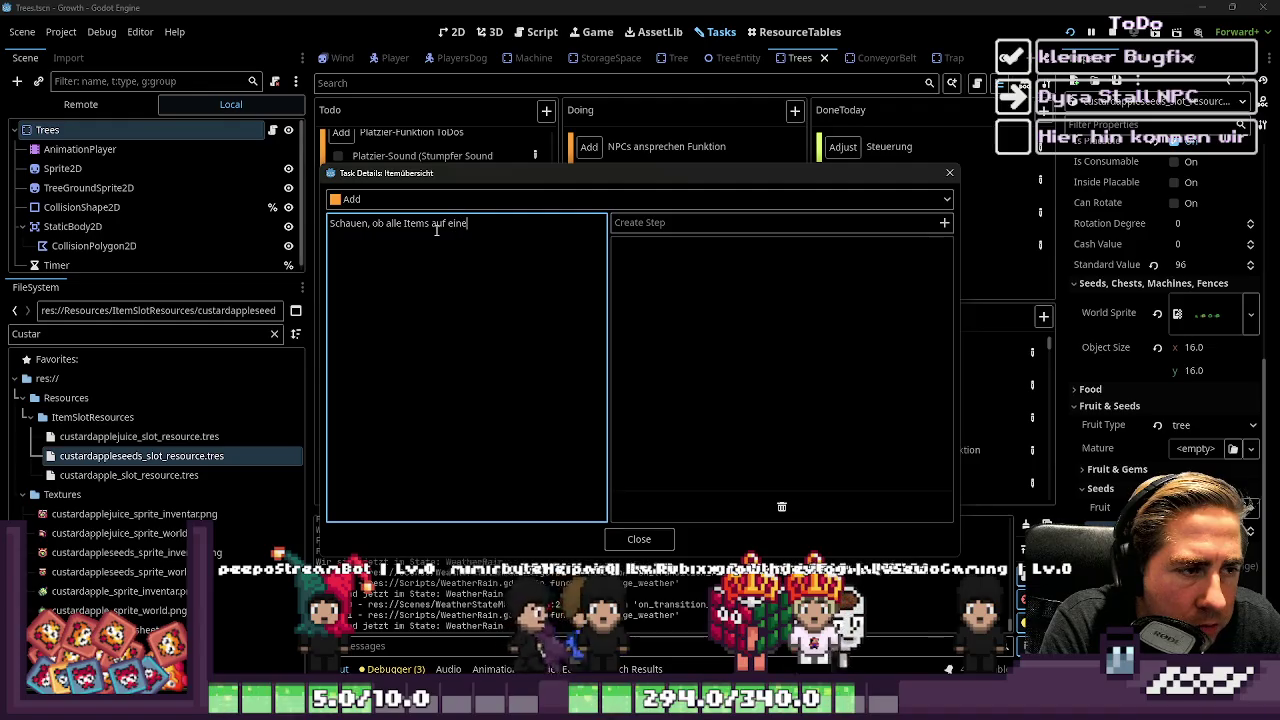
{"action": "type", "text": "m \"lega"}
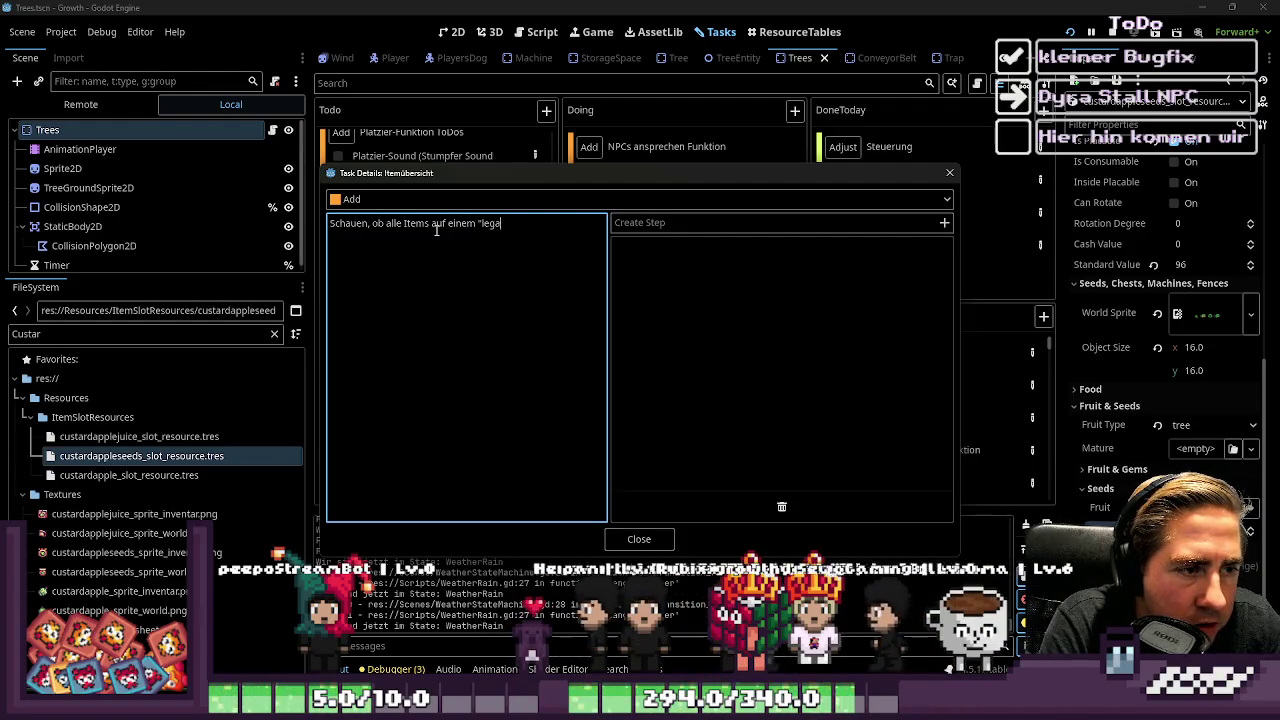
{"action": "type", "text": "len\" Weg e"}
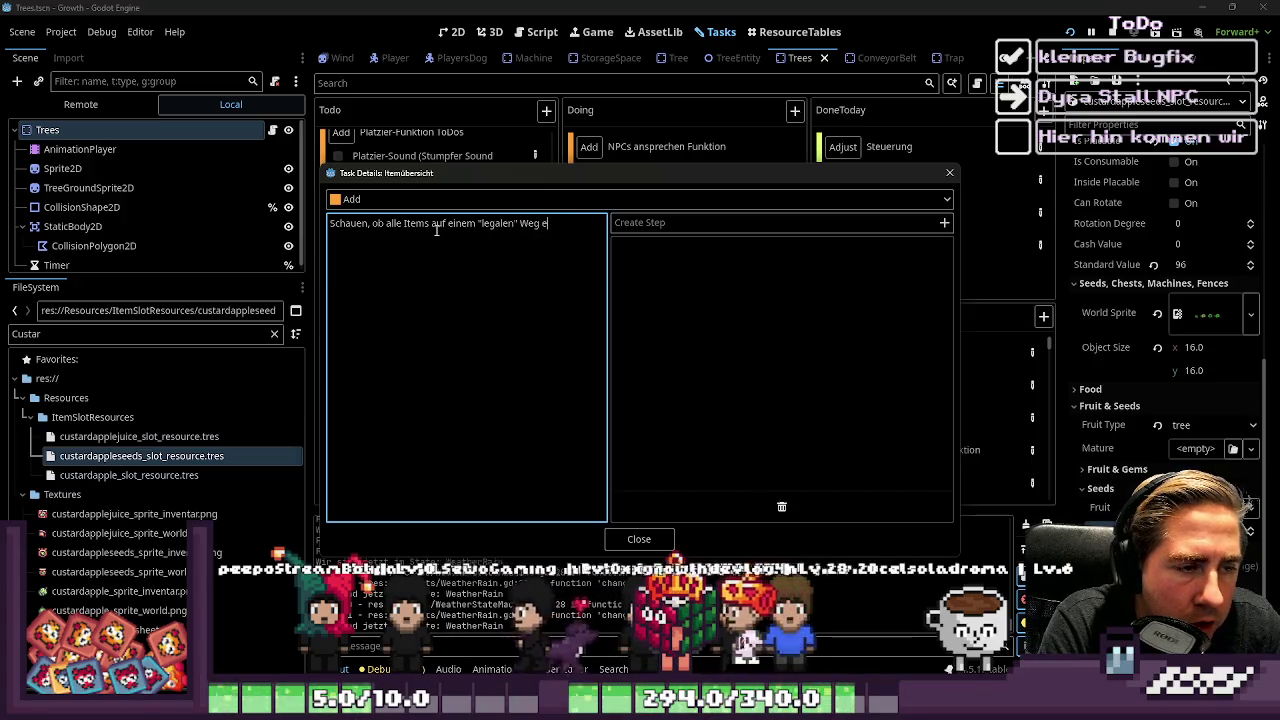
{"action": "type", "text": "rhalten"}
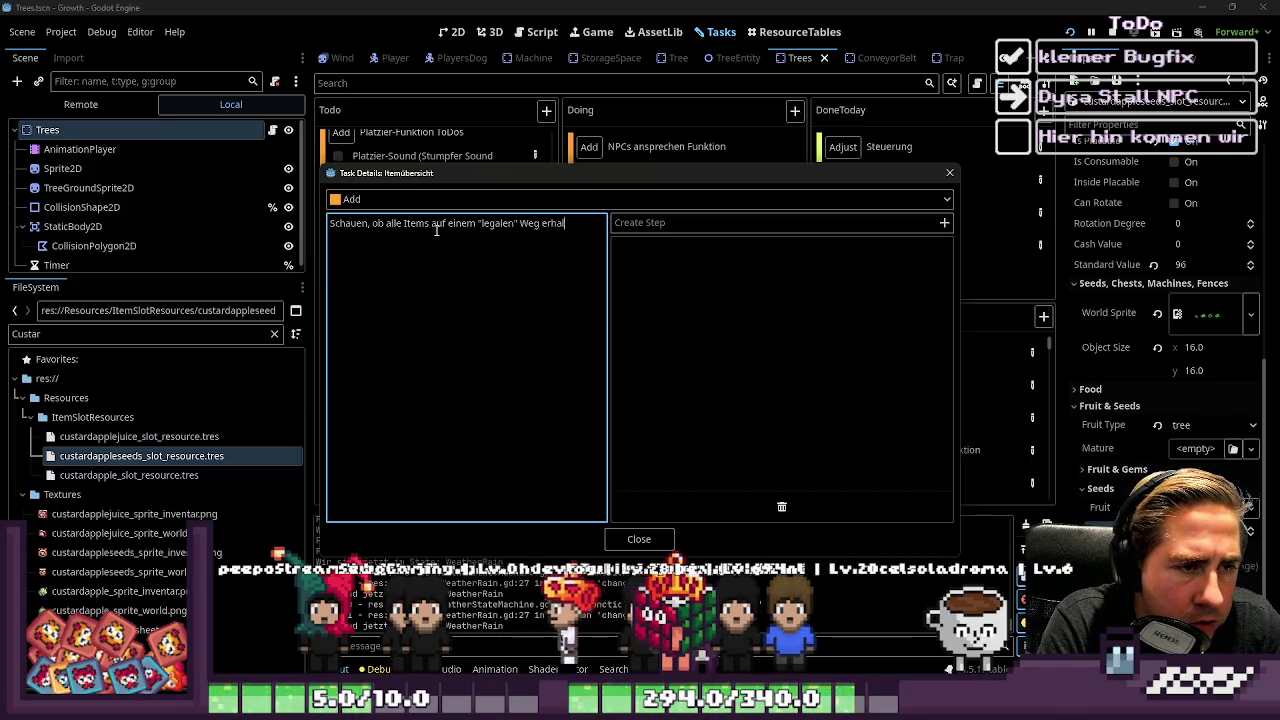
{"action": "key", "text": "BackSpace"}
{"action": "key", "text": "BackSpace"}
{"action": "key", "text": "BackSpace"}
{"action": "type", "text": "bekommen "}
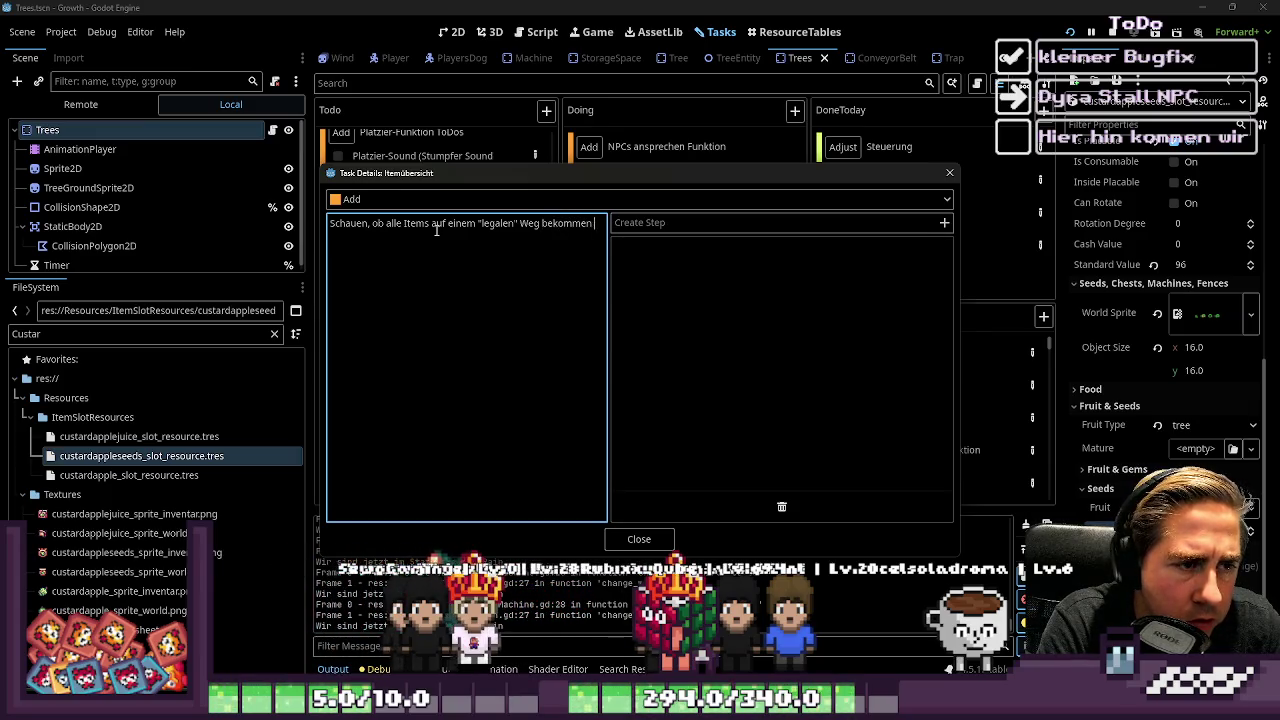
{"action": "type", "text": "werden könn"}
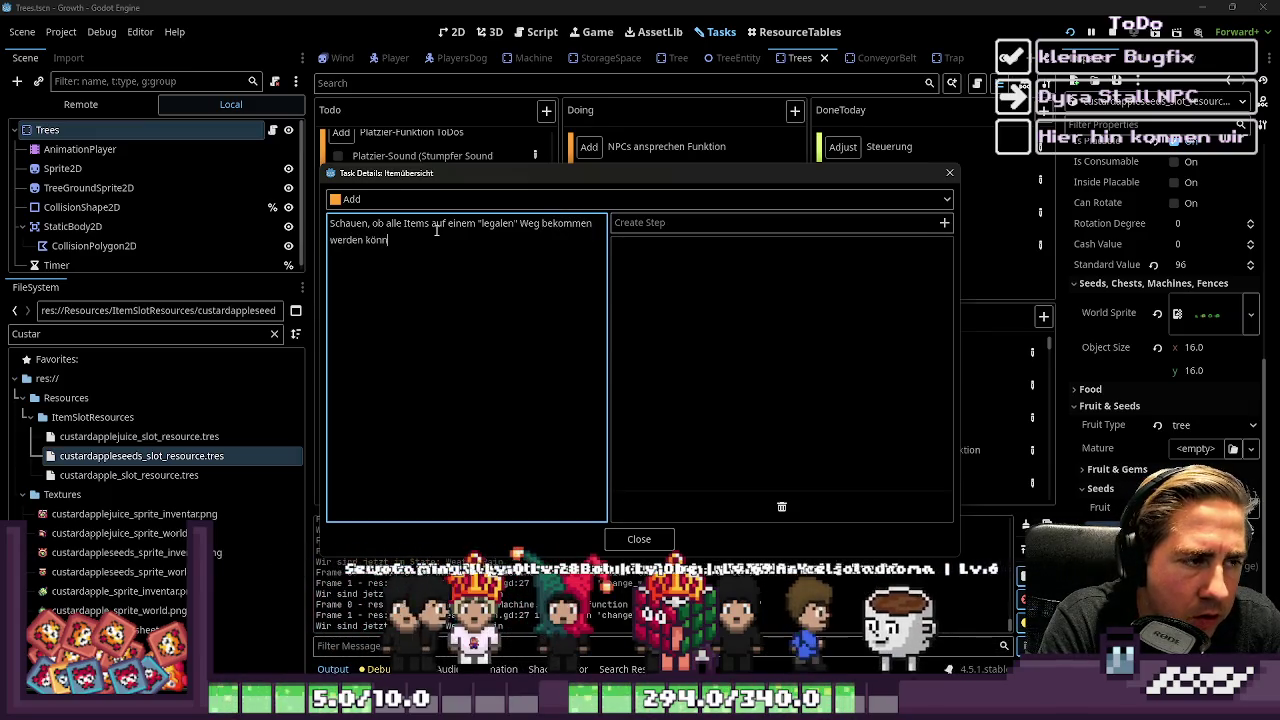
{"action": "type", "text": "en. Evt"}
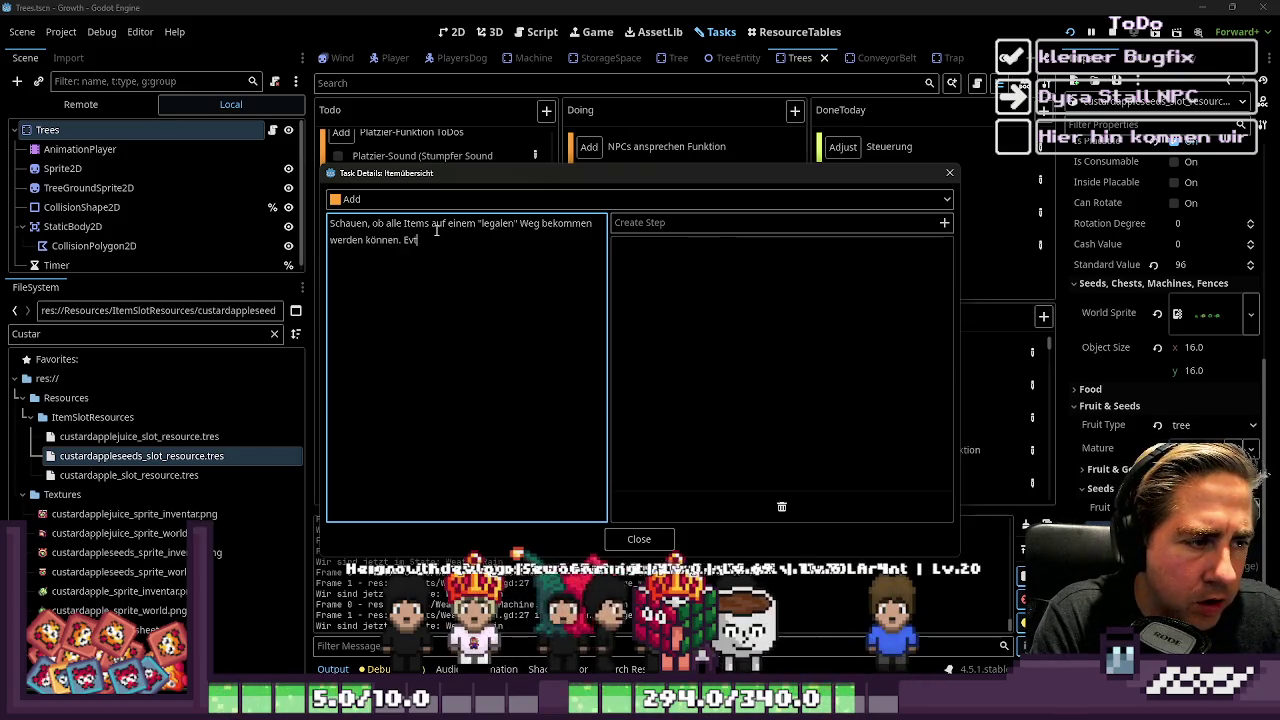
{"action": "type", "text": "l. eine Mindmap erst"}
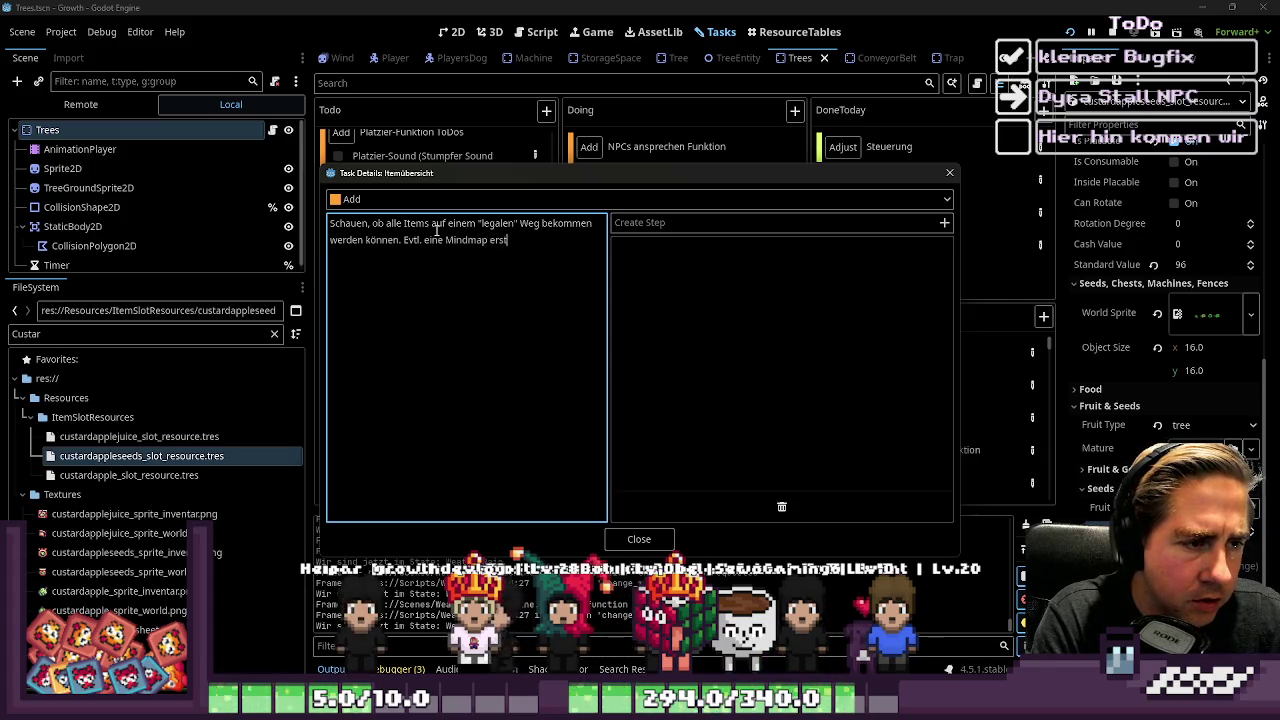
{"action": "type", "text": "ellen."}
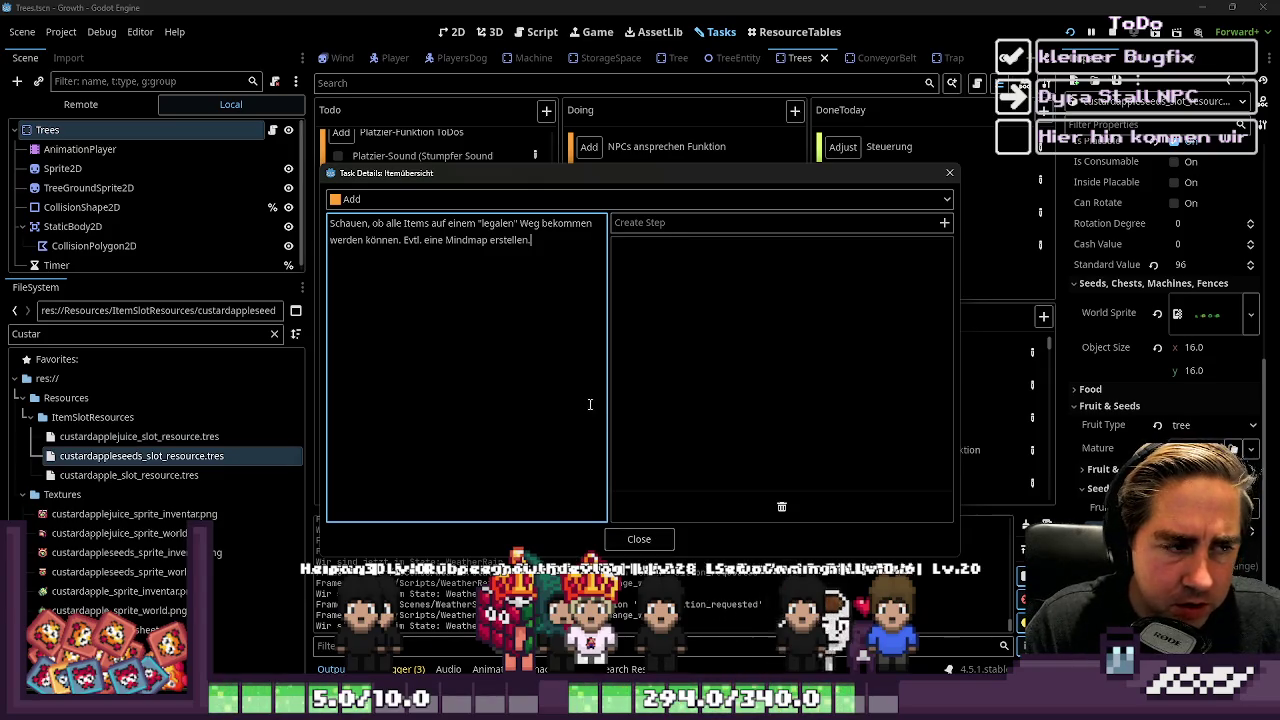
{"action": "left_click", "coordinate": [660, 541]}
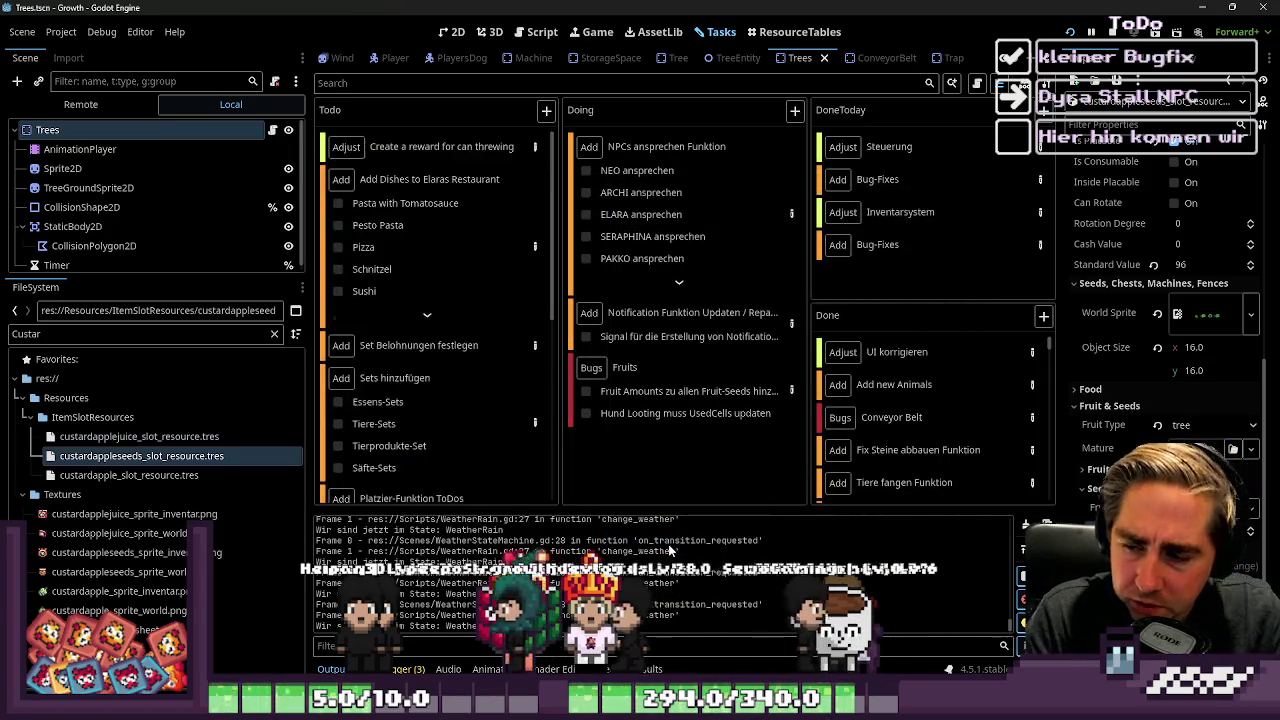